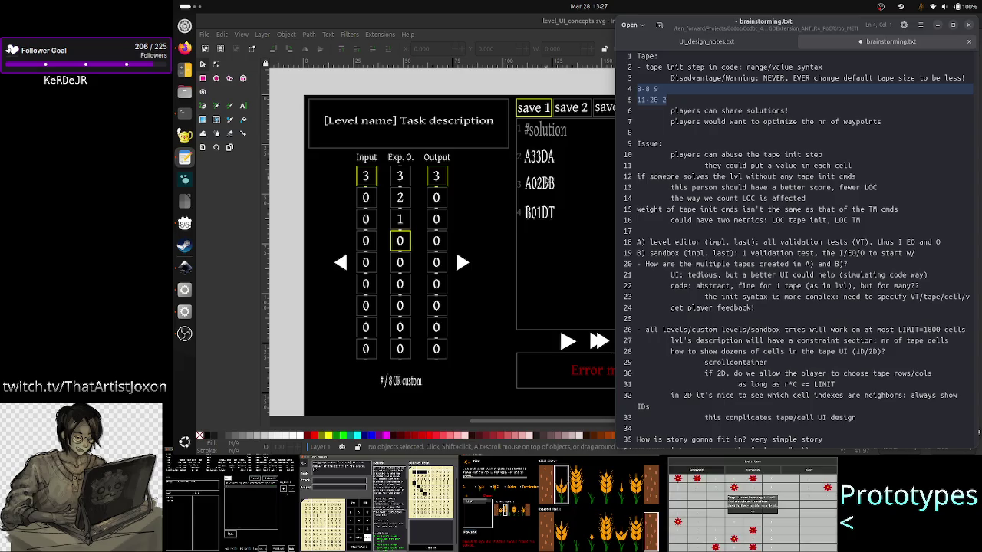
# Review the LOC scoring notes and highlight the two lines about abusing tape init.
pyautogui.press('Down')
pyautogui.press('Down')
pyautogui.press('Down')
pyautogui.press('Down')
pyautogui.press('Down')
pyautogui.press('Down')
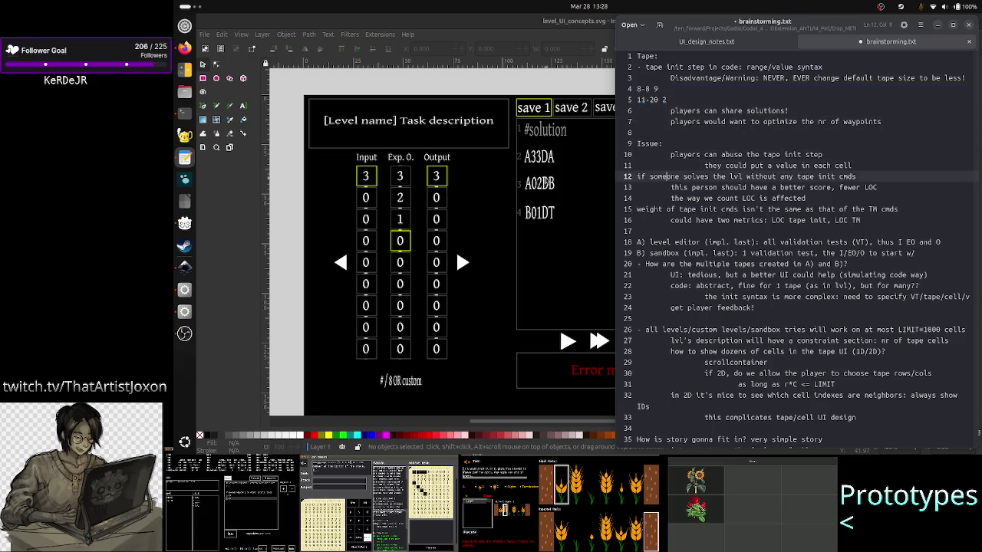
pyautogui.press('Down')
pyautogui.press('Down')
pyautogui.press('Down')
pyautogui.press('Down')
pyautogui.press('Down')
pyautogui.press('Down')
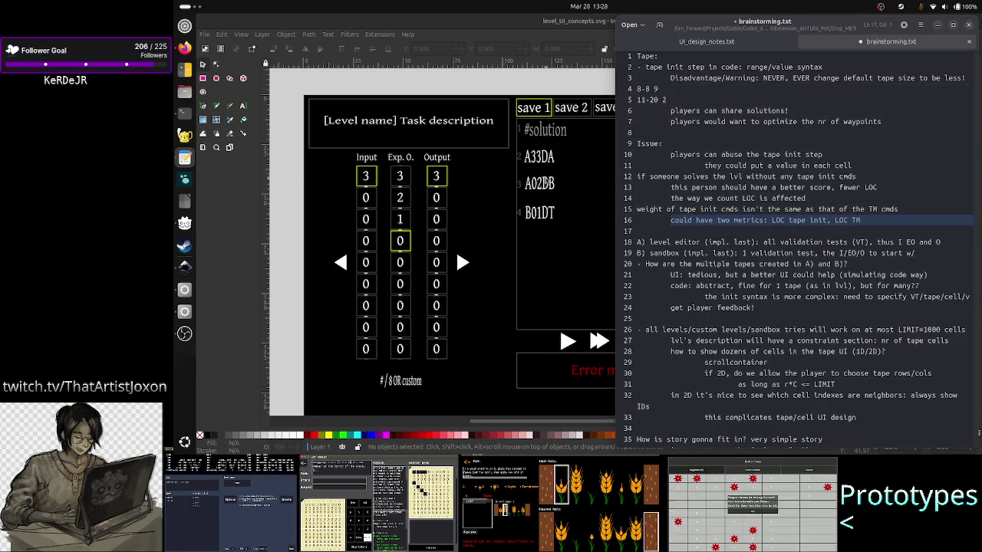
pyautogui.hotkey('shift', 'End')
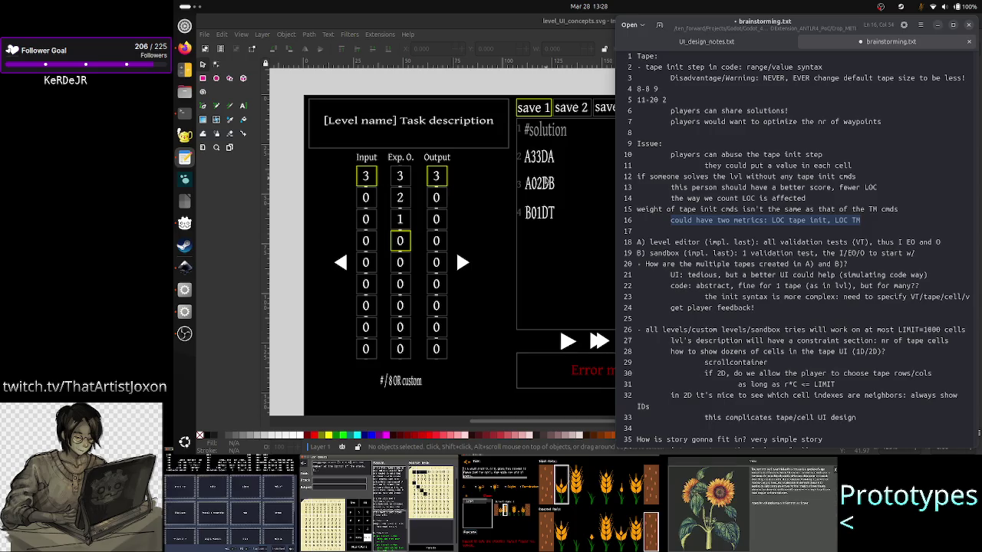
pyautogui.press('Up')
pyautogui.press('Up')
pyautogui.press('Up')
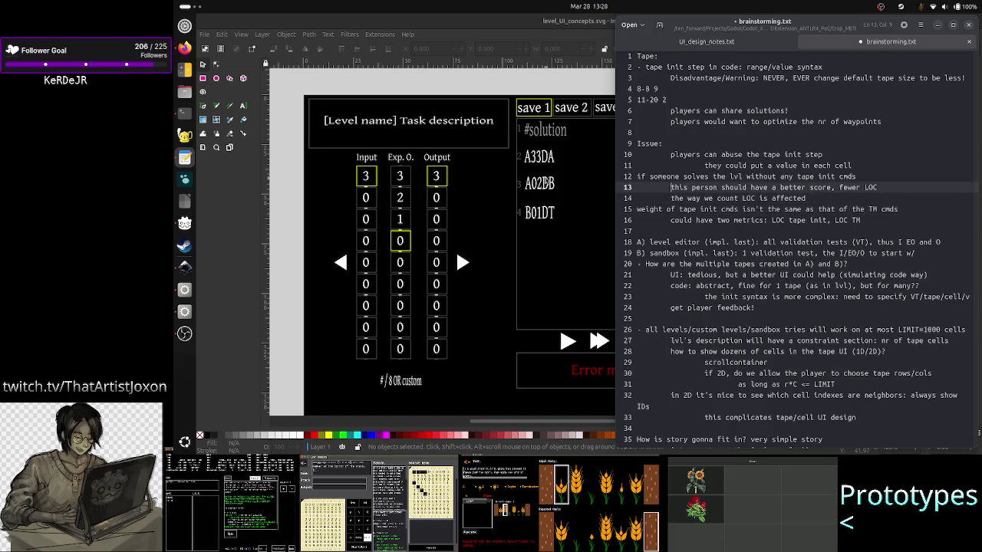
pyautogui.press('Up')
pyautogui.press('Up')
pyautogui.press('Up')
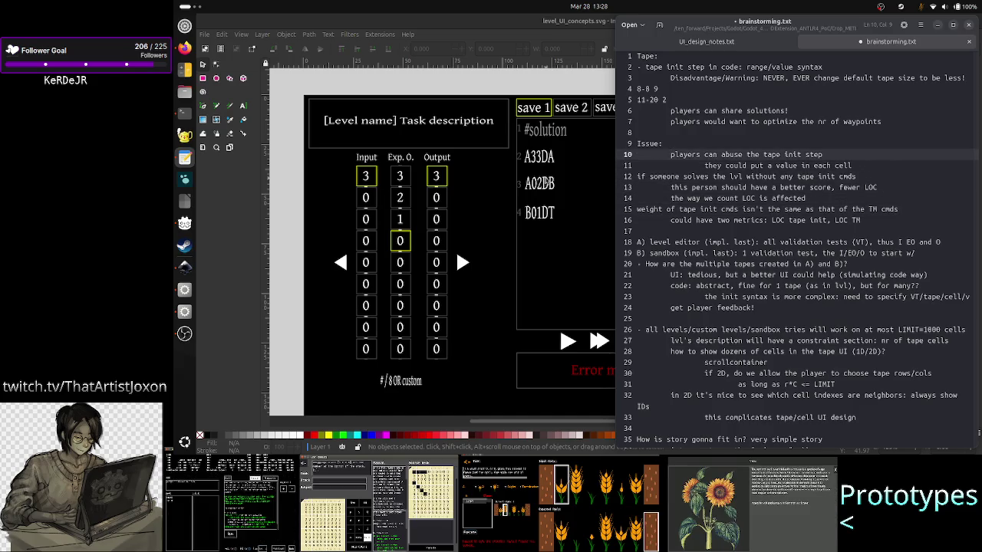
pyautogui.press('Down')
pyautogui.press('Up')
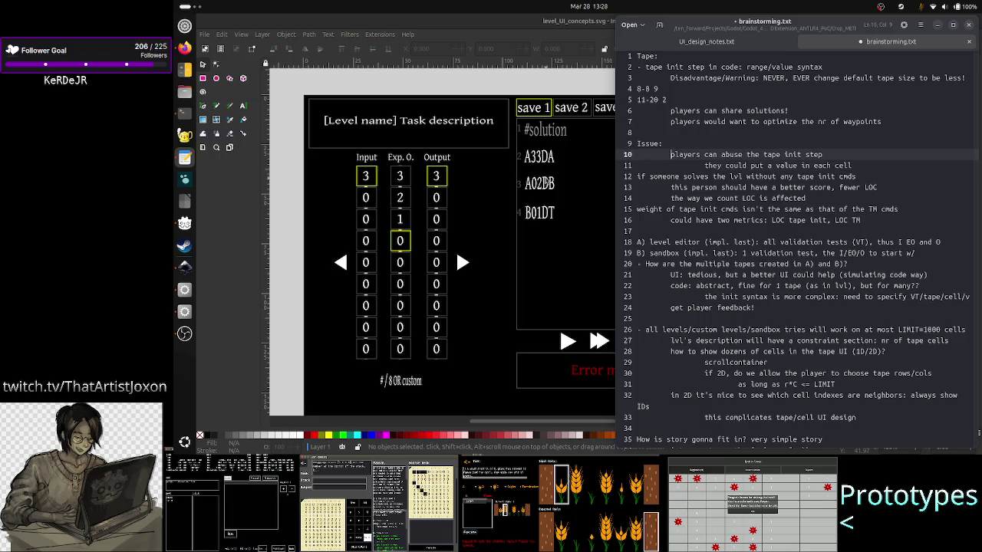
pyautogui.hotkey('shift', 'Down')
pyautogui.hotkey('shift', 'Down')
pyautogui.hotkey('shift', 'Left')
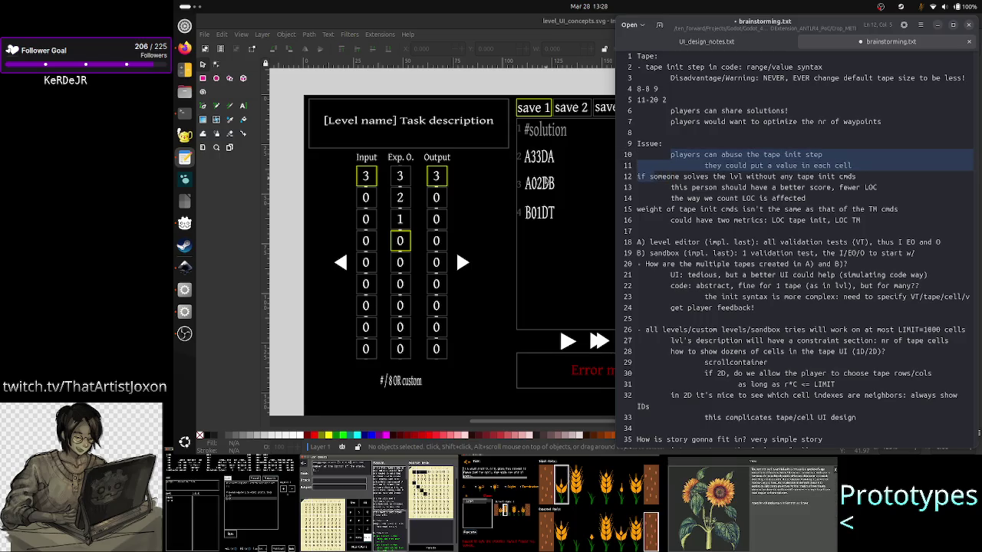
pyautogui.hotkey('shift', 'Left')
pyautogui.hotkey('shift', 'Left')
pyautogui.hotkey('shift', 'Left')
pyautogui.hotkey('shift', 'Left')
pyautogui.hotkey('shift', 'Left')
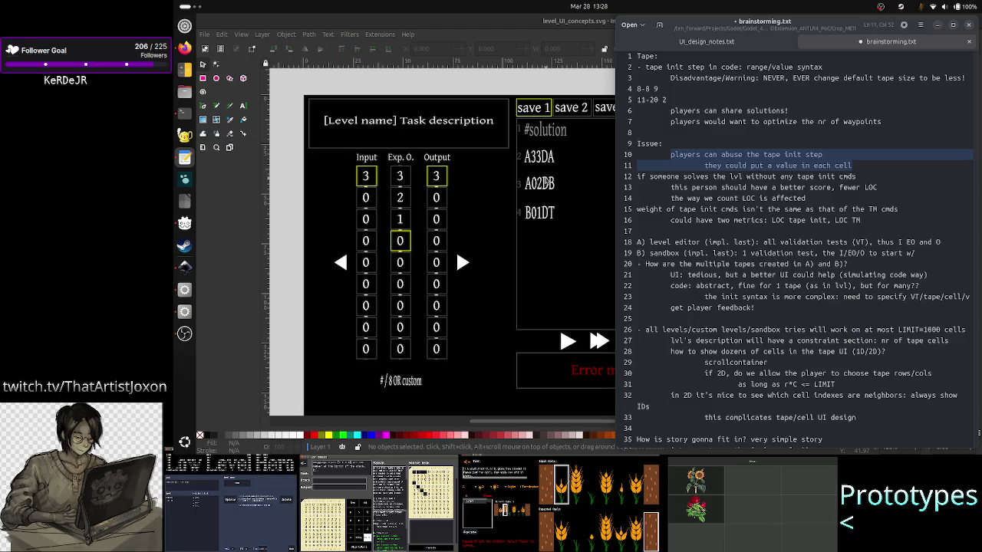
pyautogui.press('Down')
pyautogui.press('Down')
pyautogui.press('Down')
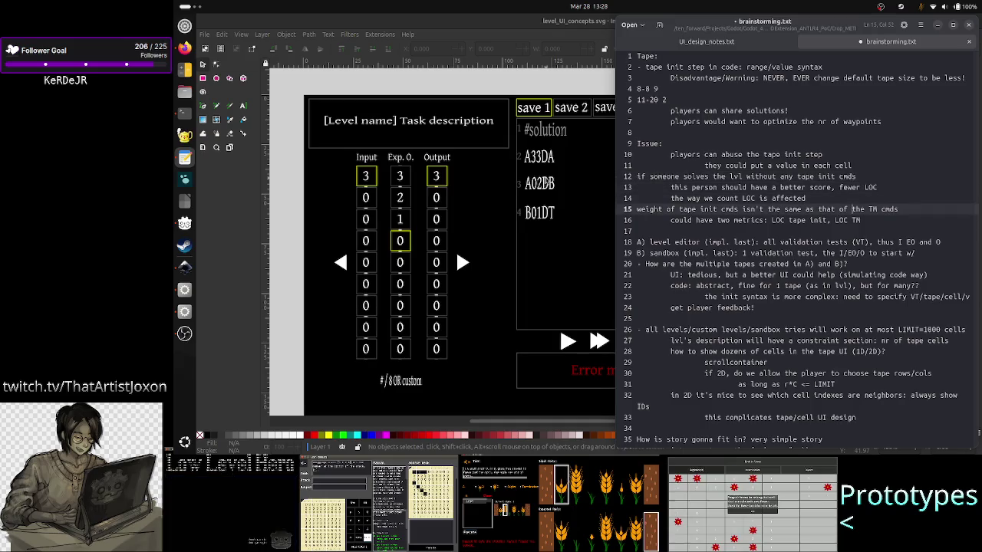
pyautogui.press('Down')
pyautogui.press('Down')
# Highlight the 'LOC tape init' and 'LOC TM' metrics on the two-metrics line.
pyautogui.press('Left')
pyautogui.press('Left')
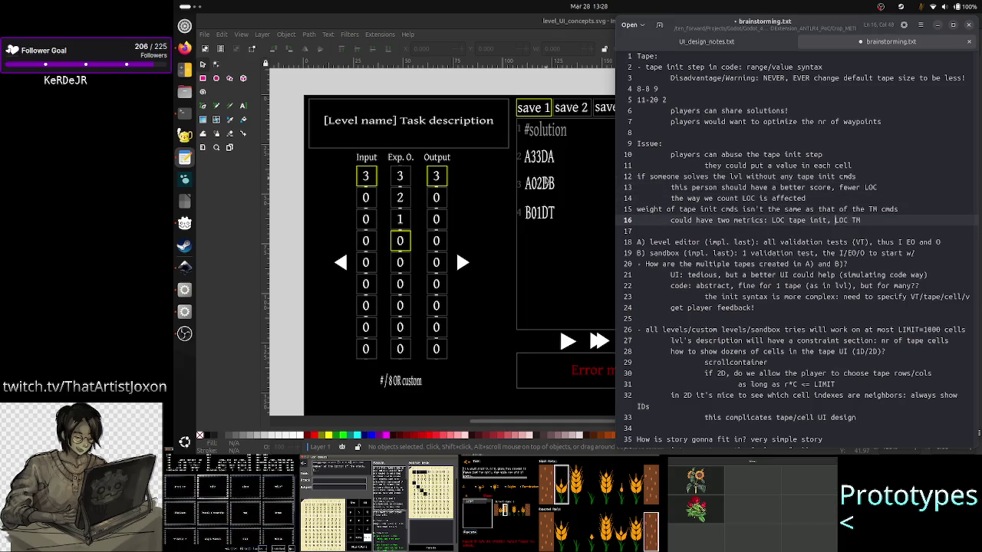
pyautogui.press('Left')
pyautogui.press('Left')
pyautogui.press('Left')
pyautogui.hotkey('shift', 'Left')
pyautogui.hotkey('shift', 'Left')
pyautogui.hotkey('shift', 'Left')
pyautogui.hotkey('shift', 'Left')
pyautogui.hotkey('shift', 'Left')
pyautogui.hotkey('shift', 'Left')
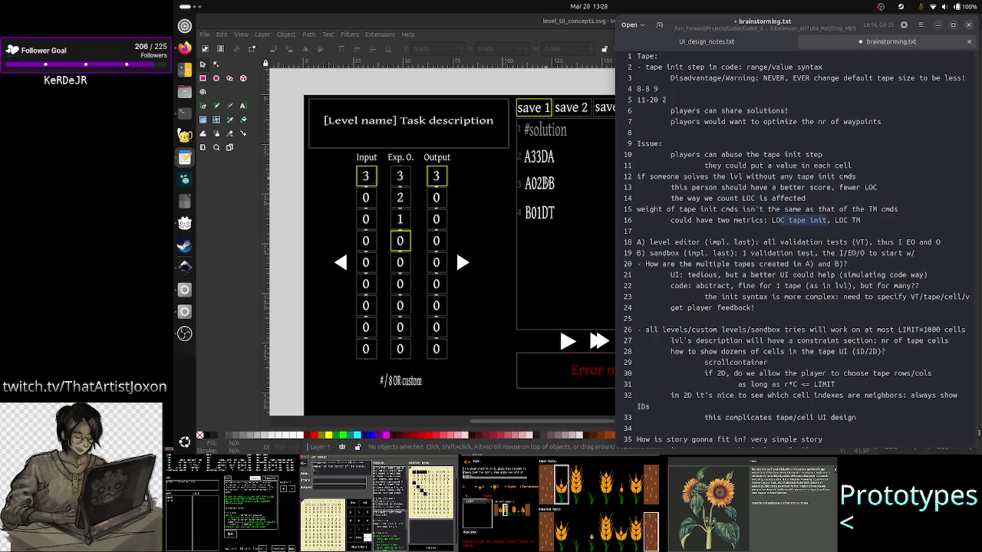
pyautogui.hotkey('shift', 'Left')
pyautogui.hotkey('shift', 'Left')
pyautogui.press('Right')
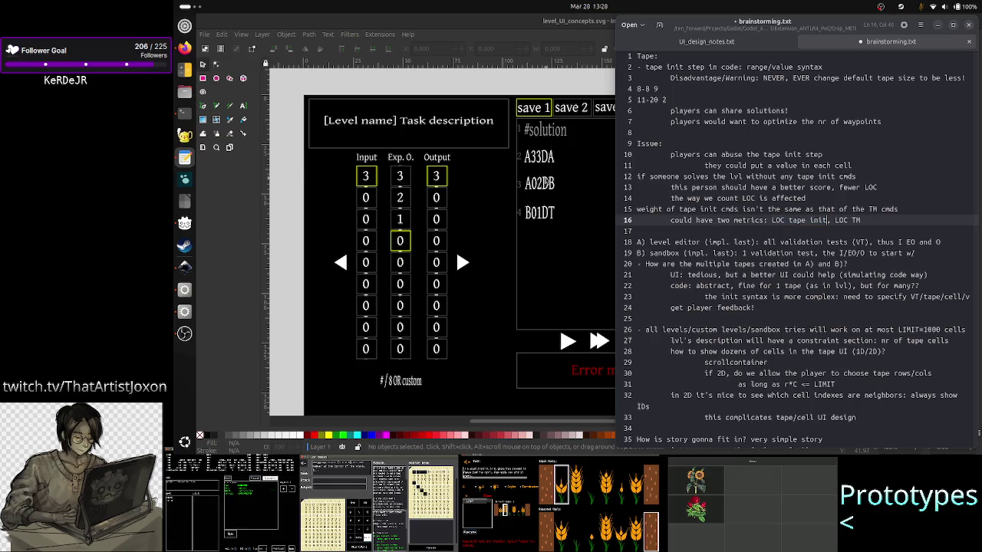
pyautogui.hotkey('shift', 'Left')
pyautogui.hotkey('shift', 'Left')
pyautogui.hotkey('shift', 'Left')
pyautogui.hotkey('shift', 'Left')
pyautogui.hotkey('shift', 'Left')
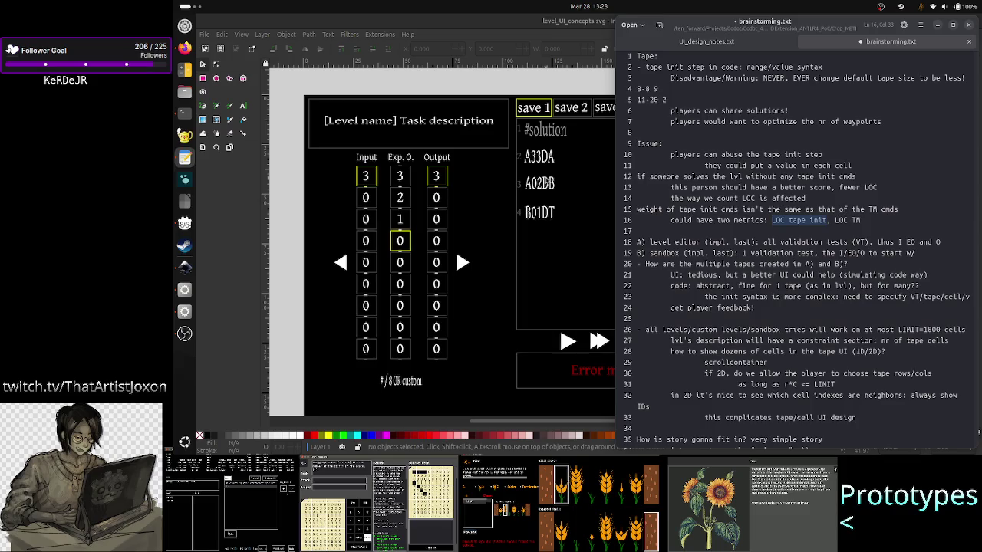
pyautogui.press('Left')
pyautogui.hotkey('shift', 'Right')
pyautogui.hotkey('shift', 'Right')
pyautogui.hotkey('shift', 'Right')
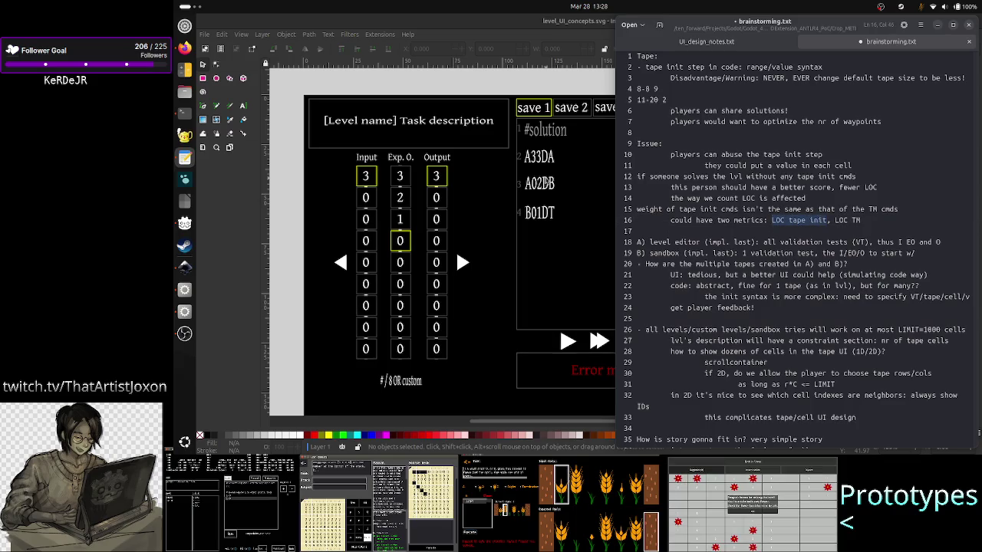
pyautogui.press('Right')
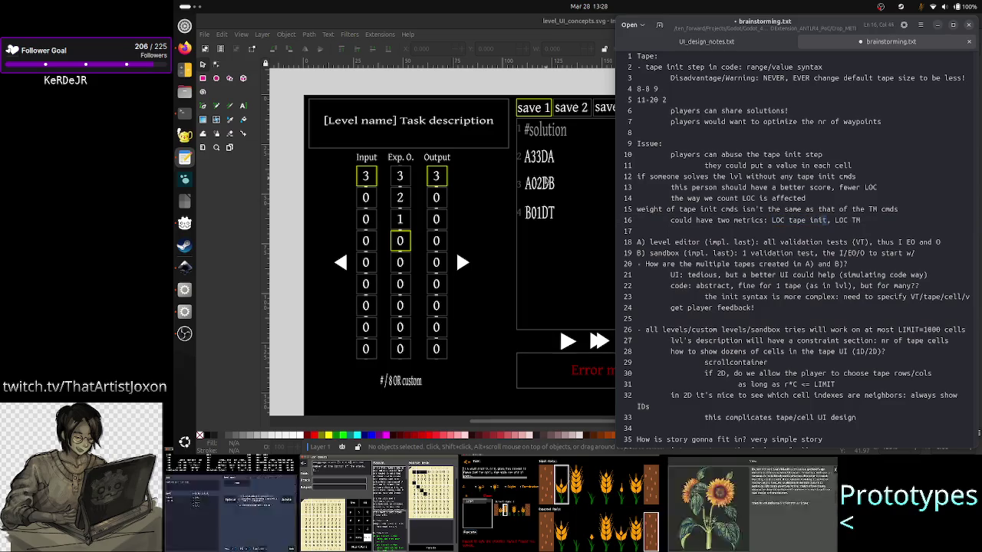
pyautogui.hotkey('shift', 'Left')
pyautogui.hotkey('shift', 'Left')
pyautogui.hotkey('shift', 'Left')
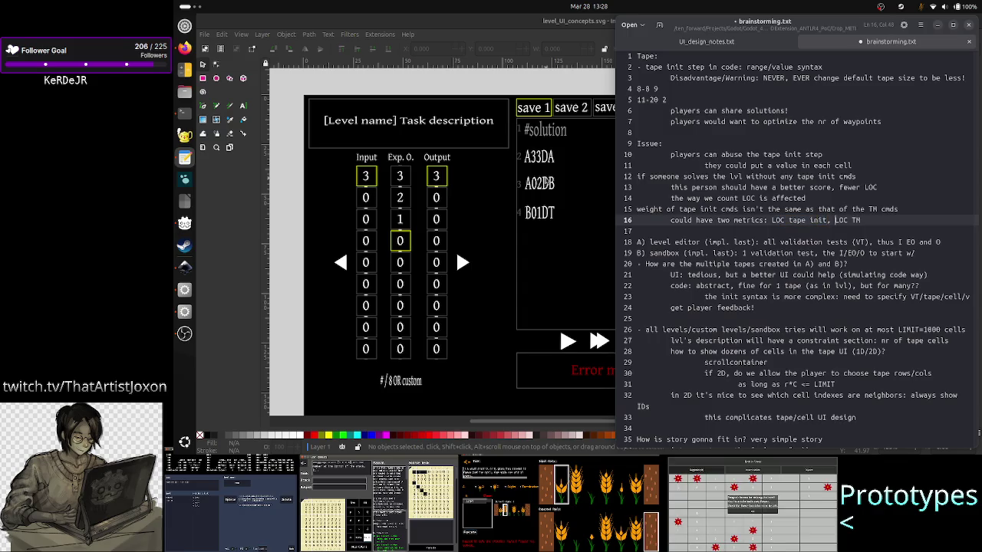
pyautogui.press('Right')
pyautogui.press('Right')
pyautogui.press('Right')
pyautogui.press('Left')
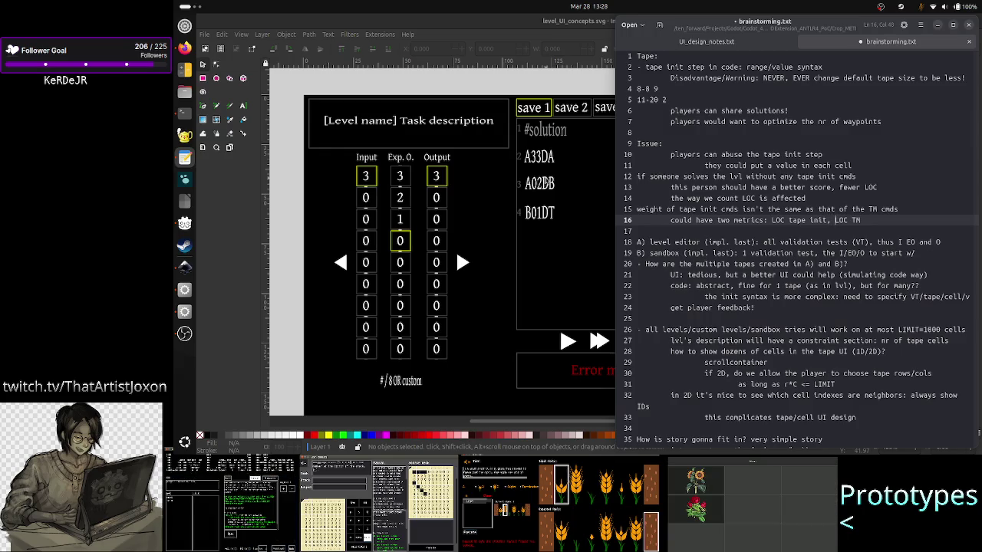
pyautogui.hotkey('shift', 'Right')
pyautogui.hotkey('shift', 'Right')
pyautogui.hotkey('shift', 'Right')
pyautogui.hotkey('shift', 'Right')
pyautogui.hotkey('shift', 'Right')
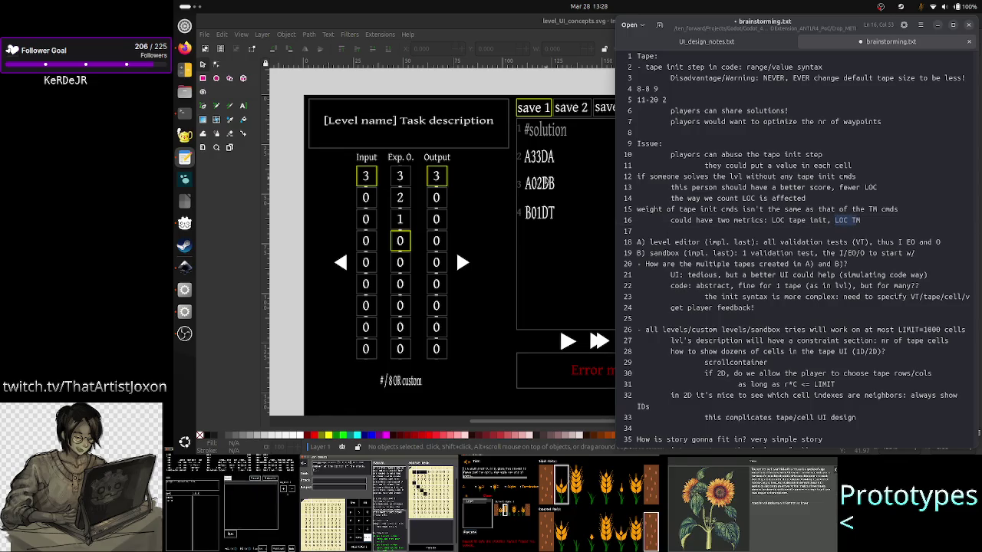
pyautogui.hotkey('shift', 'Left')
pyautogui.hotkey('shift', 'Left')
pyautogui.hotkey('shift', 'Left')
pyautogui.hotkey('shift', 'Left')
pyautogui.hotkey('shift', 'Right')
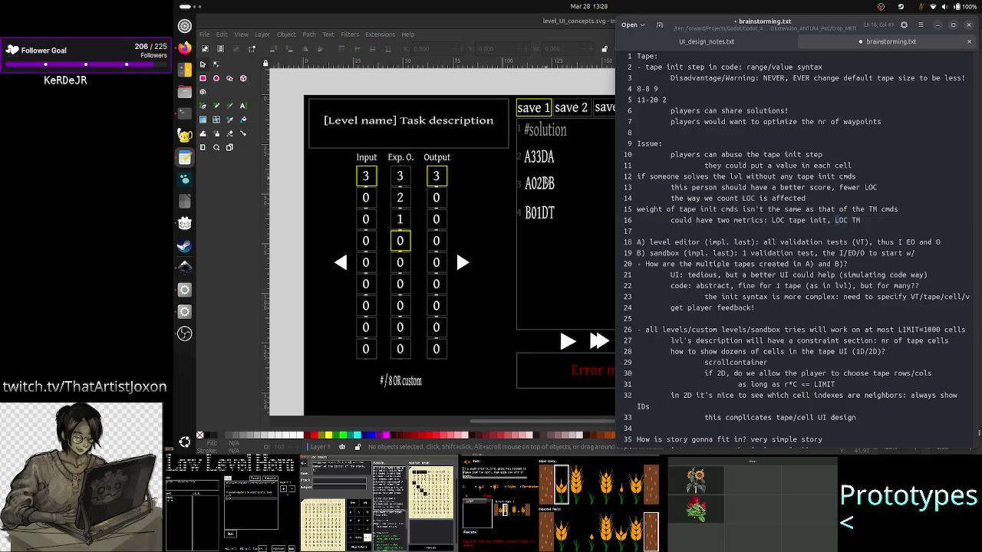
pyautogui.press('End')
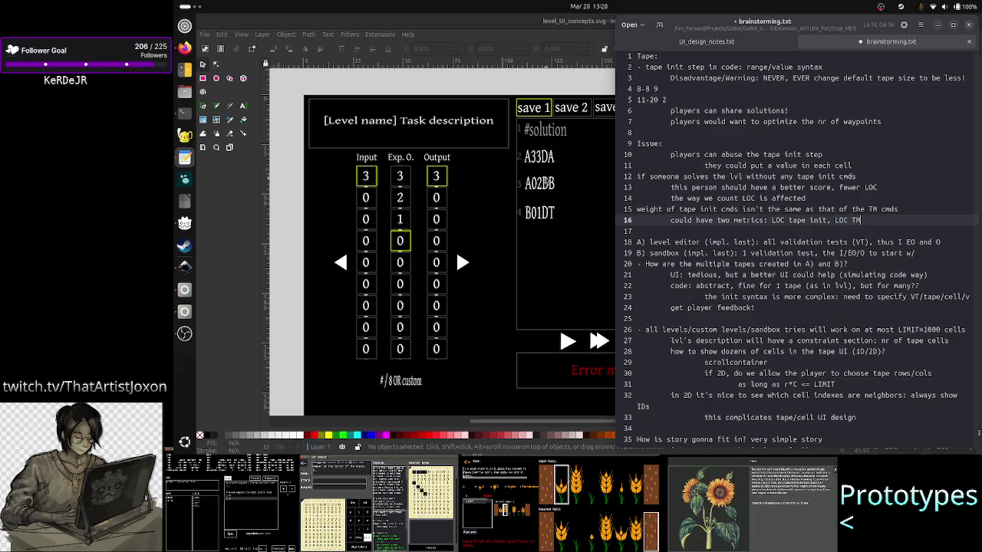
# Add line 17: 'a sol that doesn't need tape init is more impress tha'.
pyautogui.press('Return')
pyautogui.write('a so')
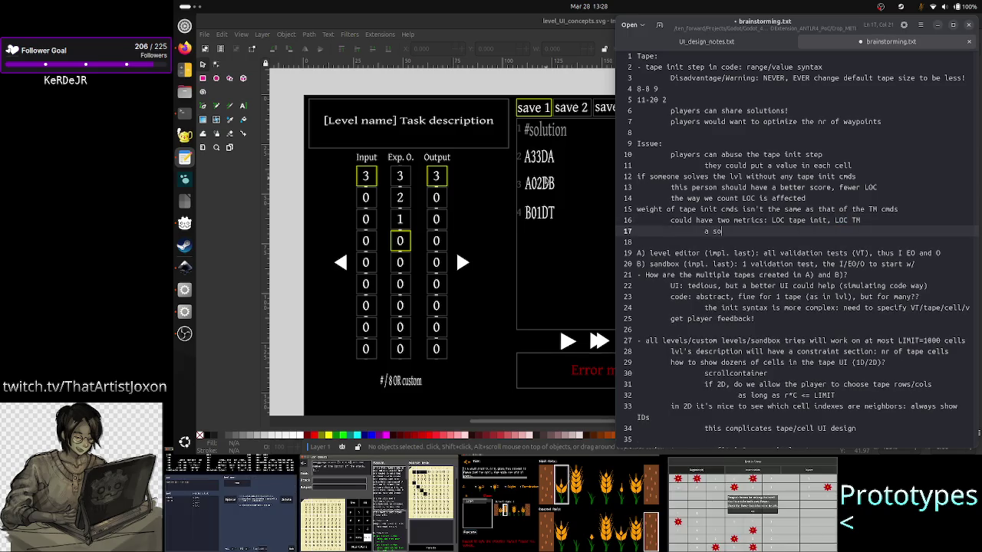
pyautogui.write('l that does')
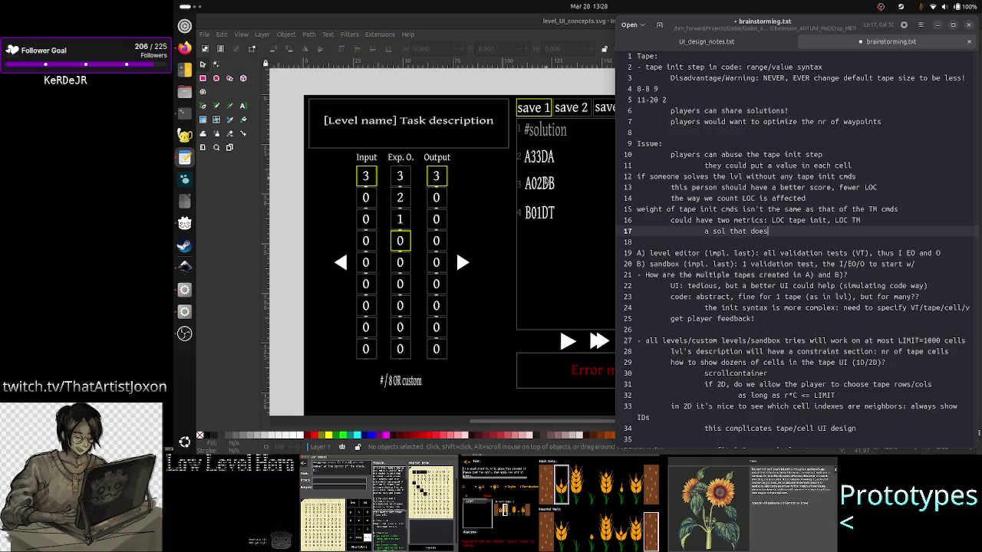
pyautogui.write("n't")
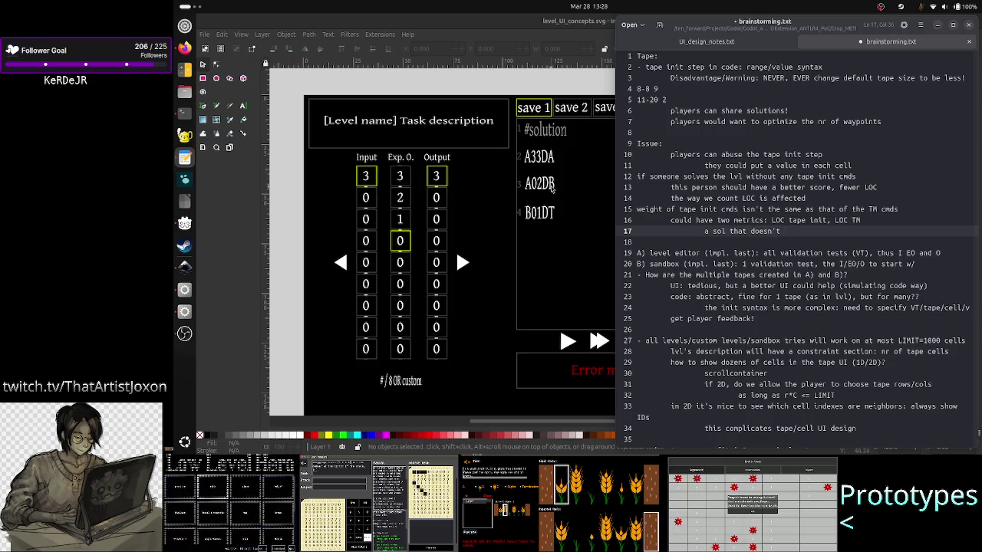
pyautogui.write(' need tape in')
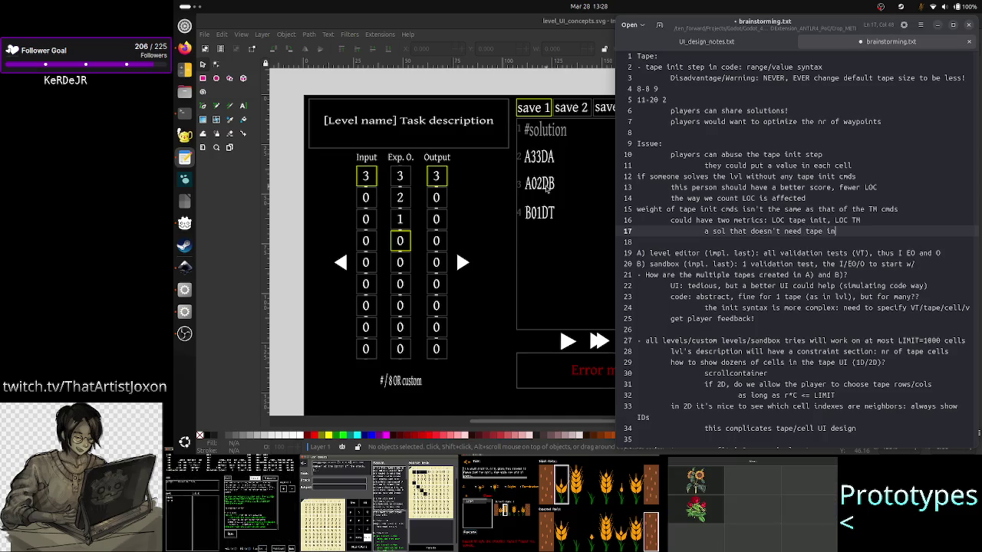
pyautogui.write('it is')
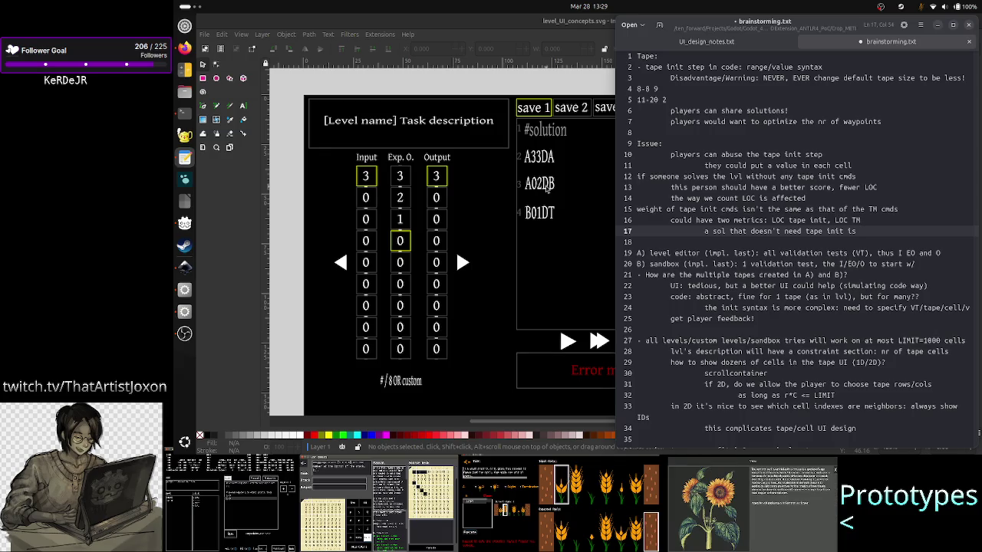
pyautogui.write('be')
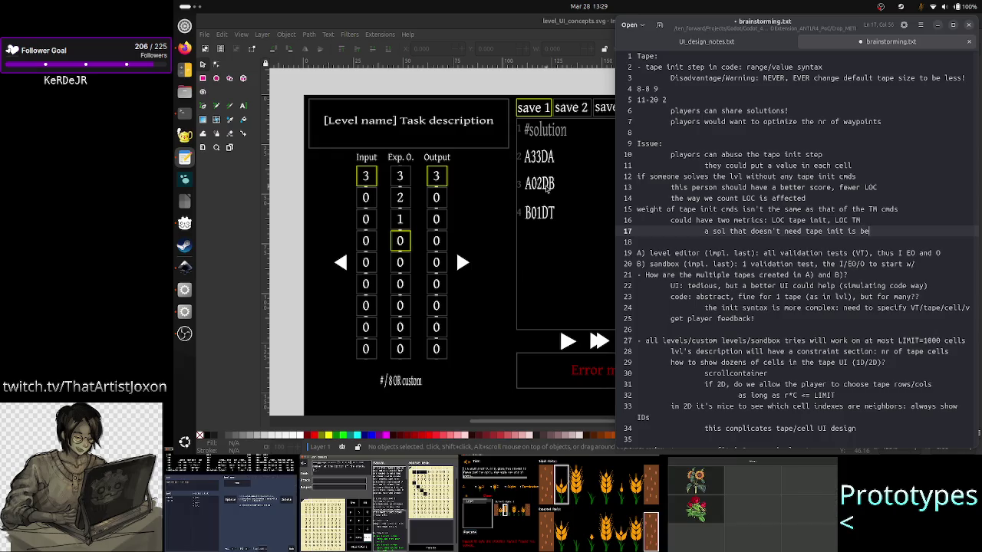
pyautogui.write('t')
pyautogui.press('BackSpace')
pyautogui.press('BackSpace')
pyautogui.press('BackSpace')
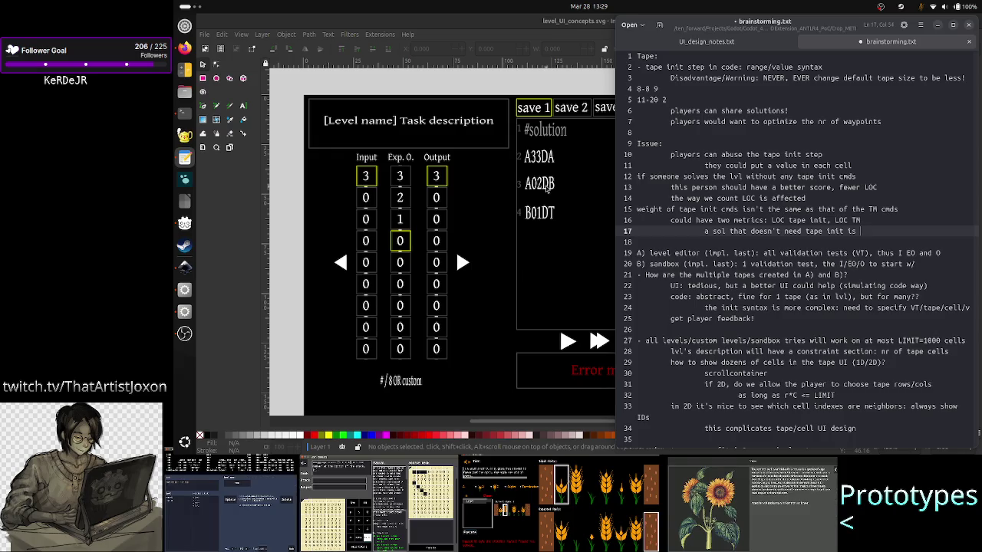
pyautogui.write('mo')
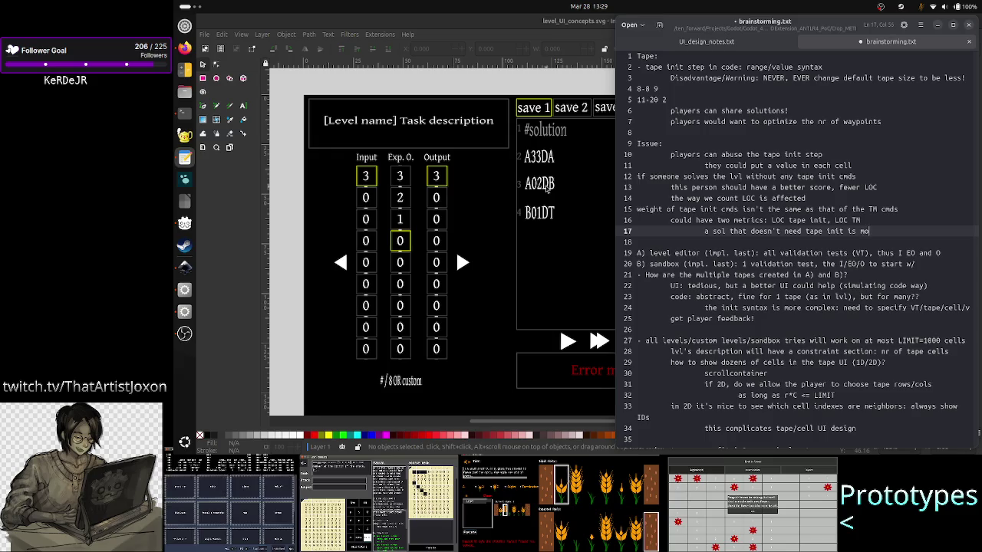
pyautogui.write('re impr')
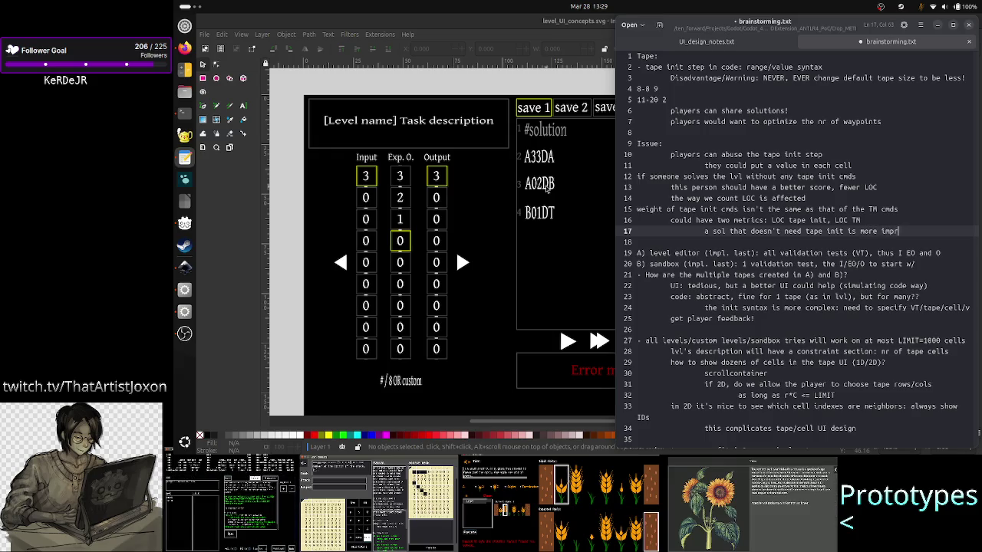
pyautogui.write('essive')
pyautogui.write(' tha')
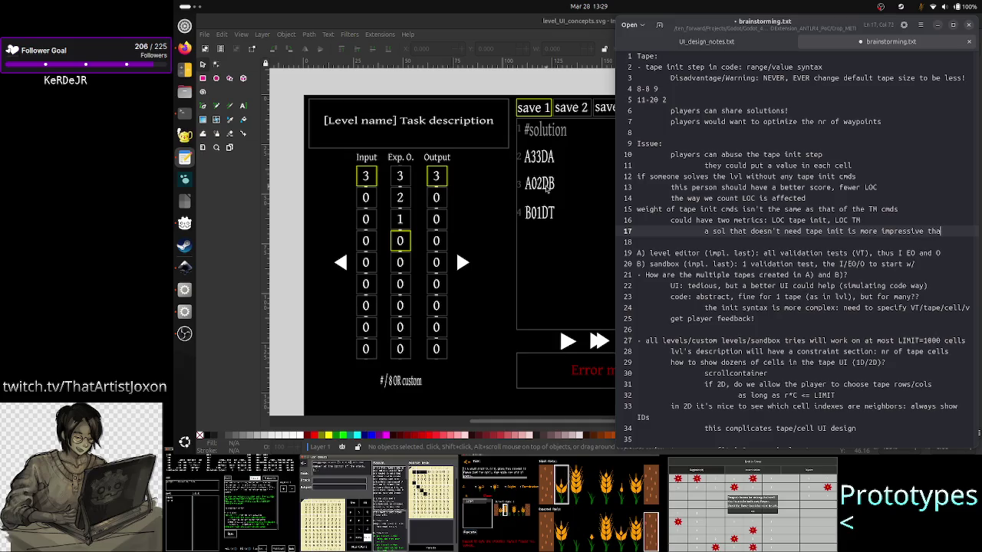
# Insert 'long' before 'sol' on line 17, then switch to the Inkscape mockup.
pyautogui.press('Home')
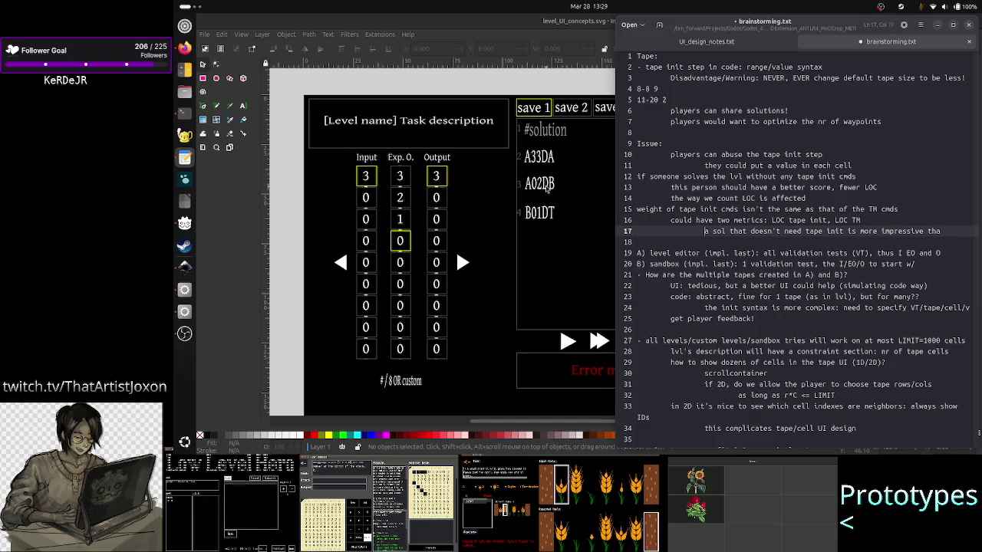
pyautogui.hotkey('ctrl', 'Right')
pyautogui.hotkey('ctrl', 'Right')
pyautogui.press('Right')
pyautogui.press('Left')
pyautogui.press('Left')
pyautogui.press('Left')
pyautogui.write('long')
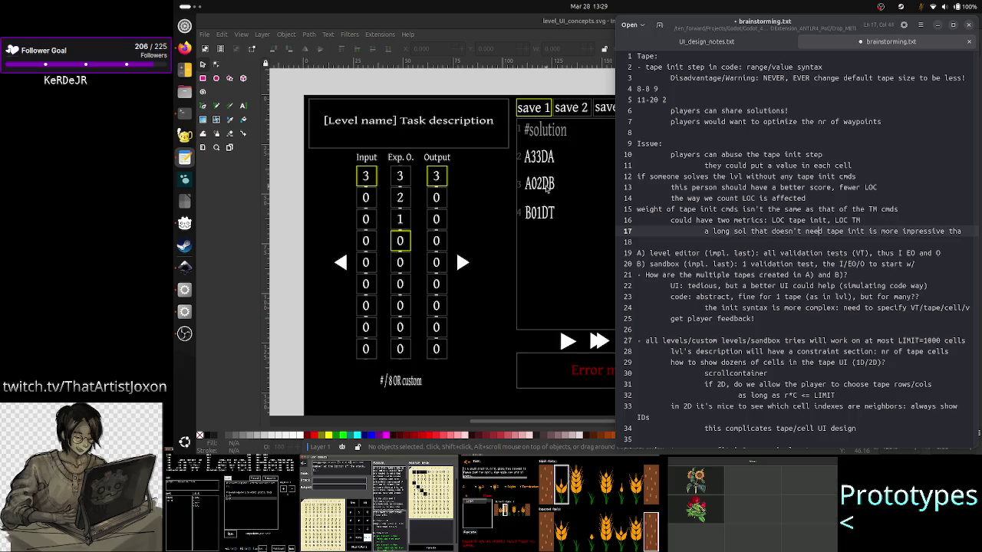
pyautogui.press('Right')
pyautogui.press('Right')
pyautogui.press('Right')
pyautogui.press('Right')
pyautogui.press('Right')
pyautogui.press('Right')
pyautogui.press('Right')
pyautogui.press('Right')
pyautogui.press('Right')
pyautogui.press('Right')
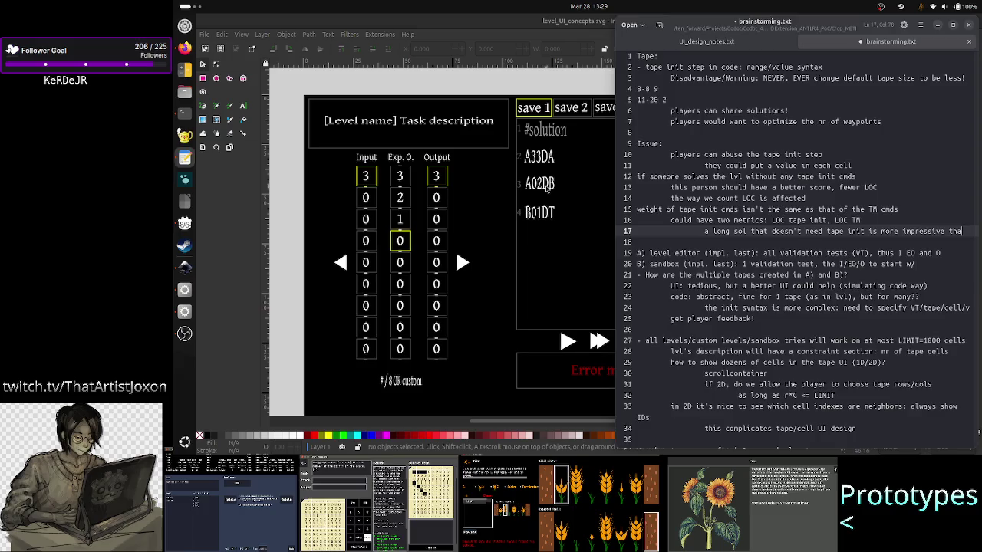
pyautogui.hotkey('alt', 'Tab')
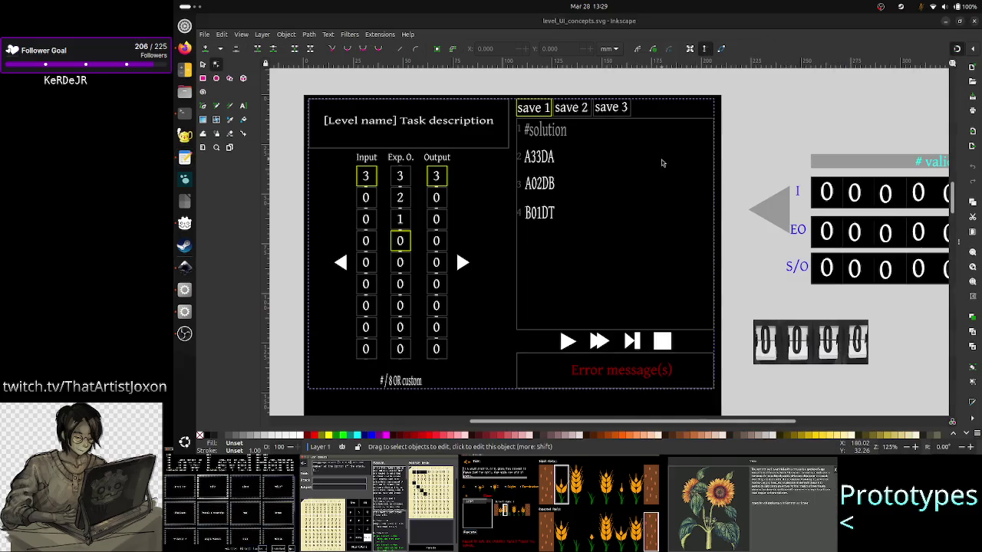
# Back in gedit, complete 'than' and add line 18 'a sol that is shorter, but used tape init'.
pyautogui.hotkey('alt', 'Tab')
pyautogui.write('n')
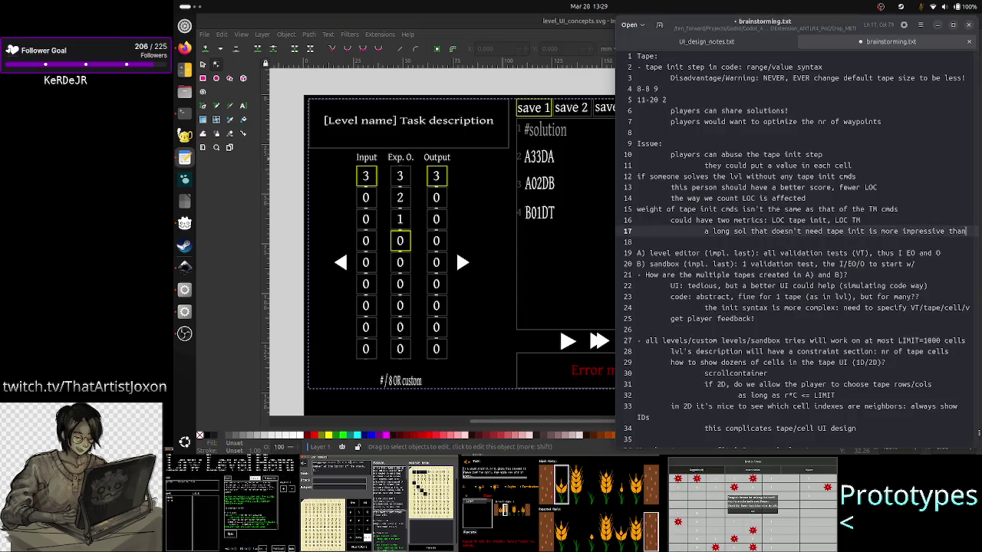
pyautogui.press('Return')
pyautogui.write('a')
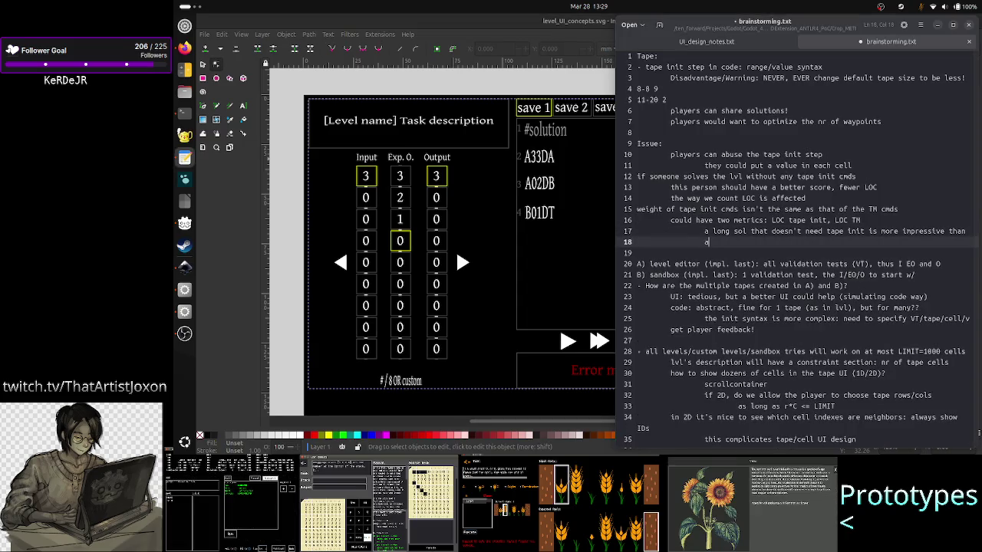
pyautogui.write(' sol ')
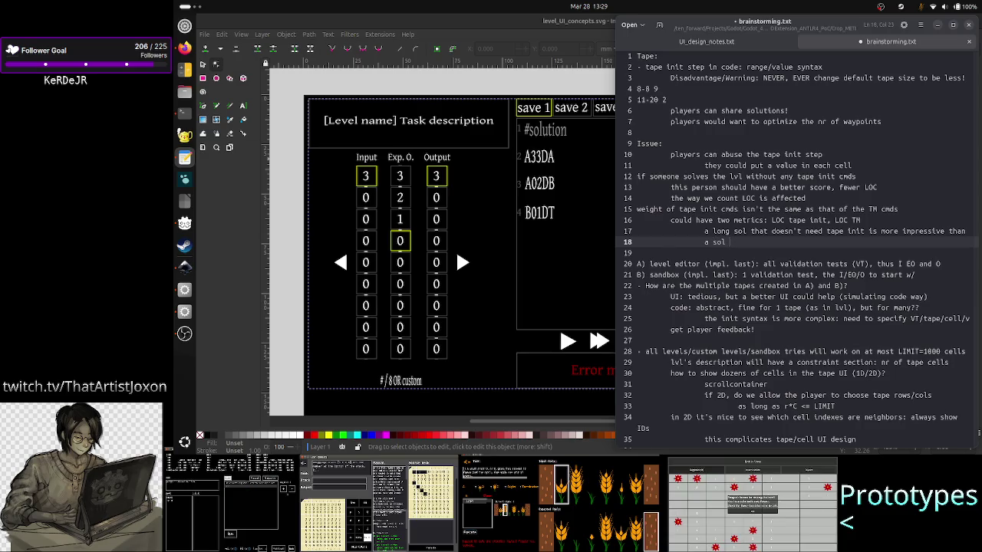
pyautogui.write('that')
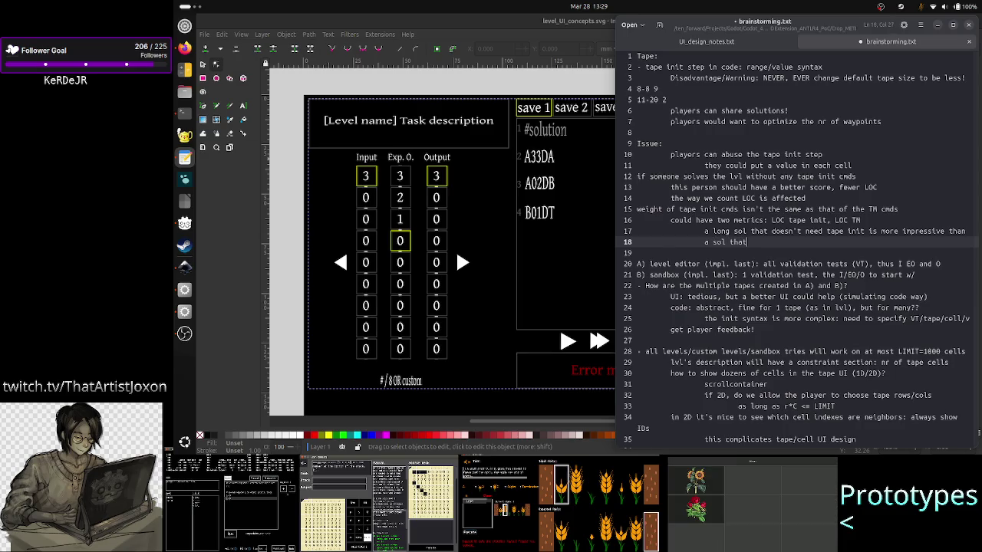
pyautogui.write(' is ')
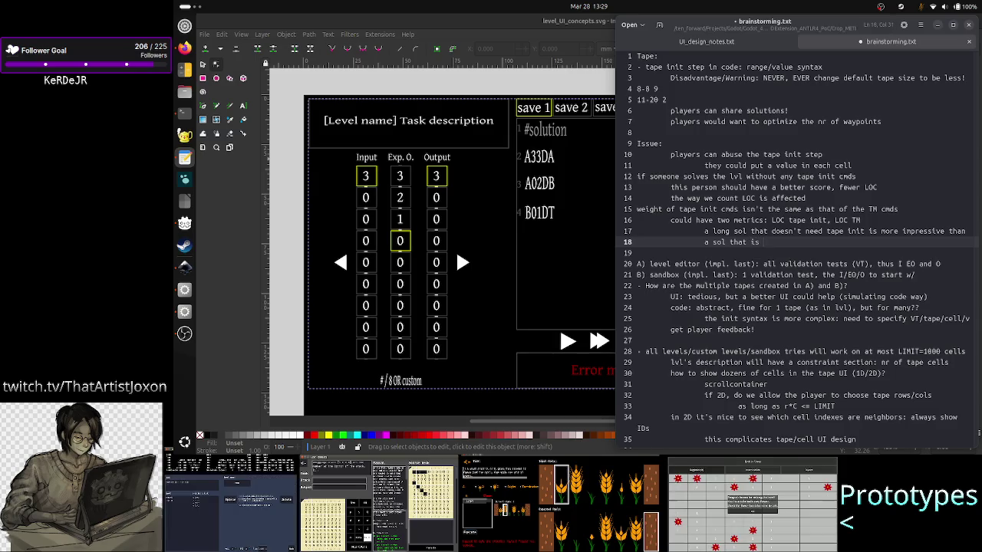
pyautogui.write('shorter')
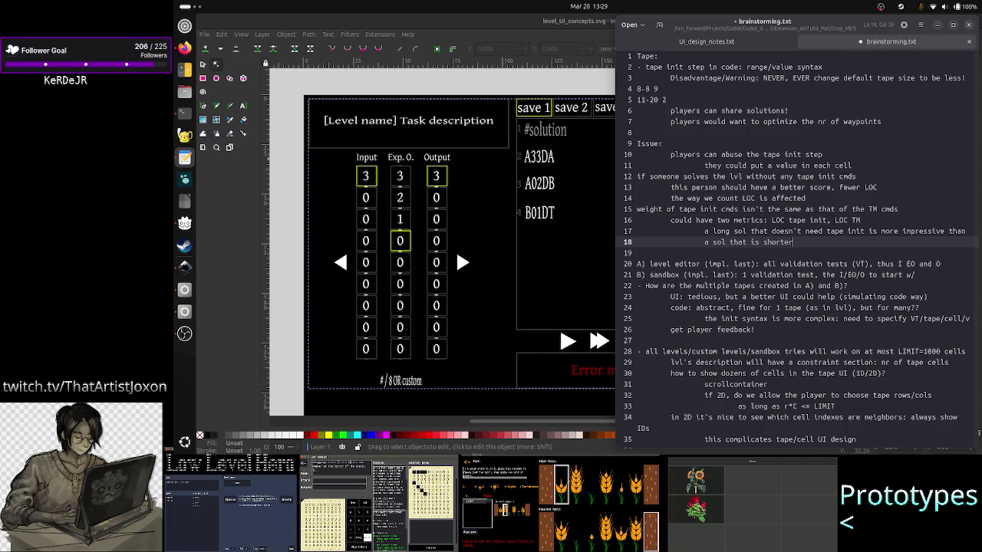
pyautogui.write(', but used')
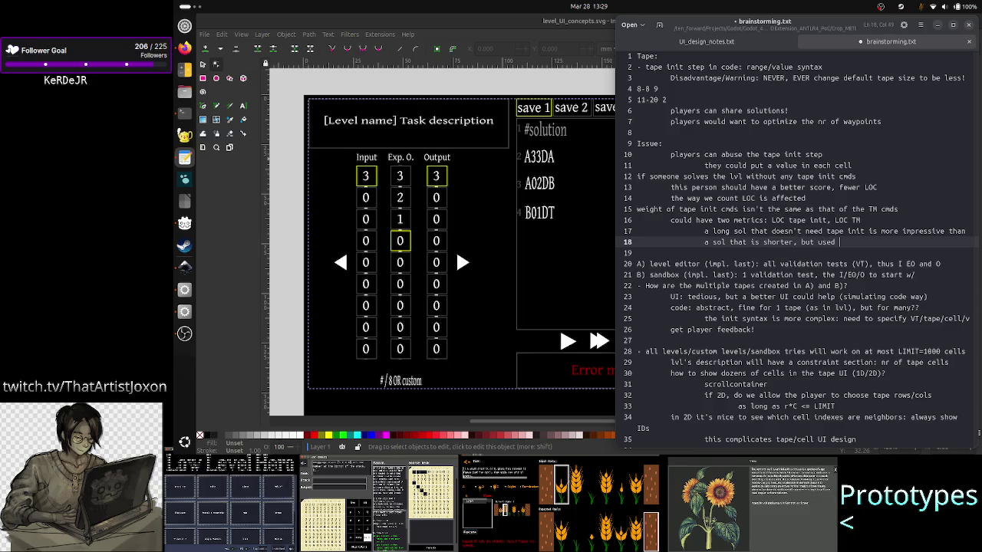
pyautogui.write(' tape init')
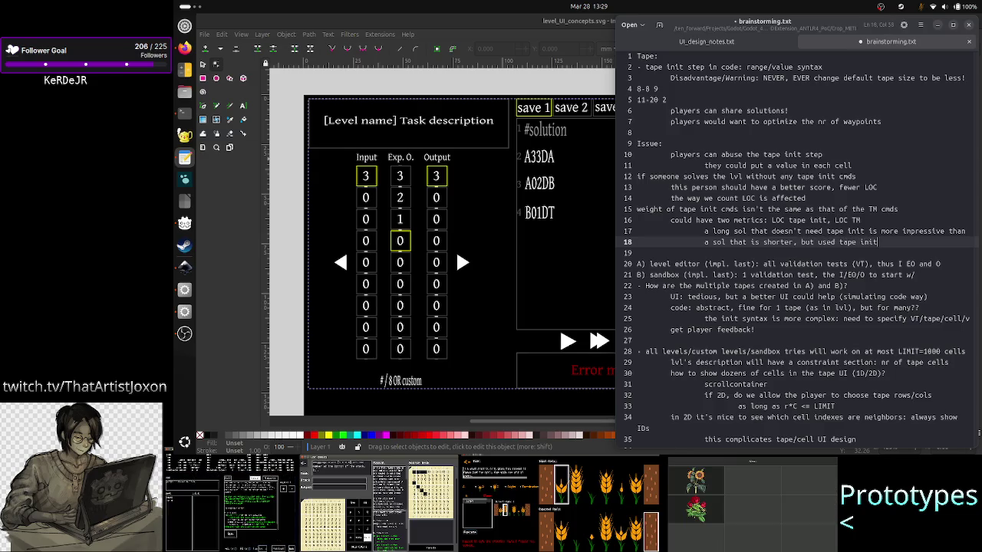
# Select lines 17 and 18 together to review the comparison, then clear the selection.
pyautogui.press('Up')
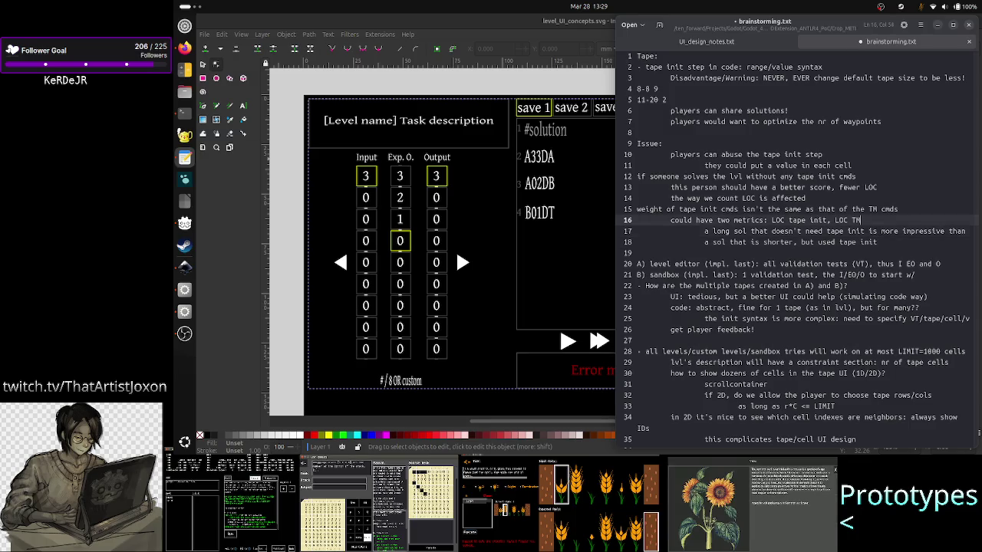
pyautogui.press('Home')
pyautogui.hotkey('shift', 'Down')
pyautogui.hotkey('shift', 'End')
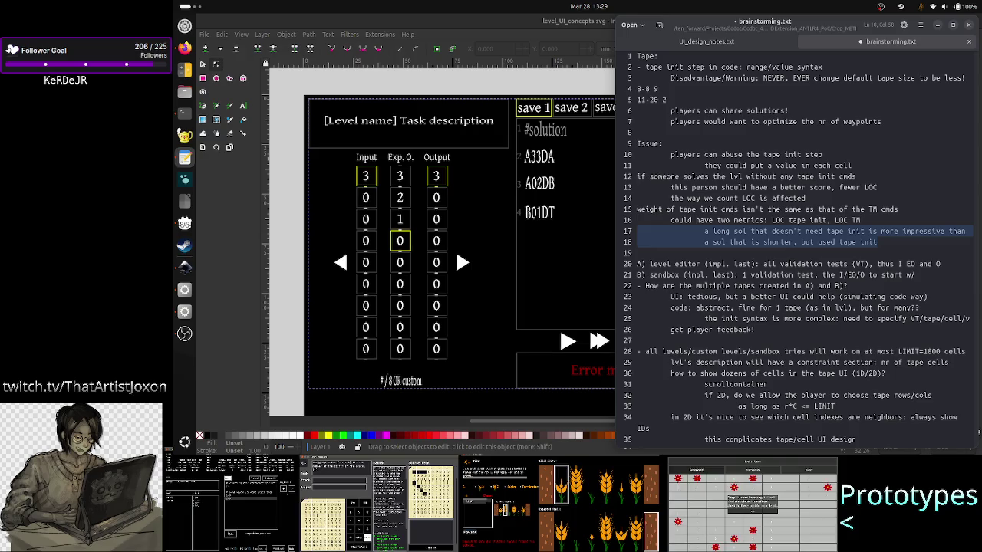
pyautogui.click(637, 220)
pyautogui.click(638, 231)
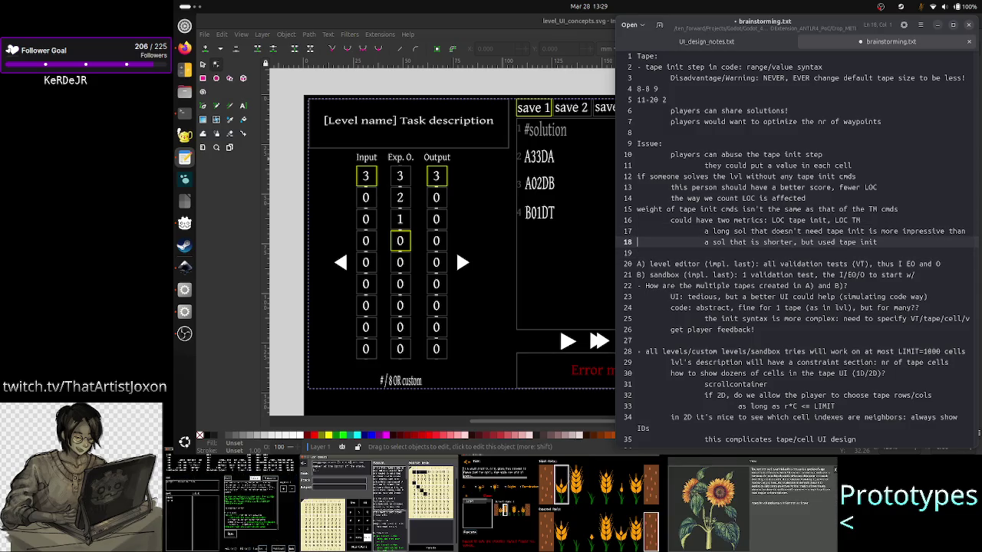
pyautogui.hotkey('shift', 'Down')
pyautogui.hotkey('shift', 'Down')
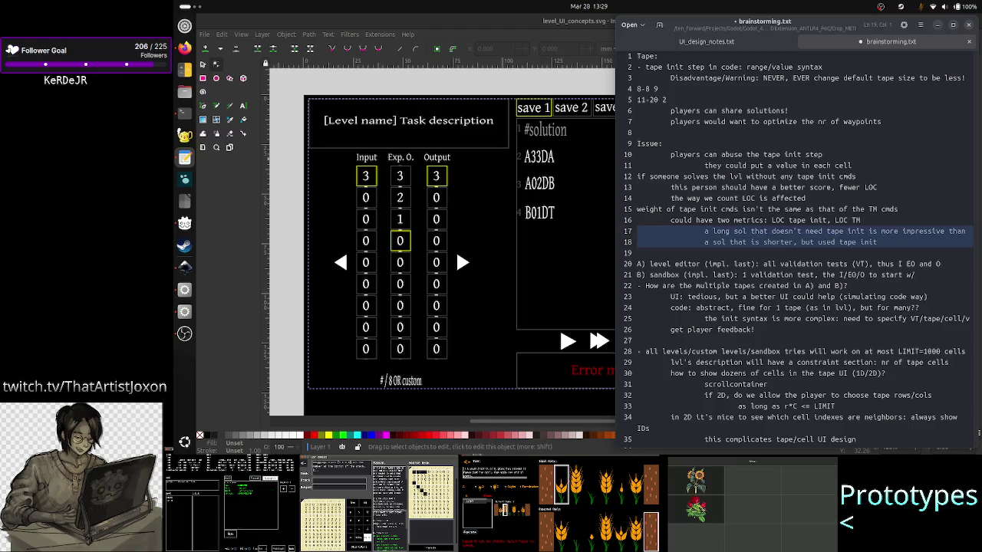
pyautogui.hotkey('shift', 'Left')
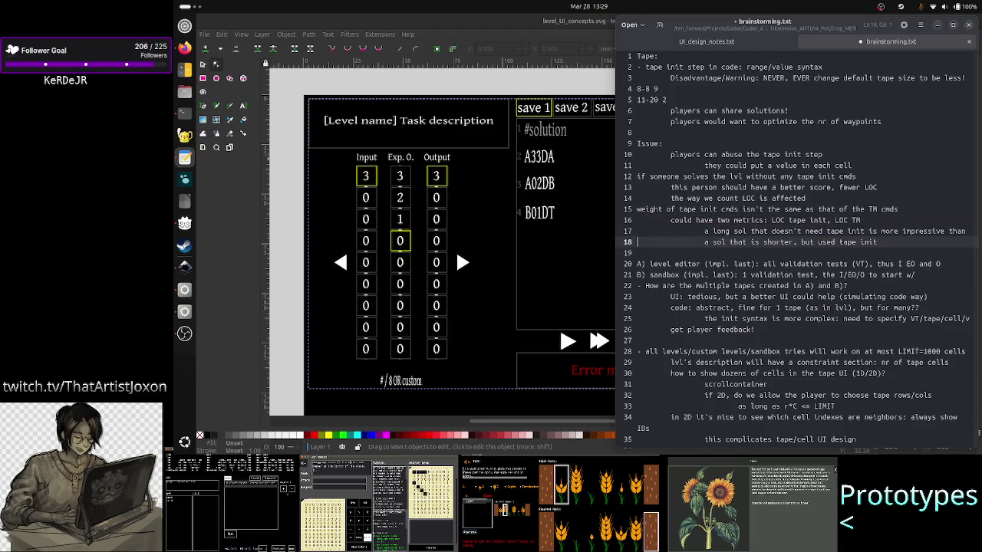
pyautogui.press('Left')
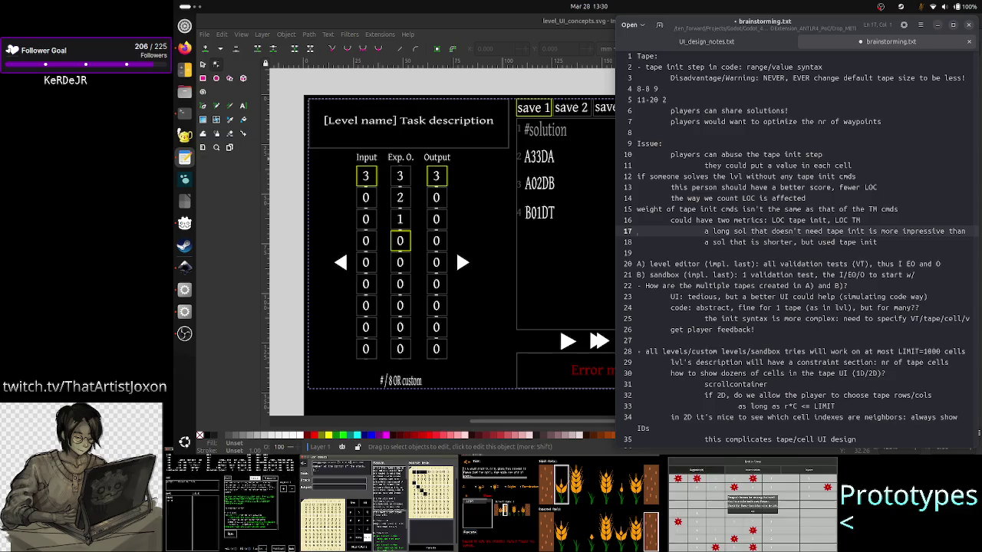
# Append ' (put this in manual)' to the end of line 18.
pyautogui.click(878, 242)
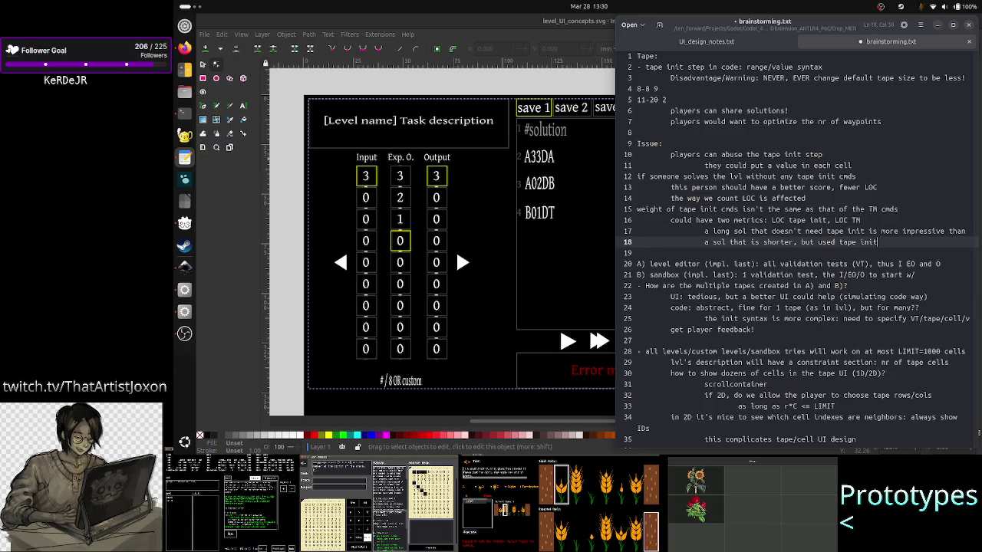
pyautogui.write('(m')
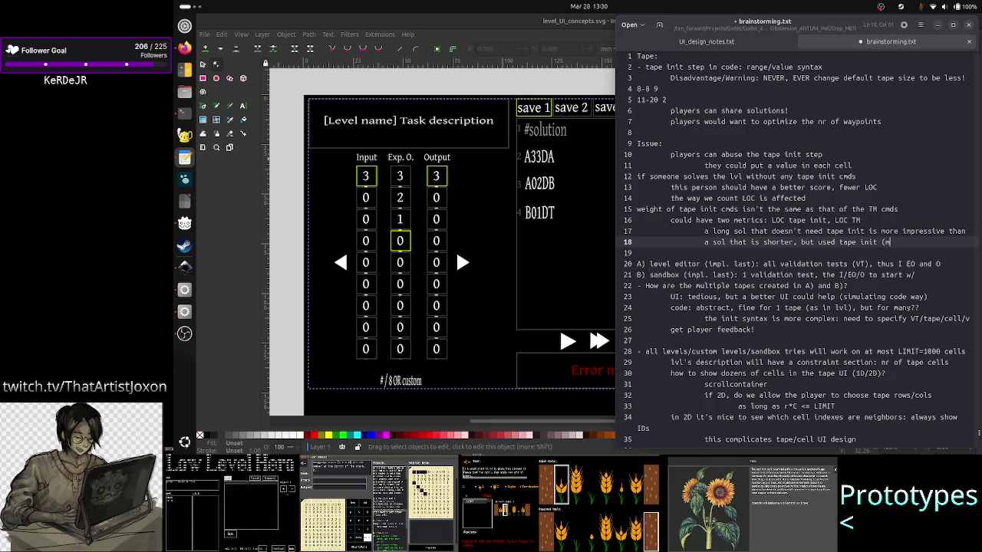
pyautogui.press('BackSpace')
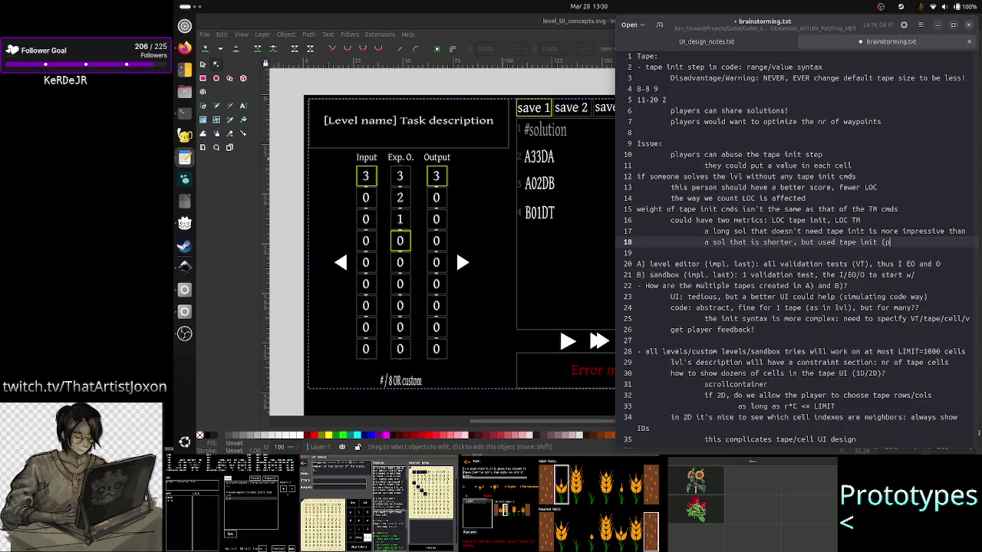
pyautogui.write('put this in man')
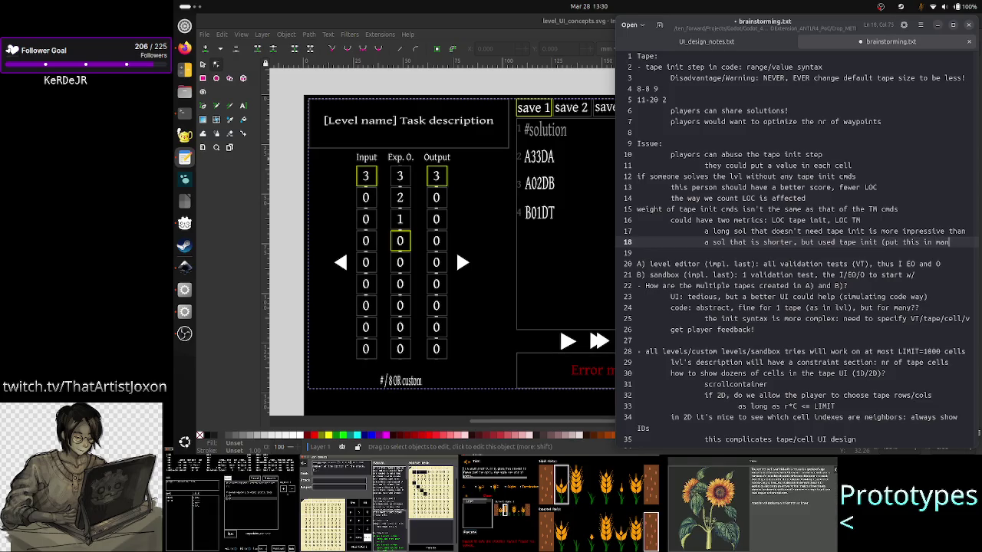
pyautogui.write('ual)')
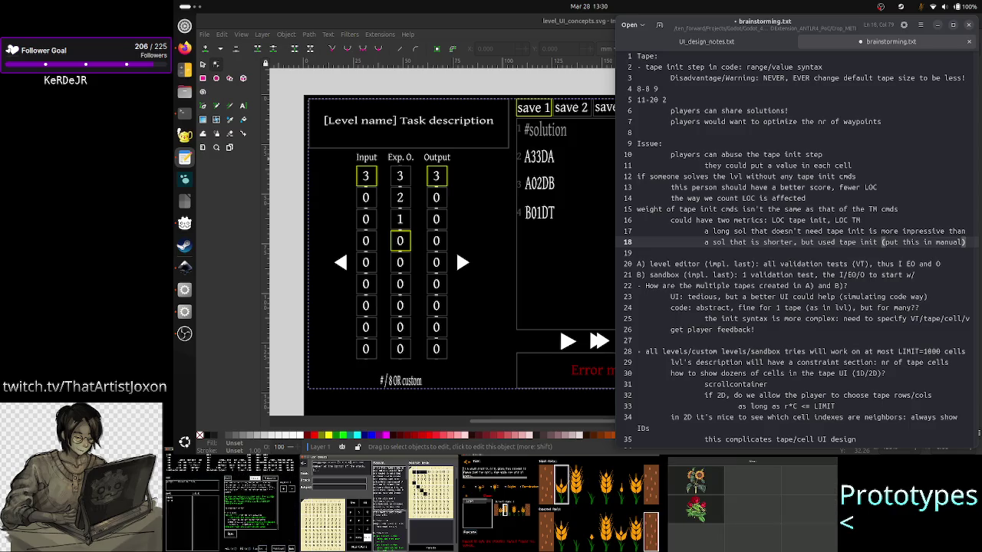
pyautogui.press('Up')
pyautogui.press('Up')
pyautogui.press('Up')
pyautogui.press('Down')
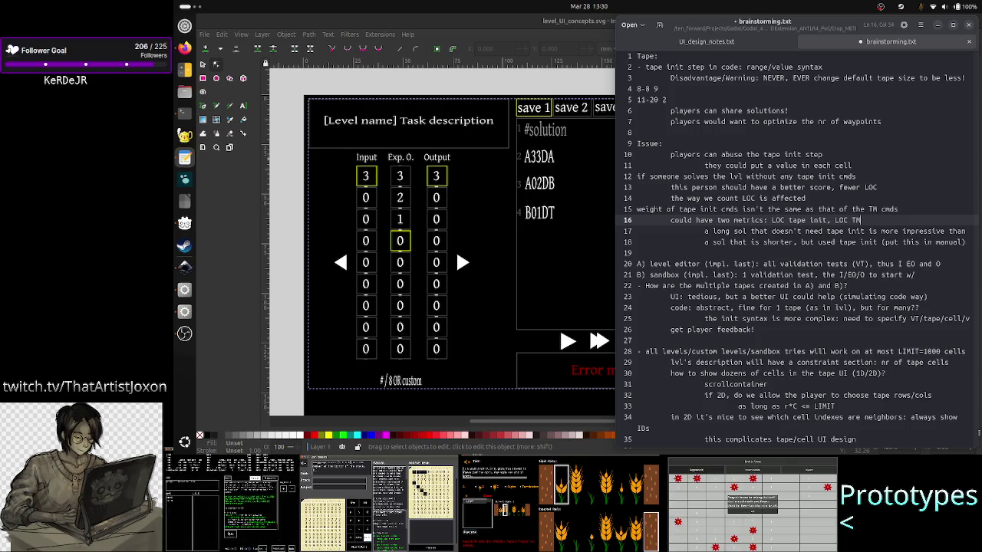
# Insert a blank indented line 10 under 'Issue:', above 'players can abuse the tape init step'.
pyautogui.press('Down')
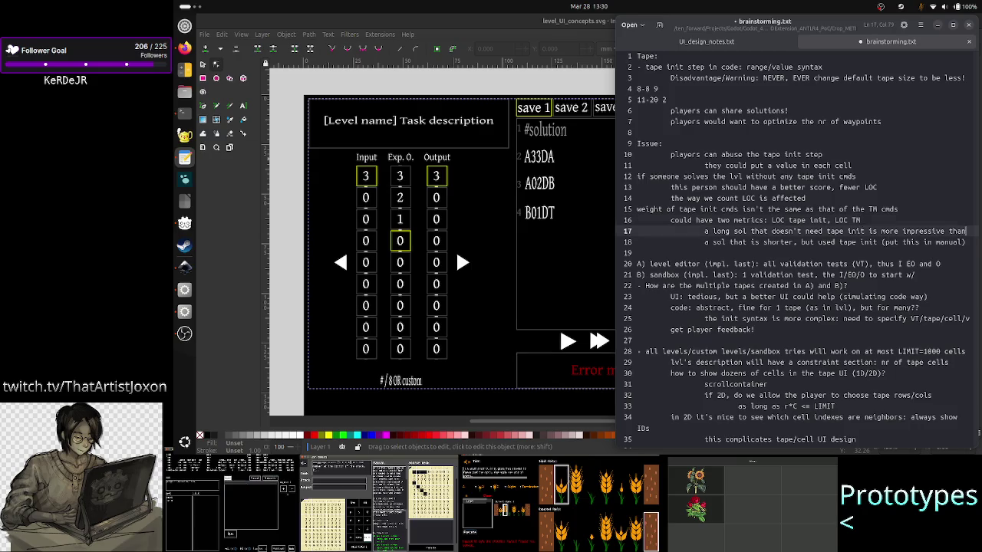
pyautogui.press('Down')
pyautogui.press('Down')
pyautogui.press('Down')
pyautogui.press('Down')
pyautogui.press('Down')
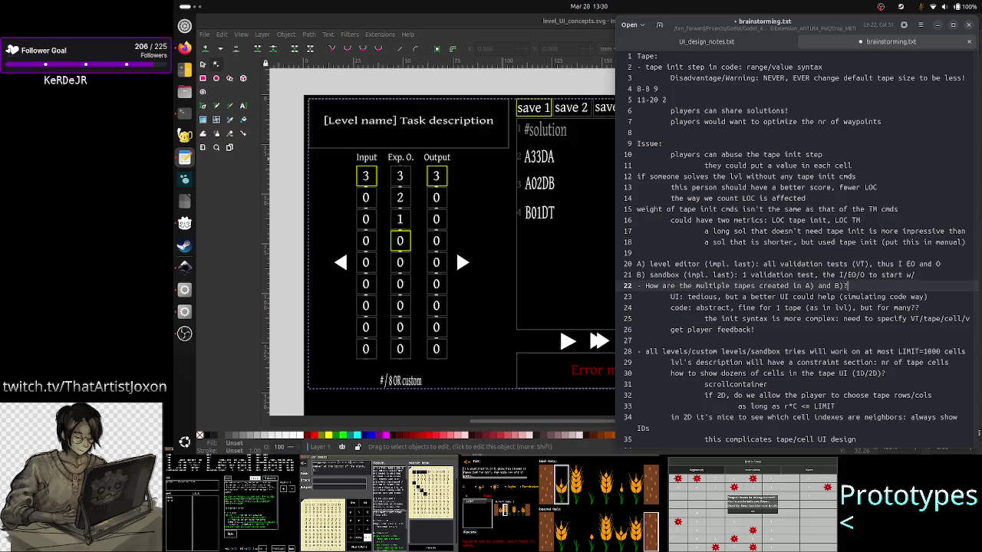
pyautogui.click(942, 264)
pyautogui.press('Up')
pyautogui.press('Up')
pyautogui.press('Up')
pyautogui.press('Up')
pyautogui.press('Up')
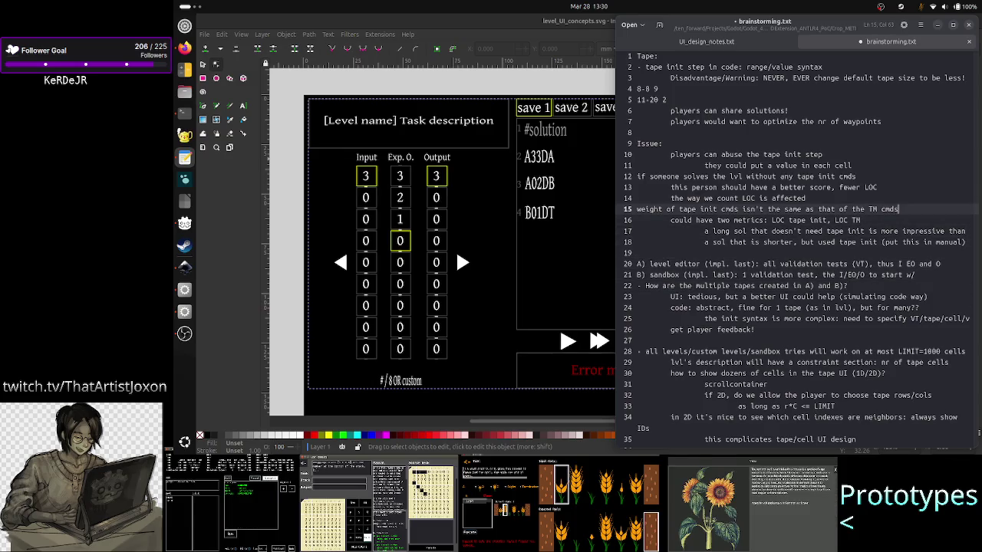
pyautogui.press('Up')
pyautogui.press('Up')
pyautogui.press('Up')
pyautogui.press('Up')
pyautogui.press('Up')
pyautogui.press('Home')
pyautogui.press('Return')
pyautogui.press('Up')
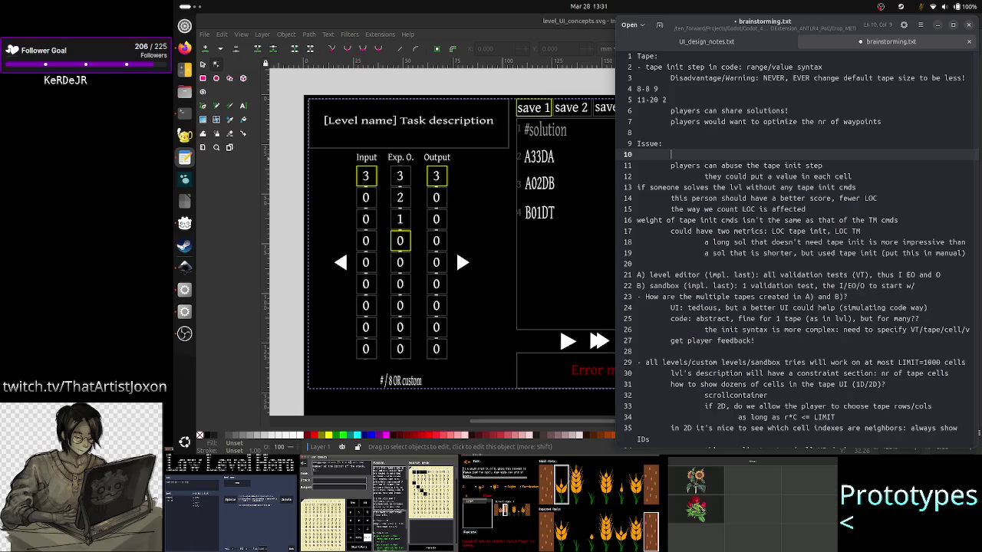
# Write 'that means that an I tape has locked cells (true input) and unlocked cells, ones that can be init by the player'.
pyautogui.write('w')
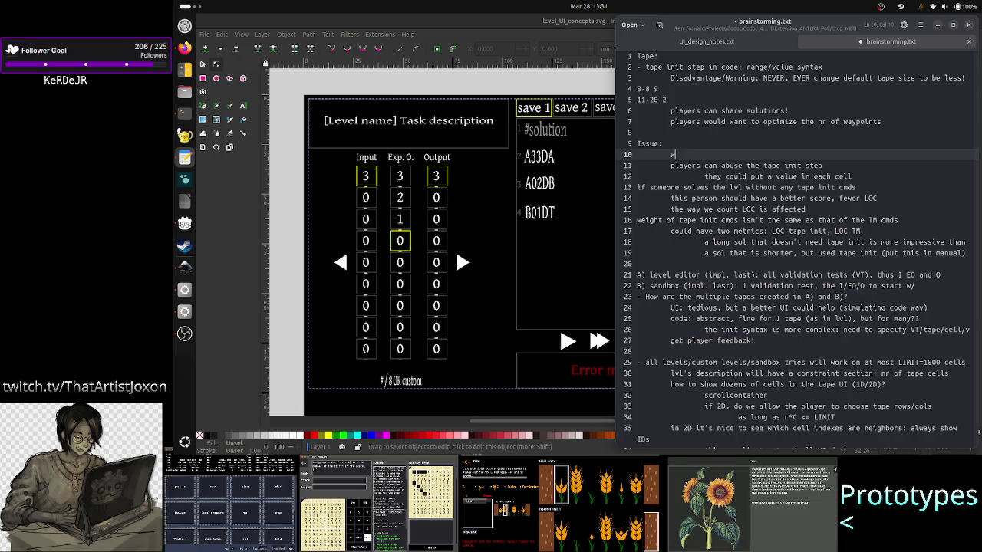
pyautogui.write('hat if')
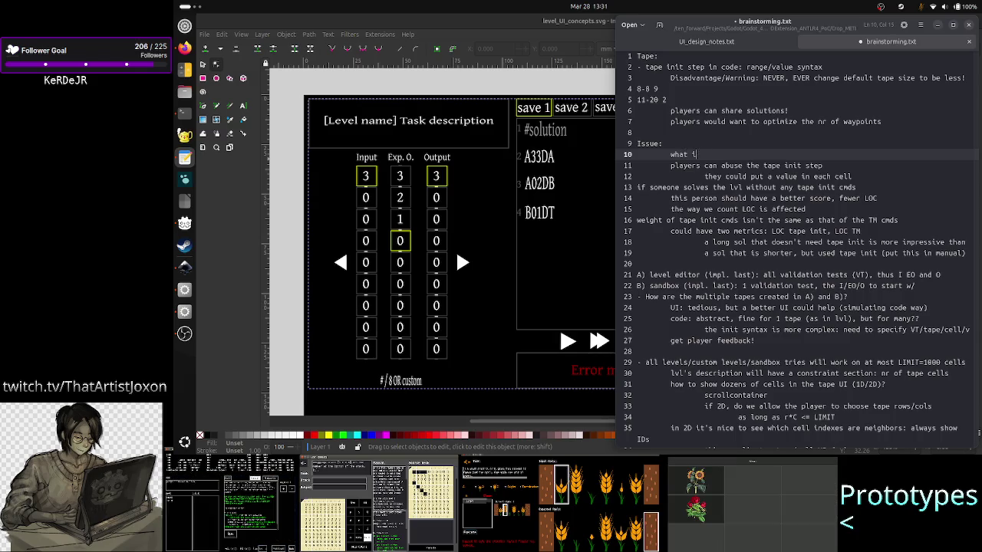
pyautogui.press('BackSpace')
pyautogui.press('BackSpace')
pyautogui.press('BackSpace')
pyautogui.press('BackSpace')
pyautogui.press('BackSpace')
pyautogui.press('BackSpace')
pyautogui.write('that')
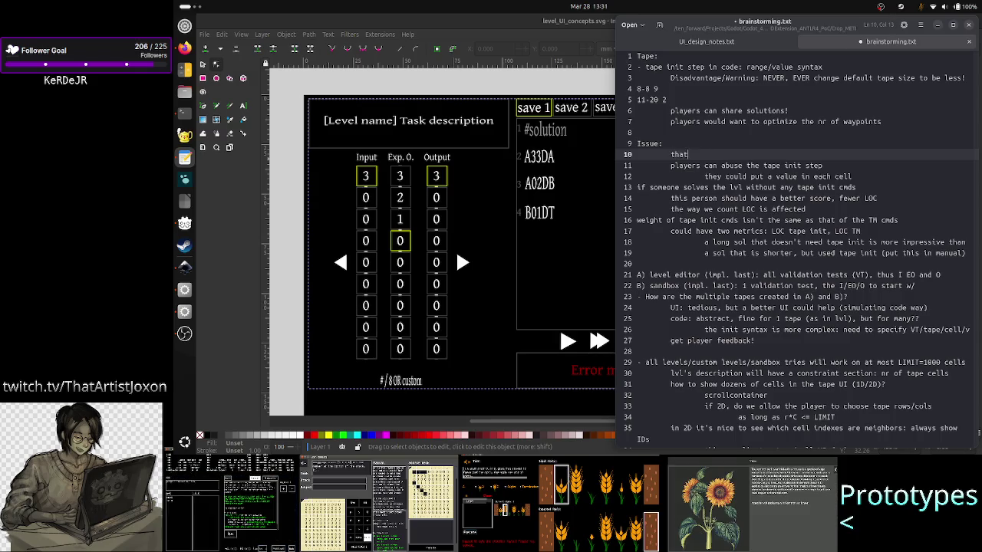
pyautogui.write(' means that')
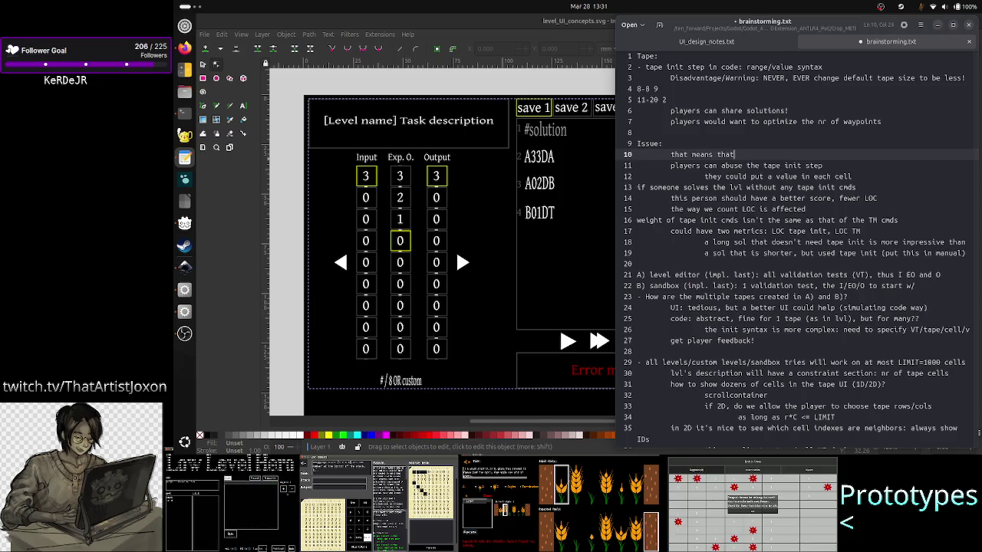
pyautogui.write(' an I ta')
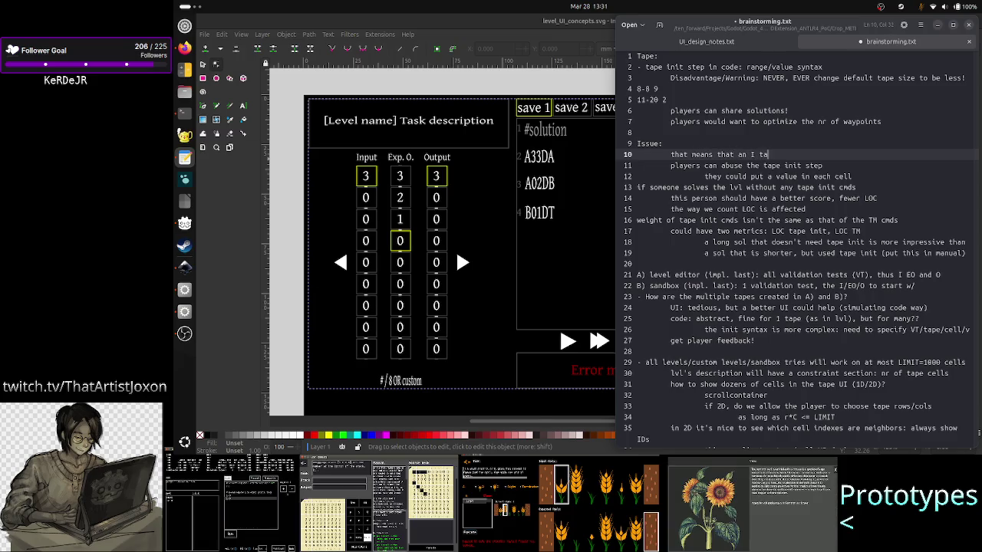
pyautogui.write('pe')
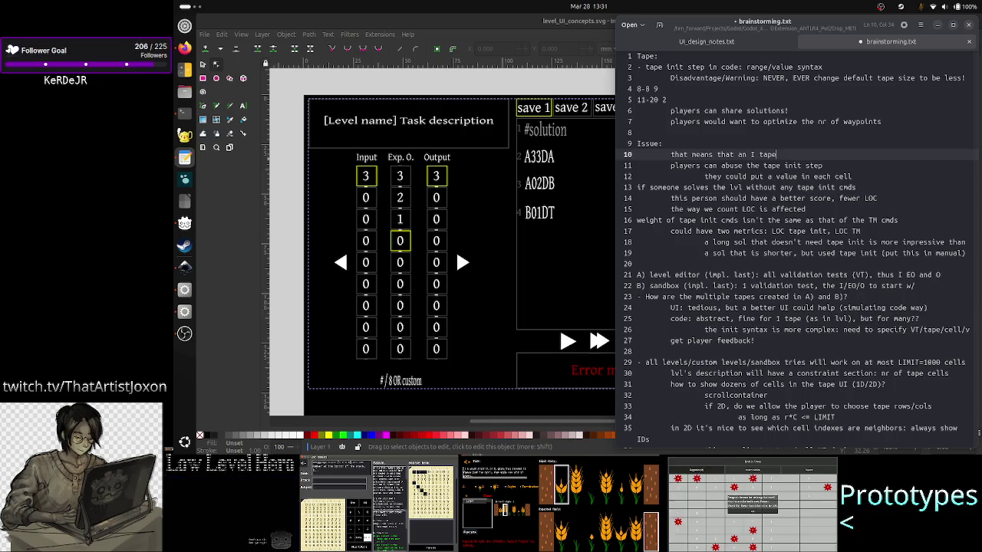
pyautogui.write(' has lo')
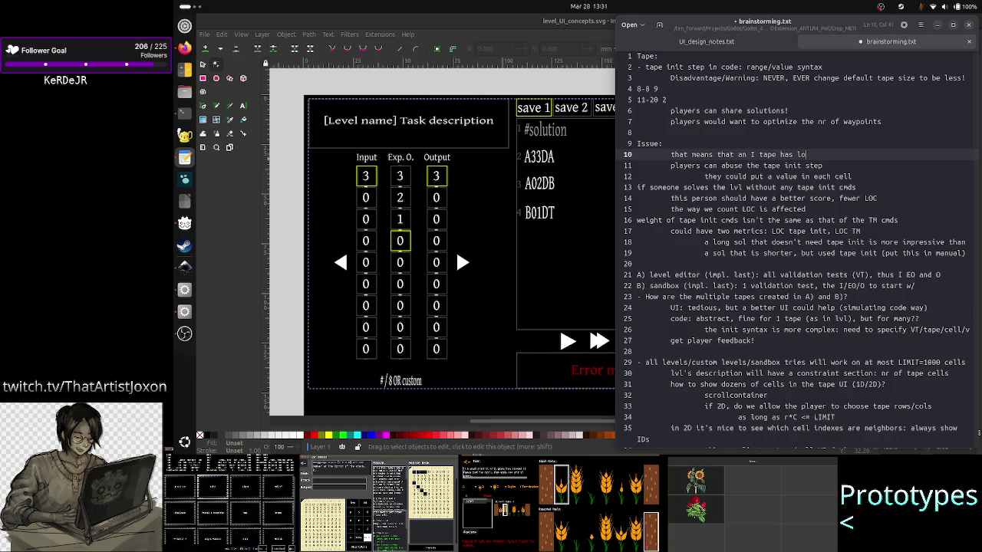
pyautogui.write('cked ce')
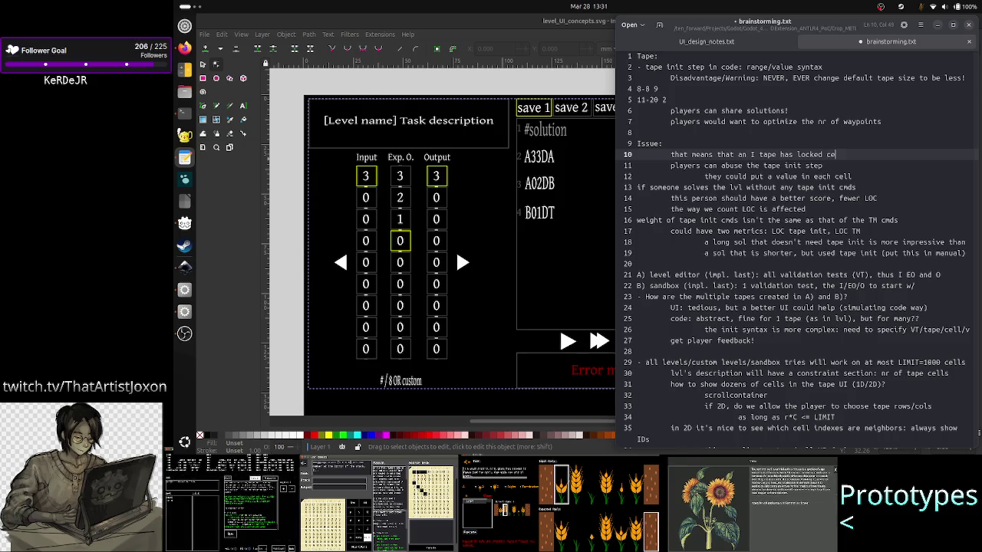
pyautogui.write('lls (')
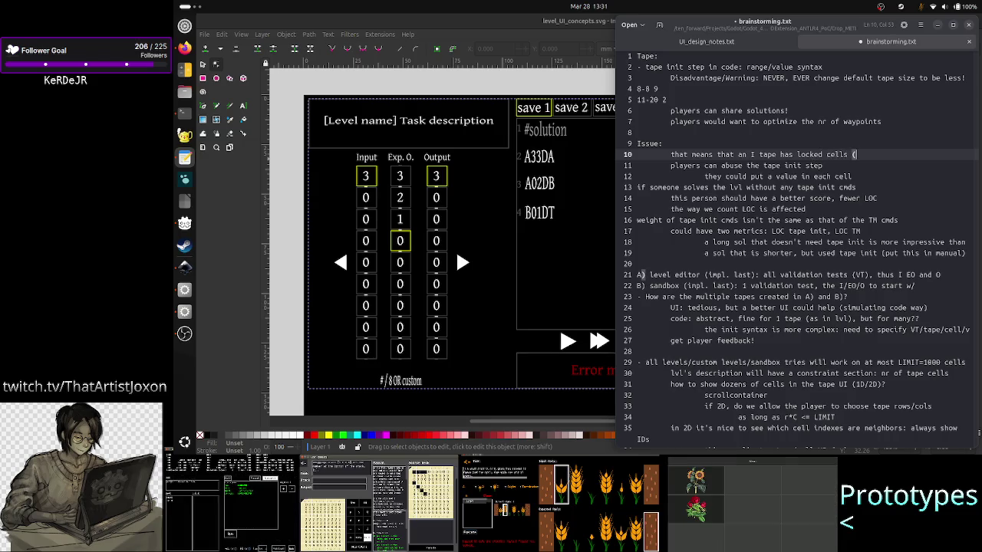
pyautogui.write('true i')
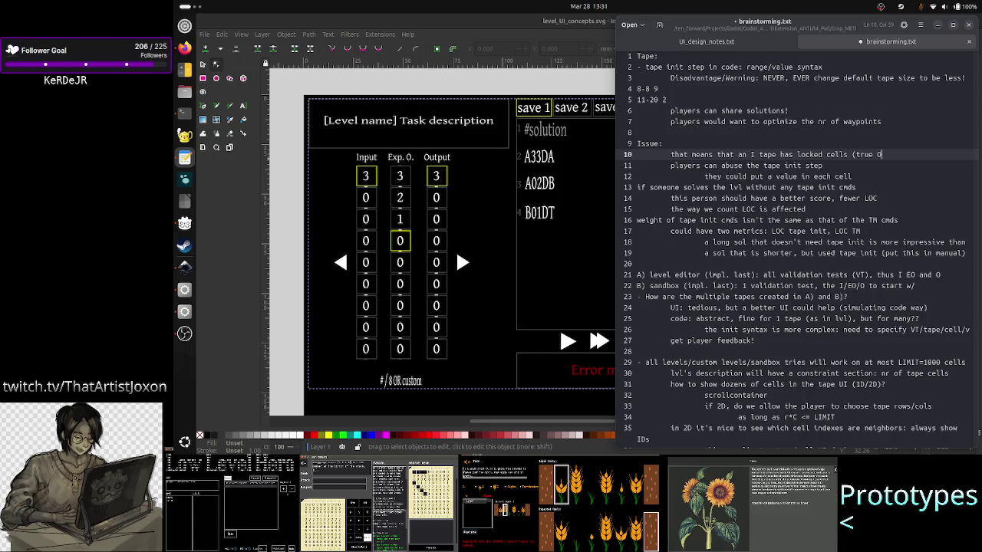
pyautogui.write('npu')
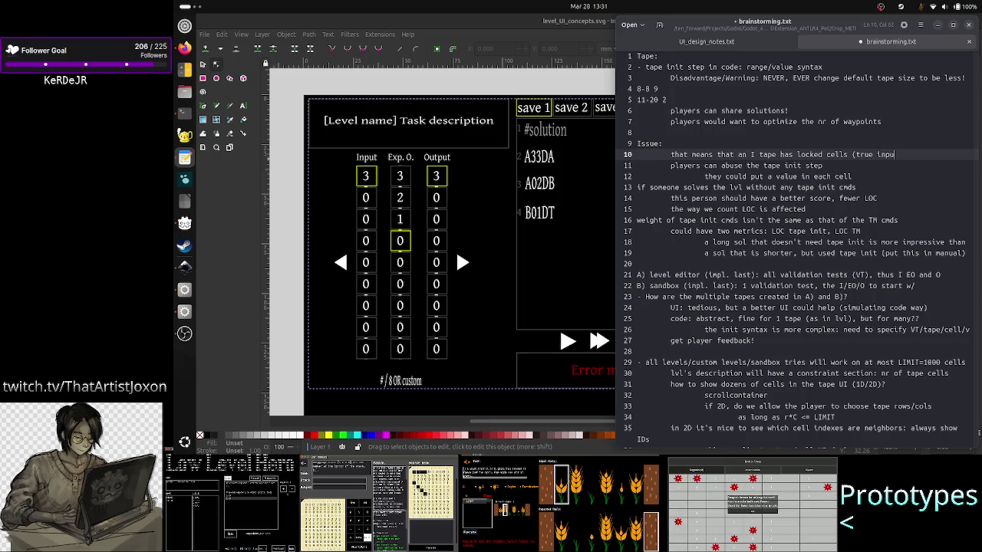
pyautogui.write('t) and unl')
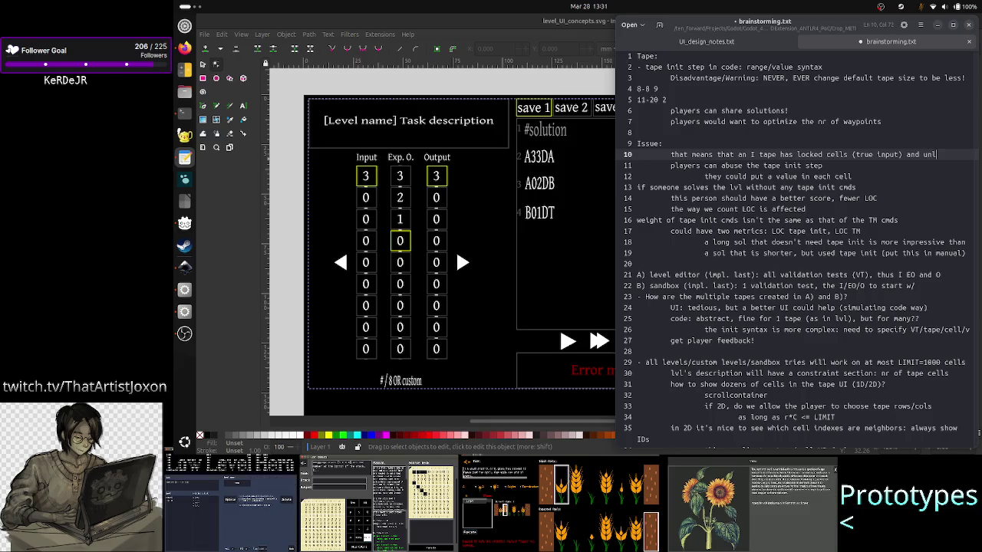
pyautogui.write('ocked cell')
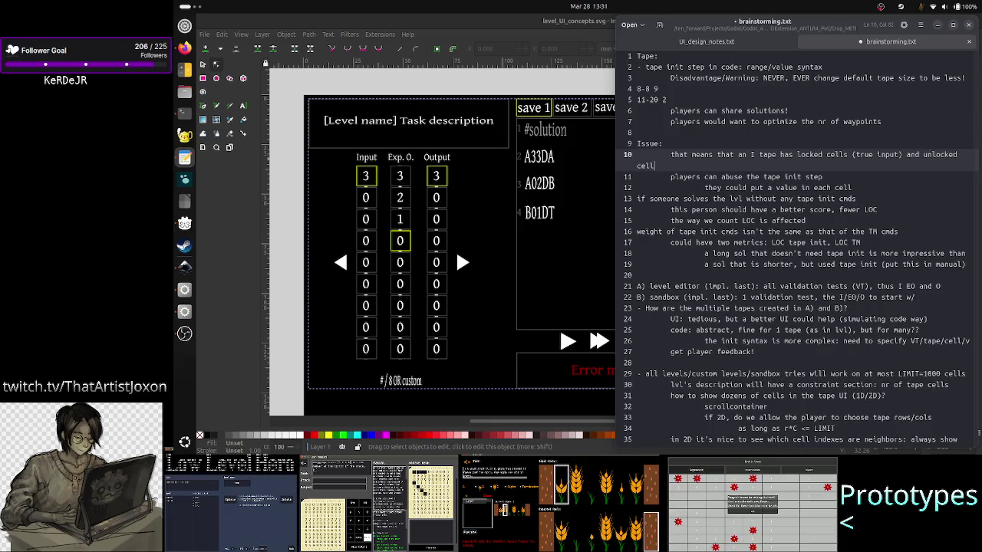
pyautogui.write('s, one')
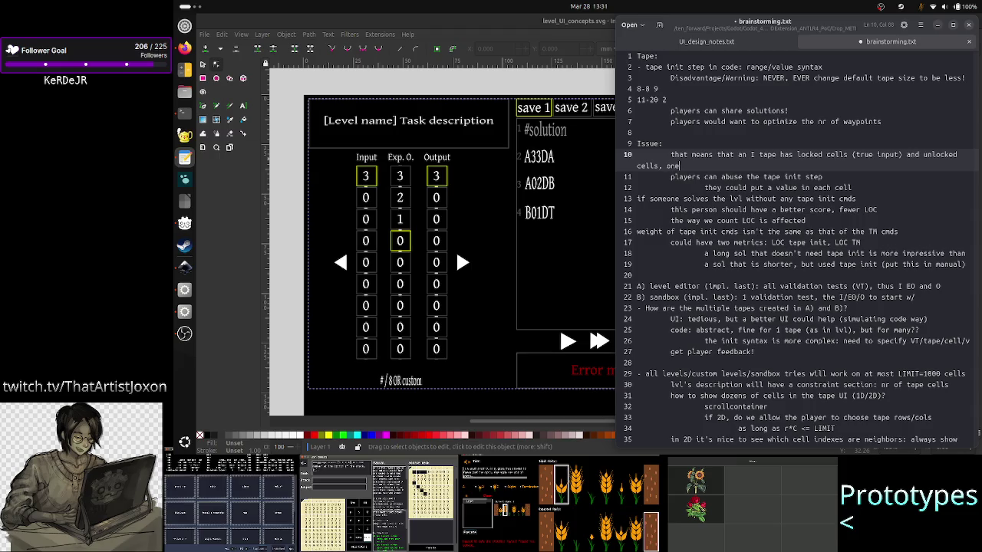
pyautogui.write('s that can be in')
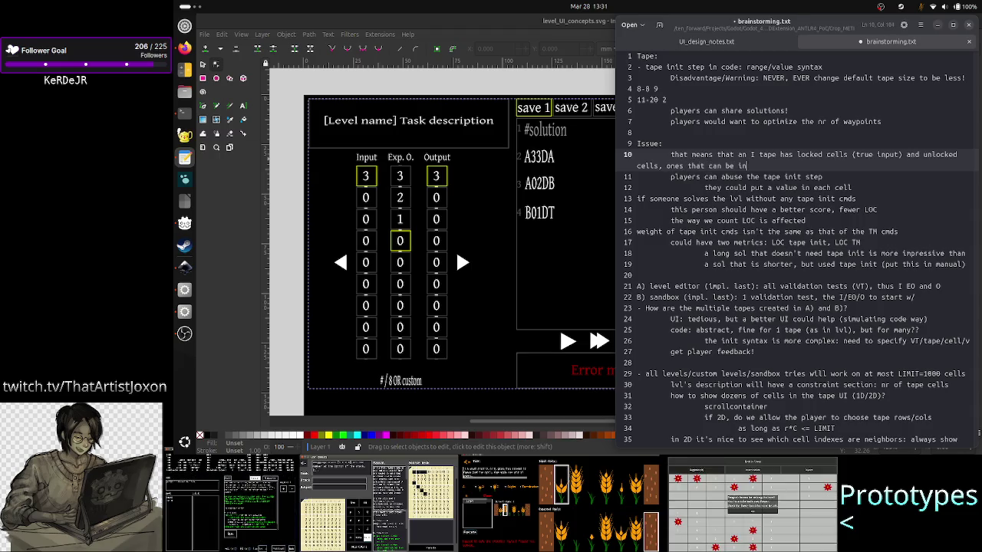
pyautogui.write('it by the pla')
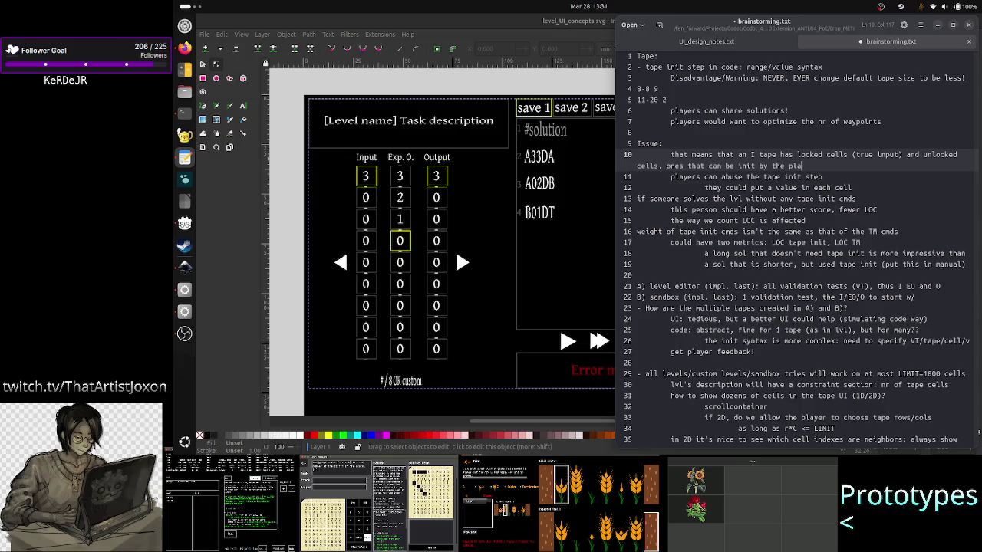
pyautogui.write('yer')
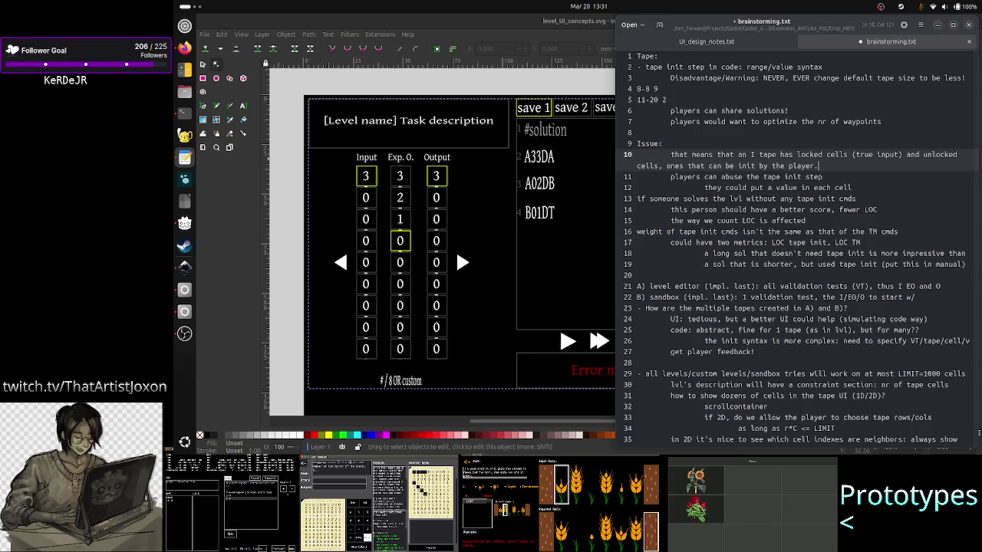
pyautogui.write('. The issue')
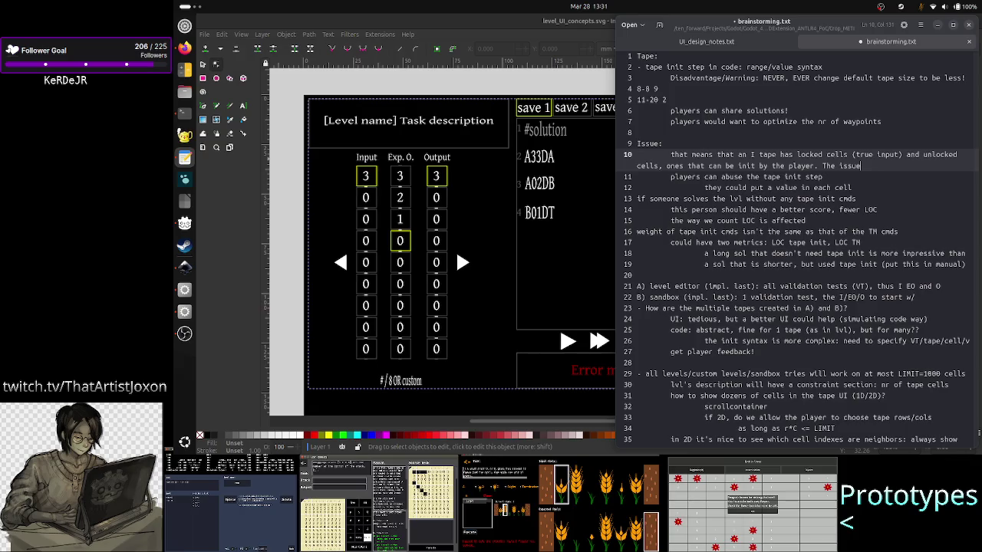
# Begin the follow-up question 'What if a validation test requires'.
pyautogui.press('BackSpace')
pyautogui.press('BackSpace')
pyautogui.press('BackSpace')
pyautogui.press('BackSpace')
pyautogui.press('BackSpace')
pyautogui.press('BackSpace')
pyautogui.press('BackSpace')
pyautogui.press('BackSpace')
pyautogui.press('BackSpace')
pyautogui.write('W')
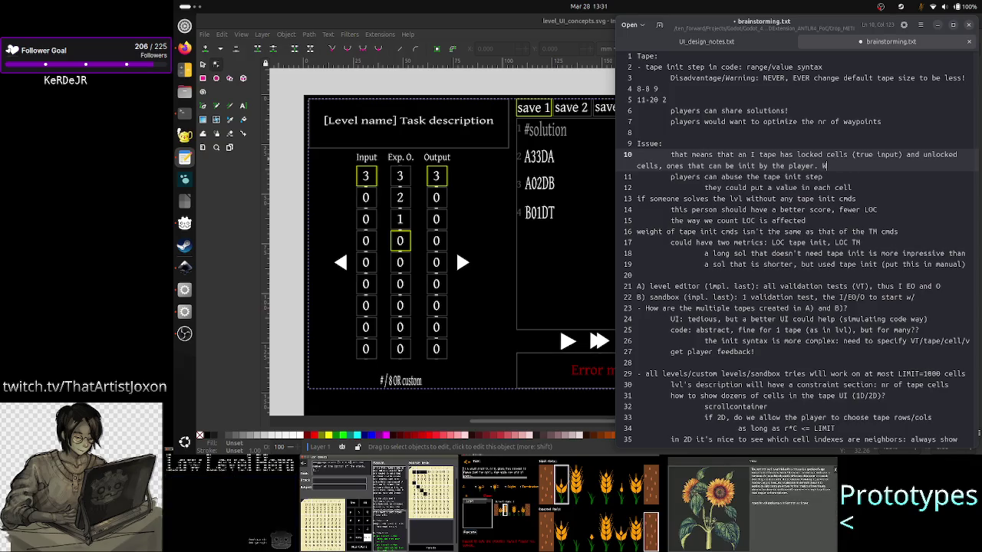
pyautogui.write('hat if a ')
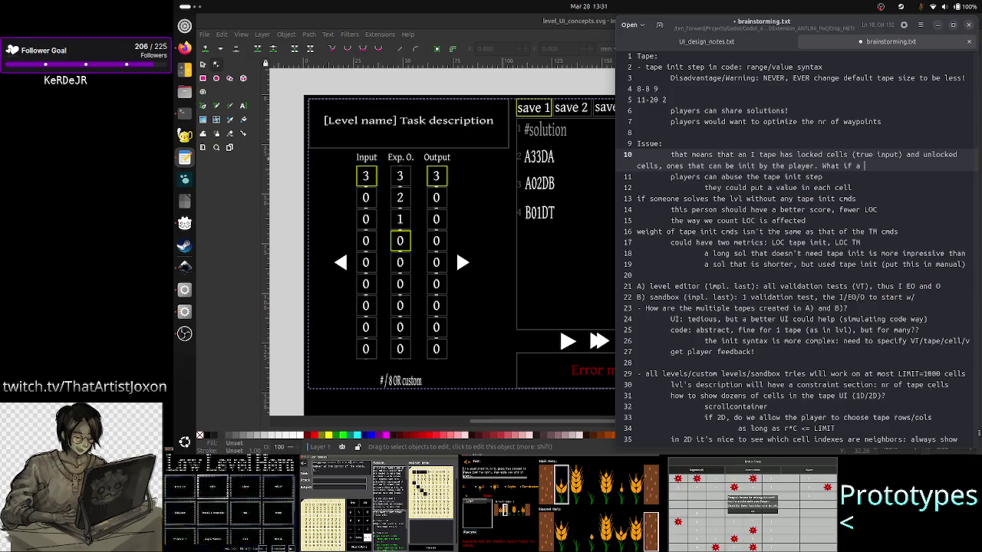
pyautogui.write('validation te')
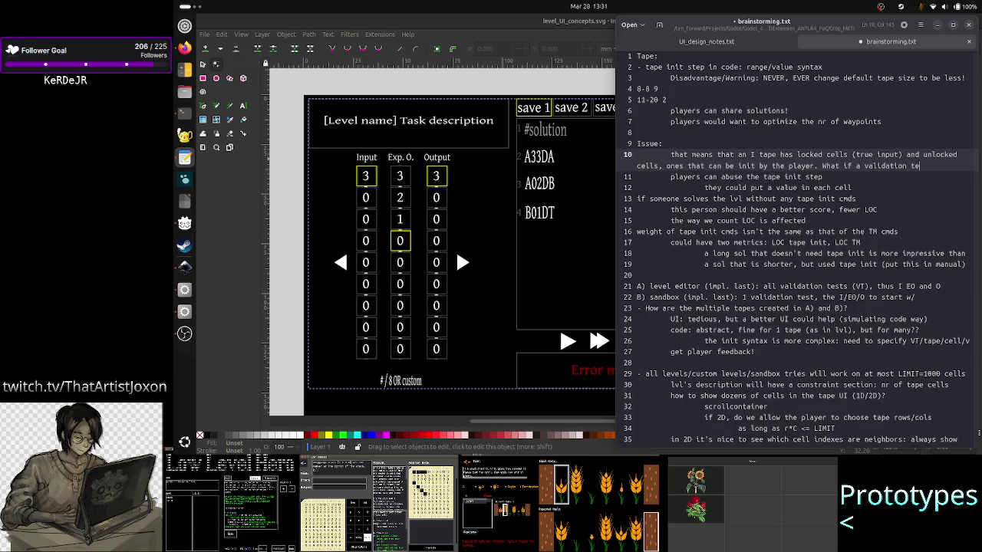
pyautogui.write('st')
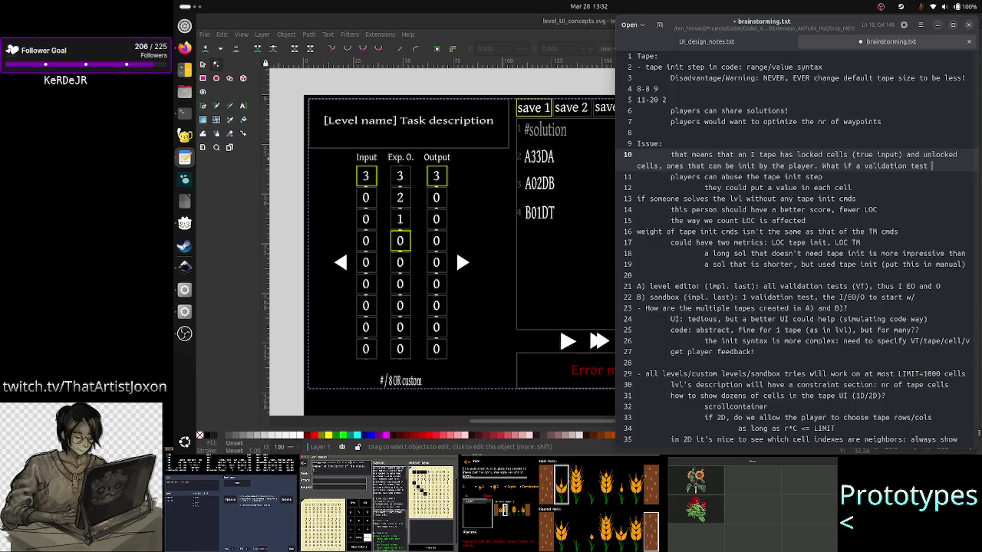
pyautogui.write('requires')
# Continue with 'a few more locked cells??' and the warning that tape init LOC modifying locked cells errors.
pyautogui.press('Return')
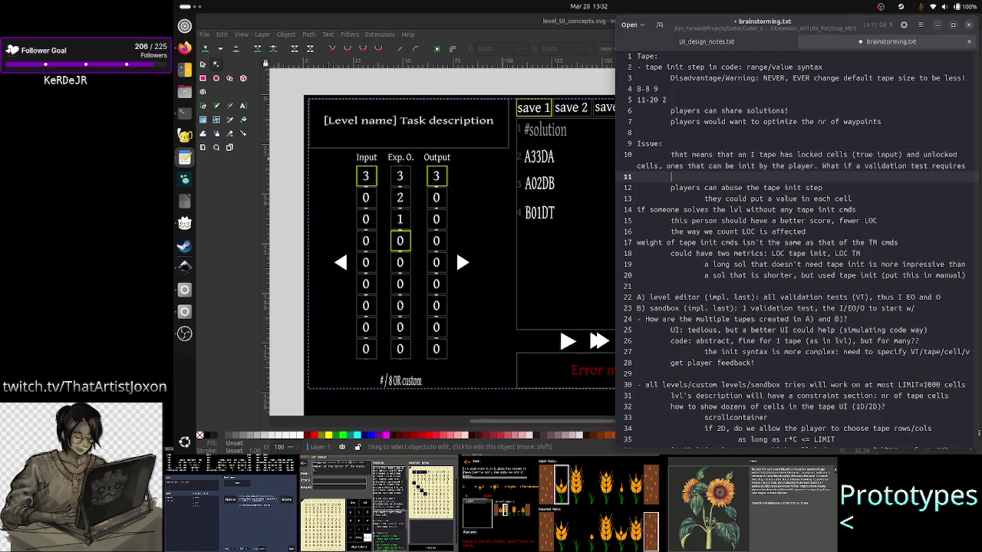
pyautogui.press('BackSpace')
pyautogui.press('BackSpace')
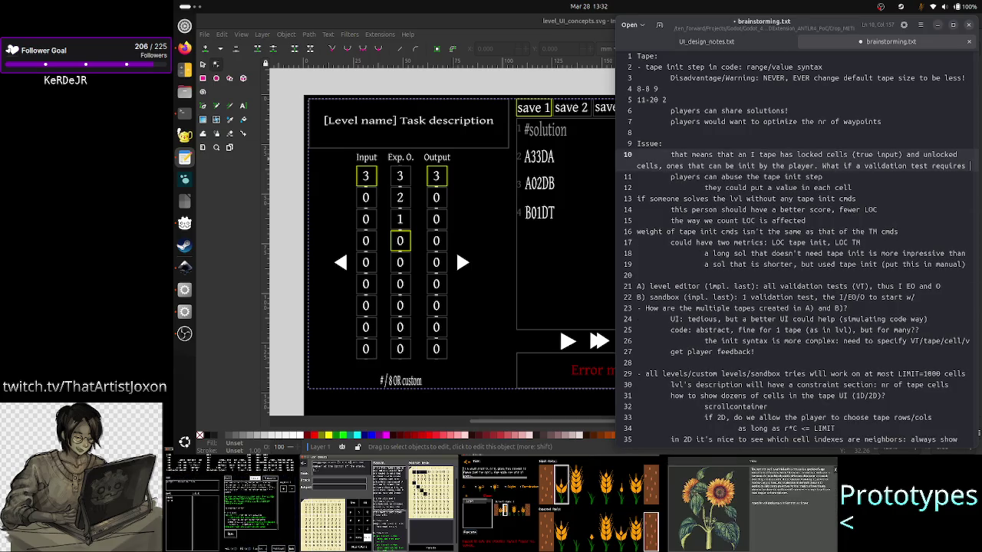
pyautogui.write('m')
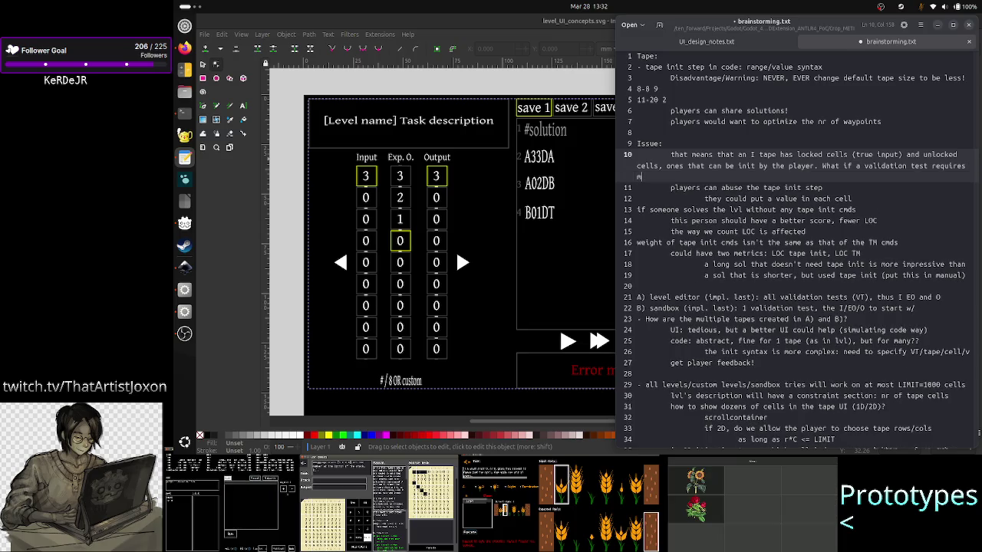
pyautogui.press('BackSpace')
pyautogui.write('a')
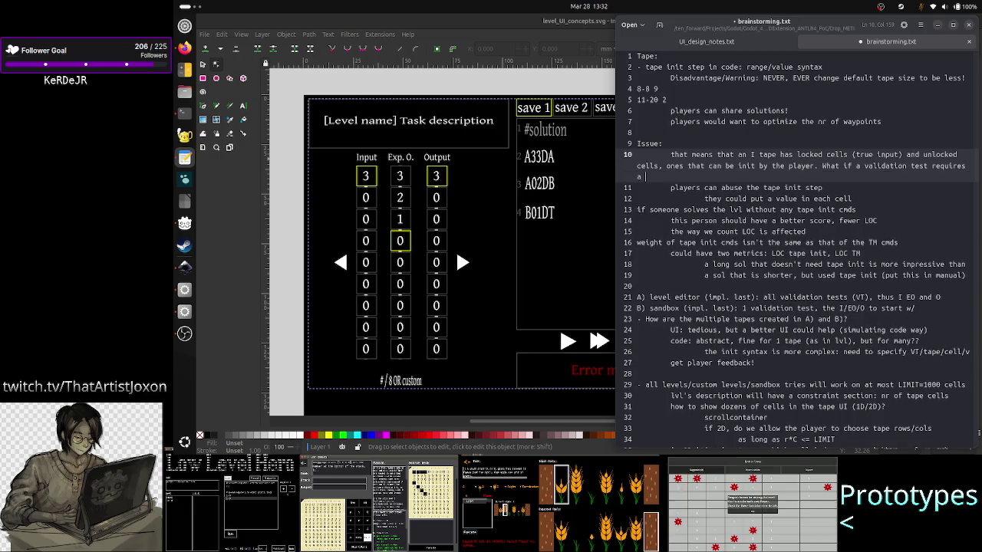
pyautogui.write(' few more lo')
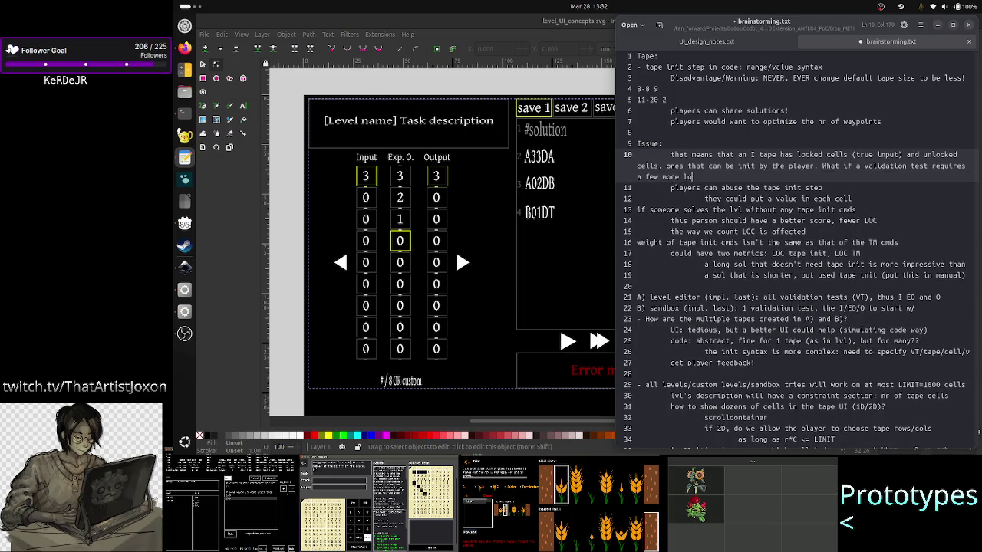
pyautogui.write('cked cells')
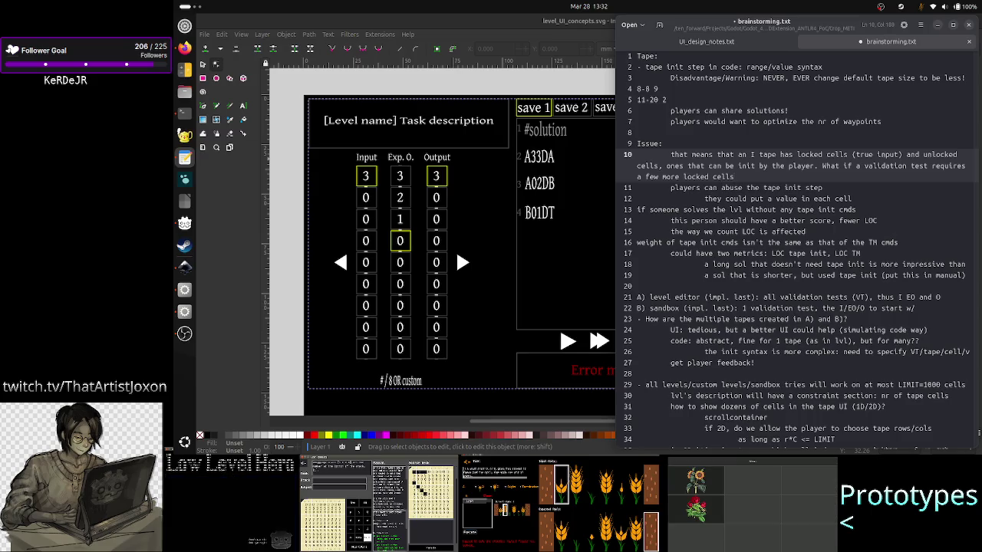
pyautogui.write('?? ')
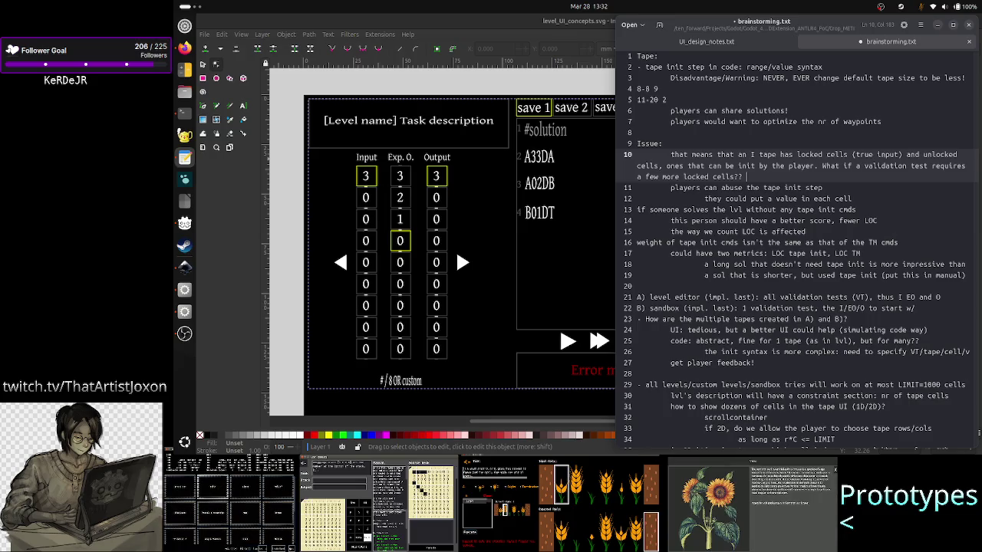
pyautogui.write('Then ')
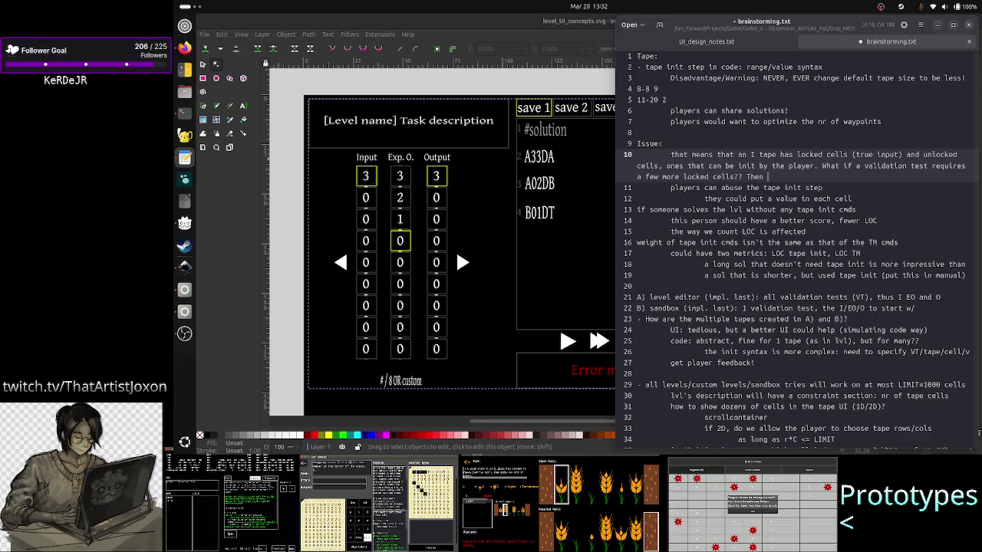
pyautogui.write('since tape in')
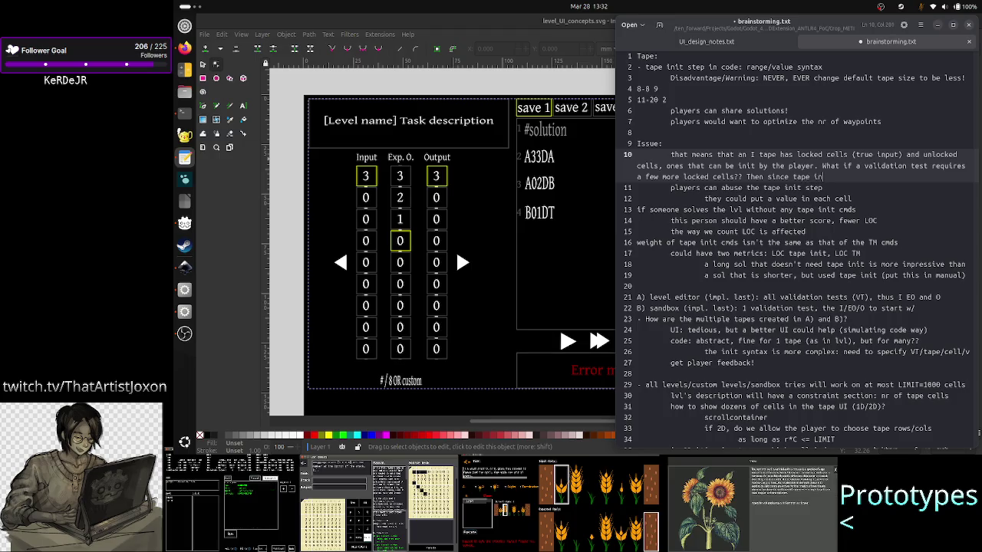
pyautogui.write('it code is appl')
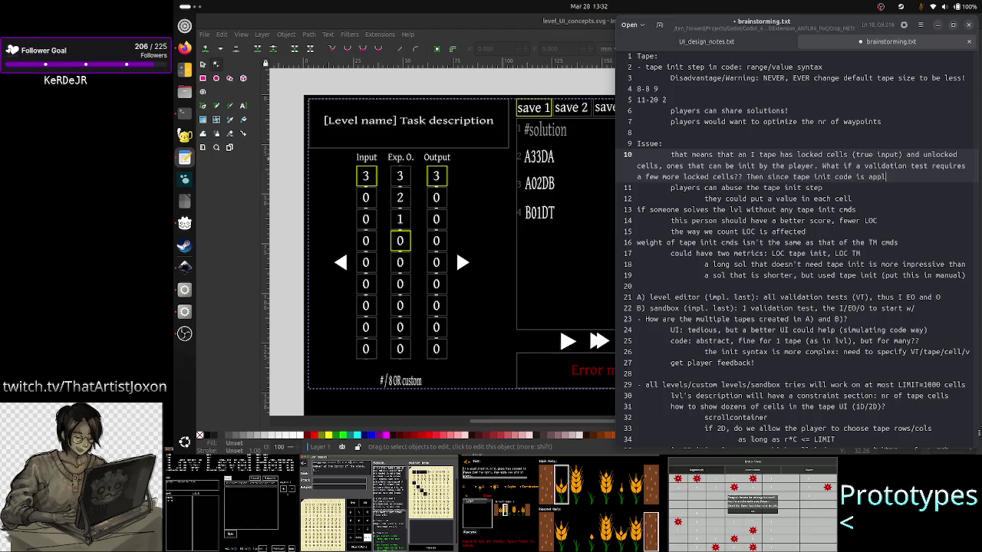
pyautogui.write('ied to')
pyautogui.write(' all ')
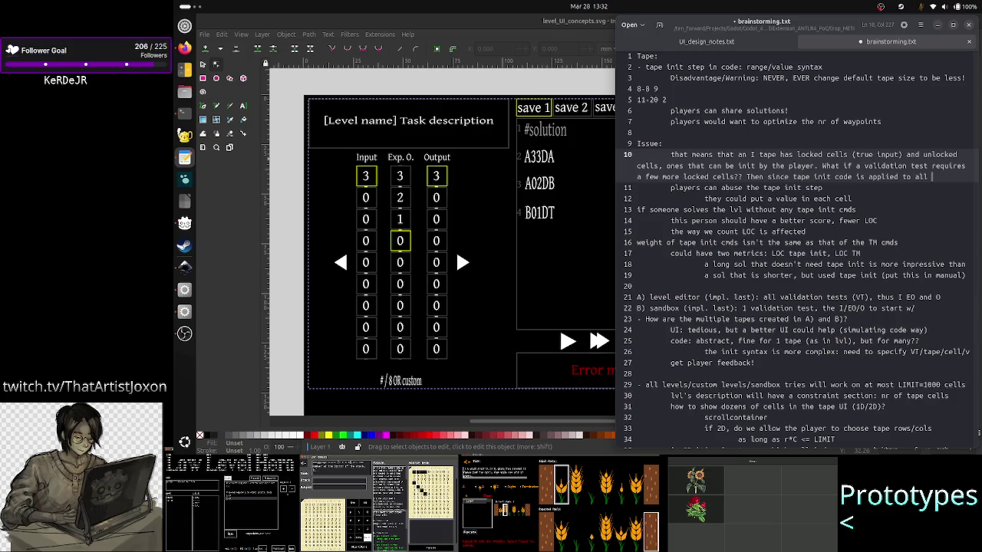
pyautogui.write('validation')
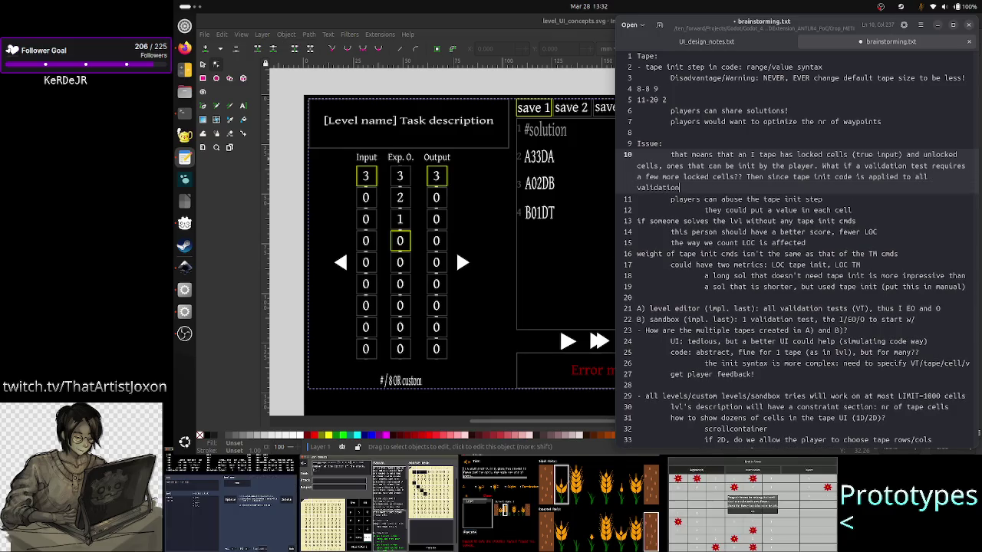
pyautogui.write(' tests, ')
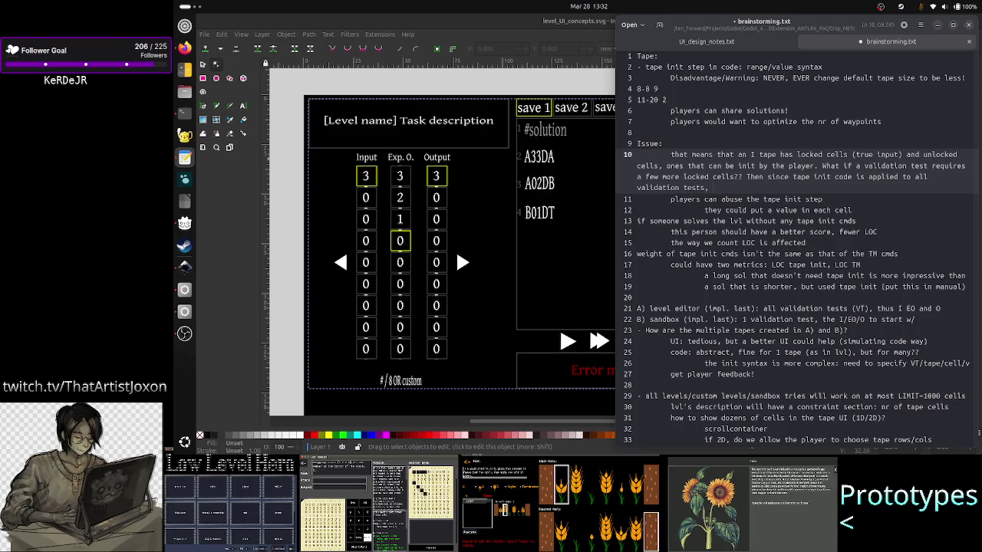
pyautogui.write("it's gonna")
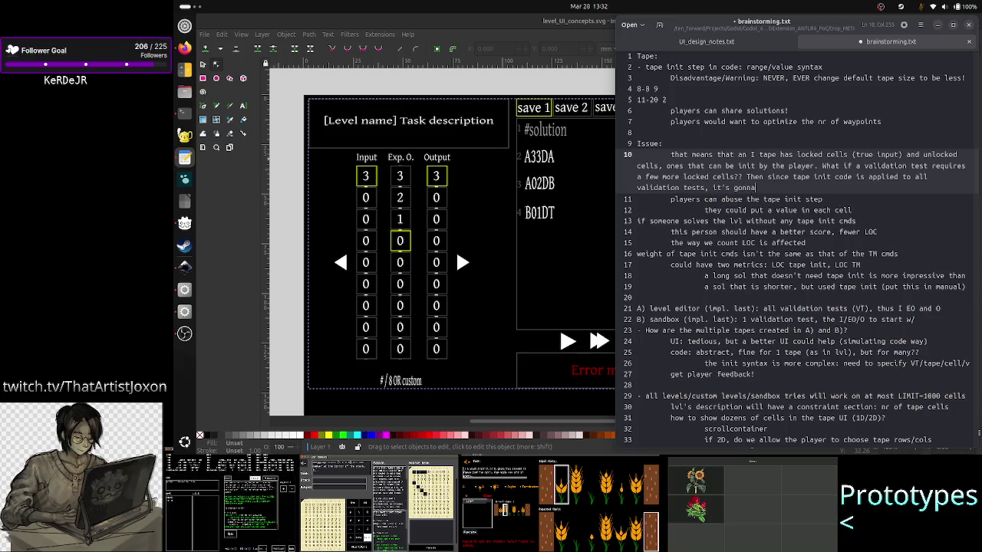
pyautogui.write(' give an error ')
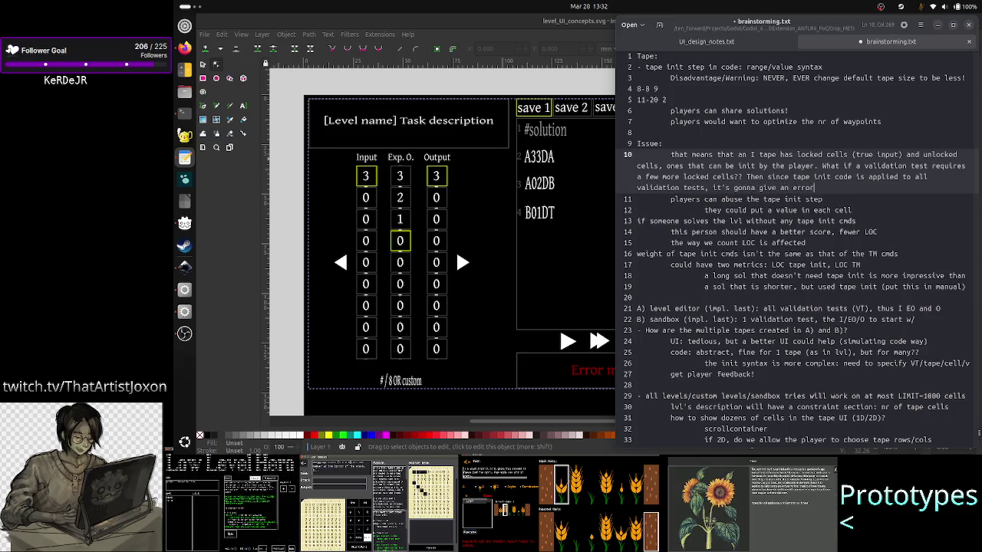
pyautogui.write('f')
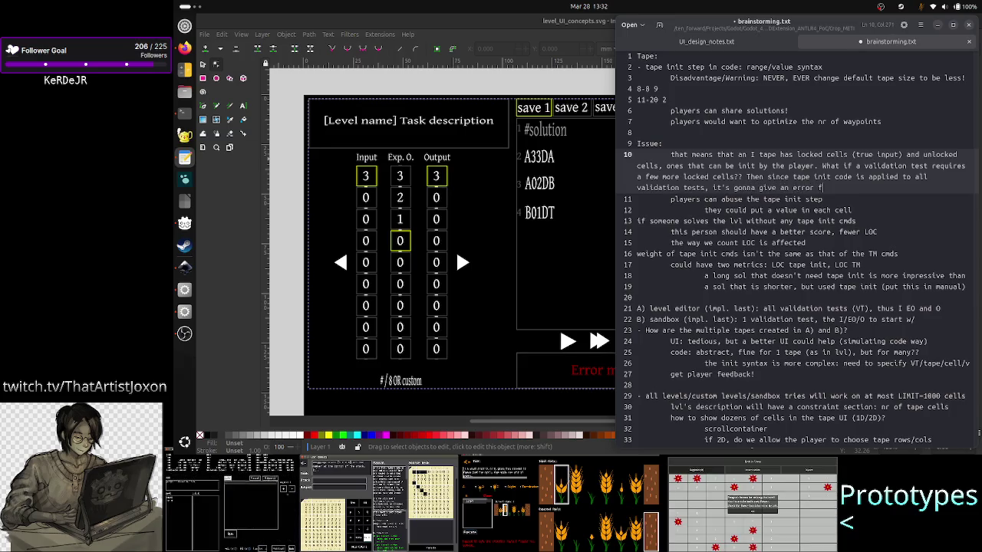
pyautogui.write('or')
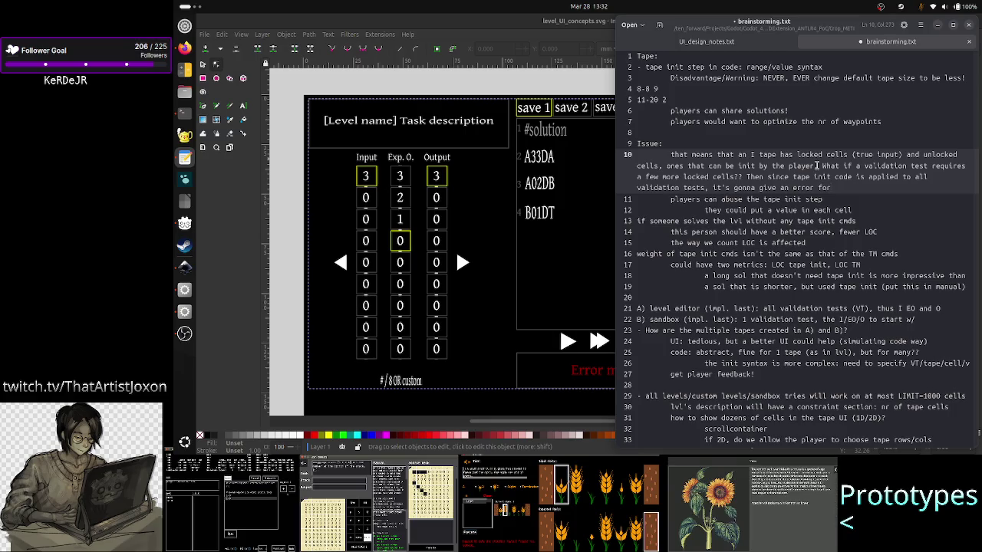
pyautogui.write(' the tap')
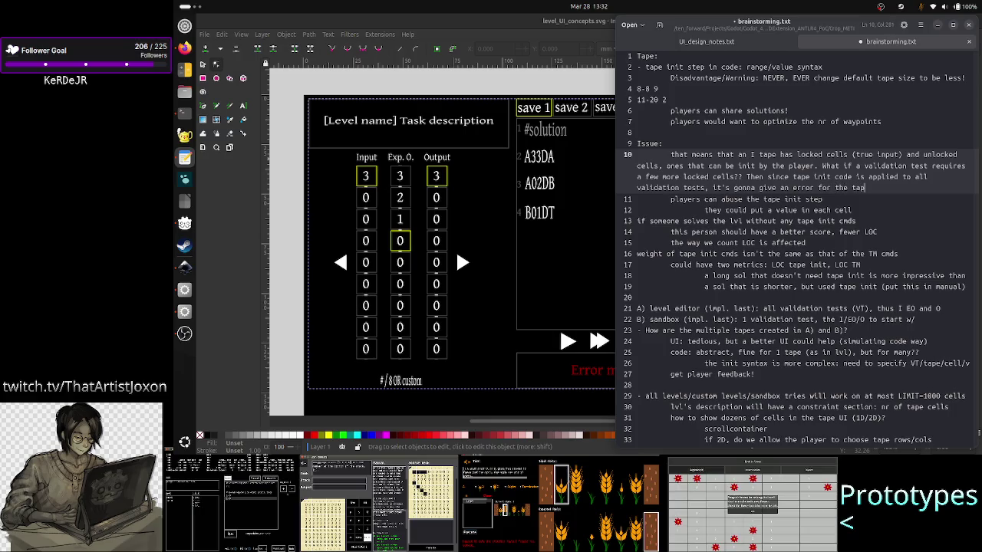
pyautogui.write('e init L')
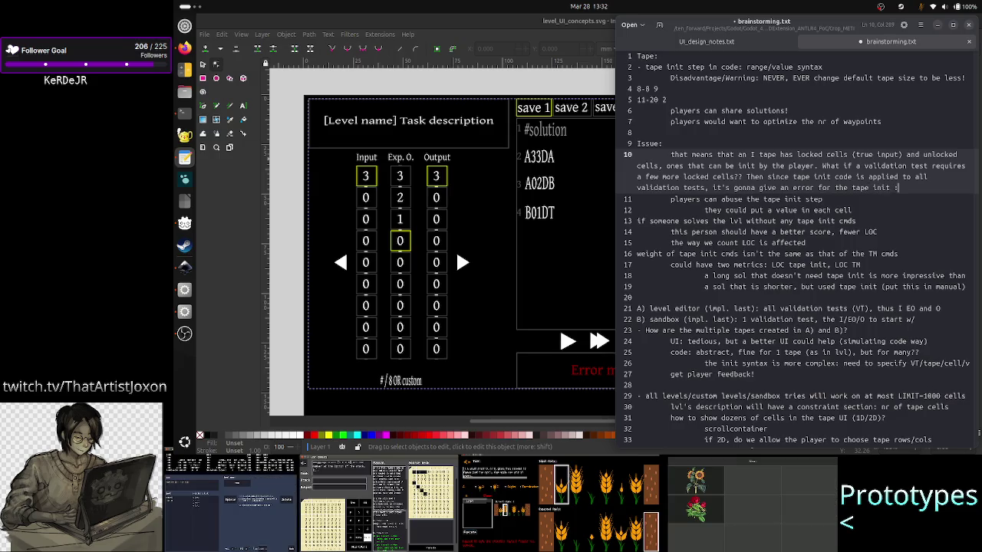
pyautogui.write('OC that ')
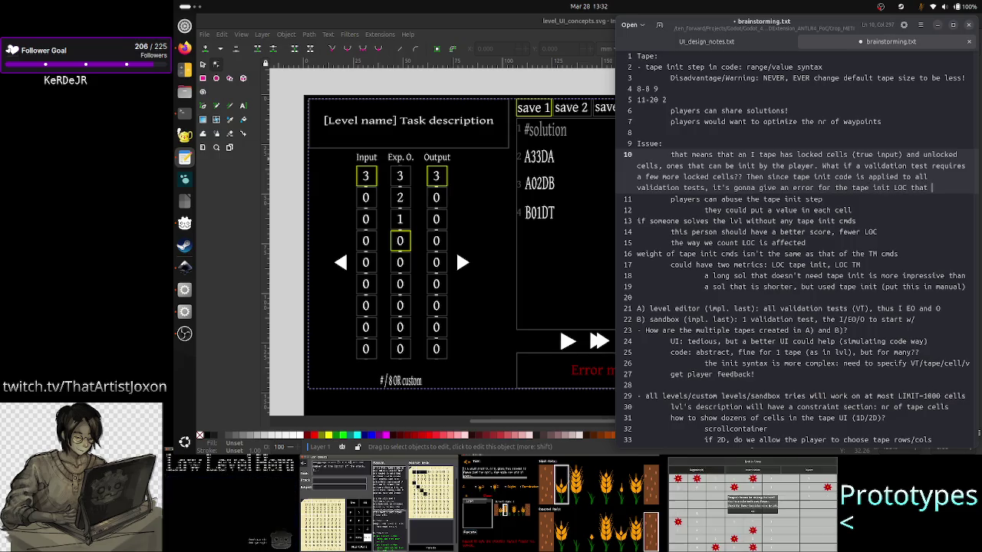
pyautogui.write('trie')
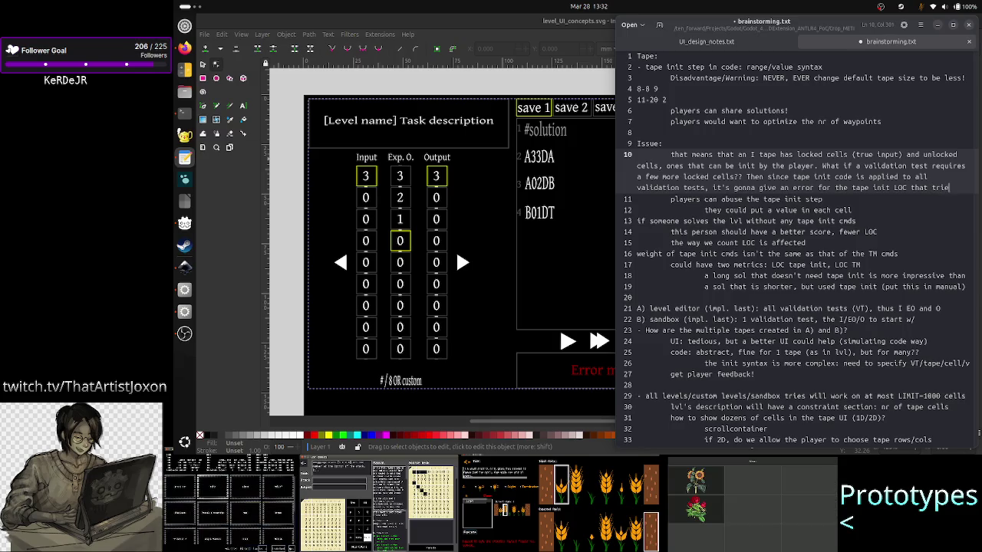
pyautogui.write('s to modify ')
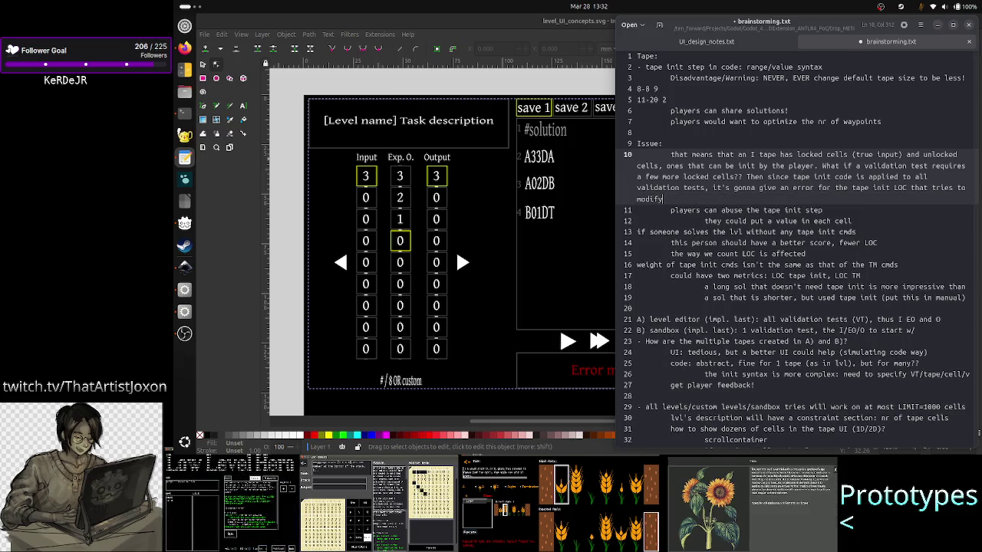
pyautogui.write('the locked')
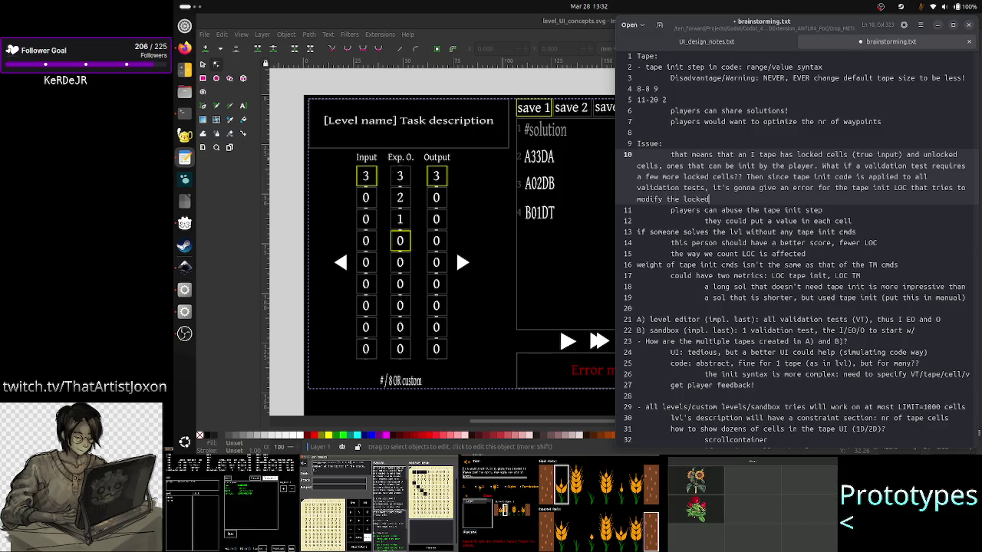
pyautogui.write(' cell in')
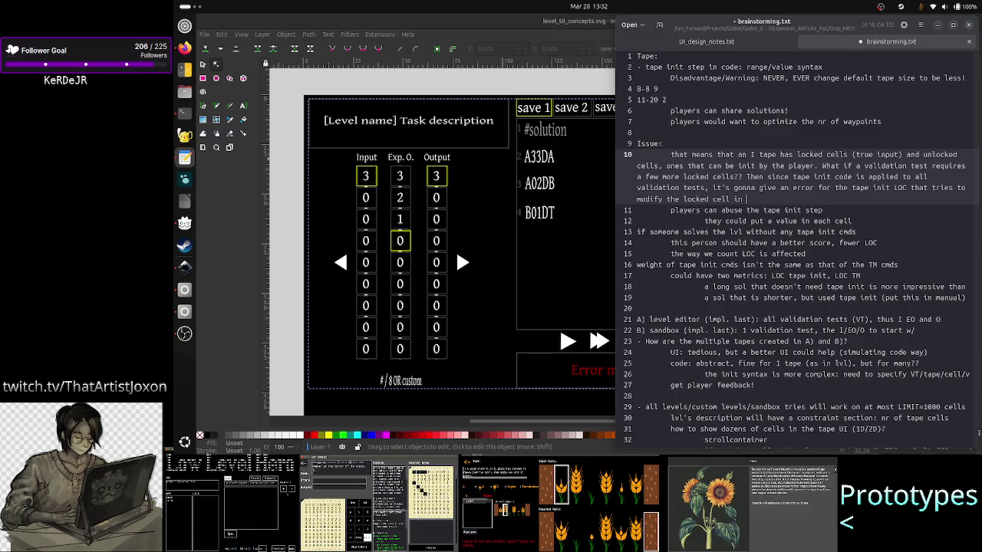
pyautogui.write(' other ')
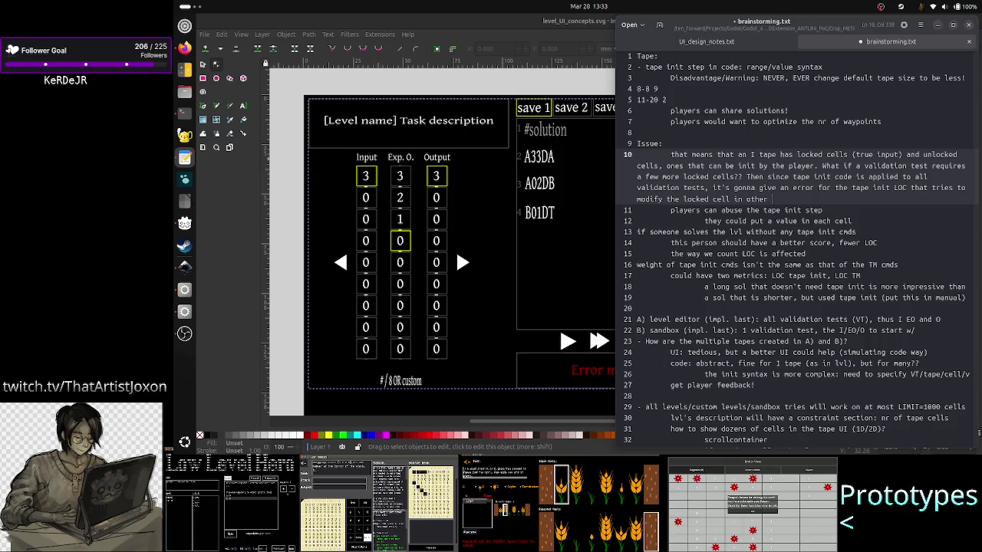
pyautogui.write('VT.')
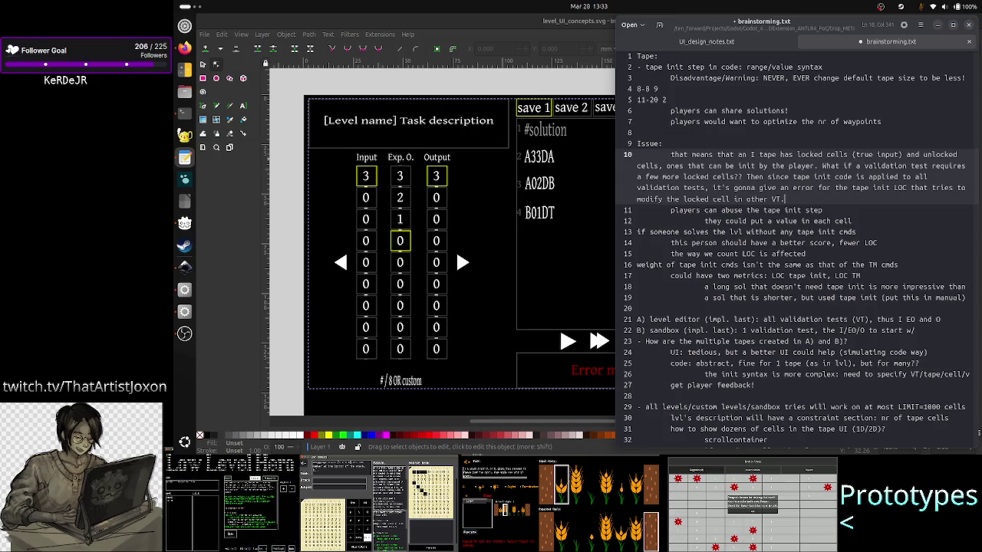
pyautogui.press('BackSpace')
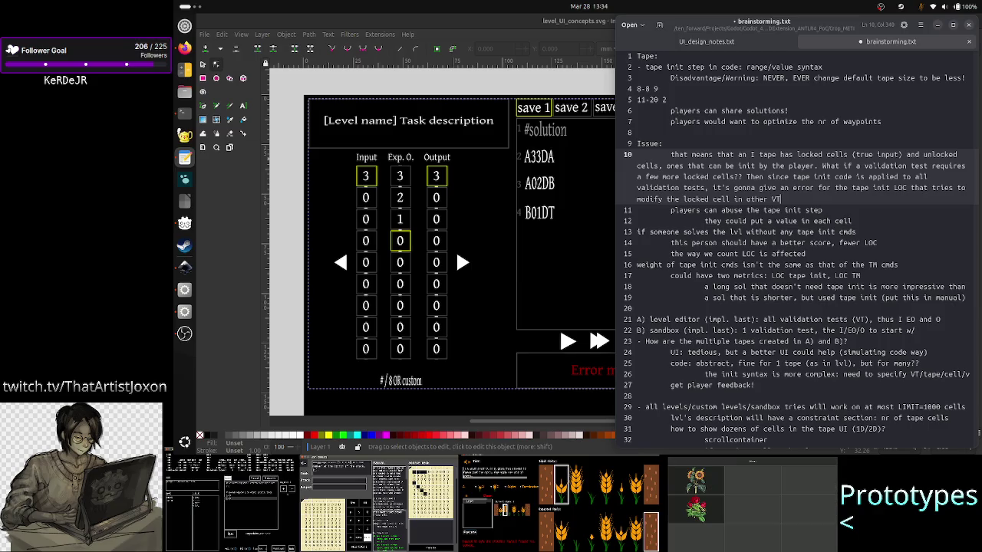
# Add a blank line after the locked-cell note and turn lines 10 and 12 into '-' bullets with line 13 single-indented.
pyautogui.press('Return')
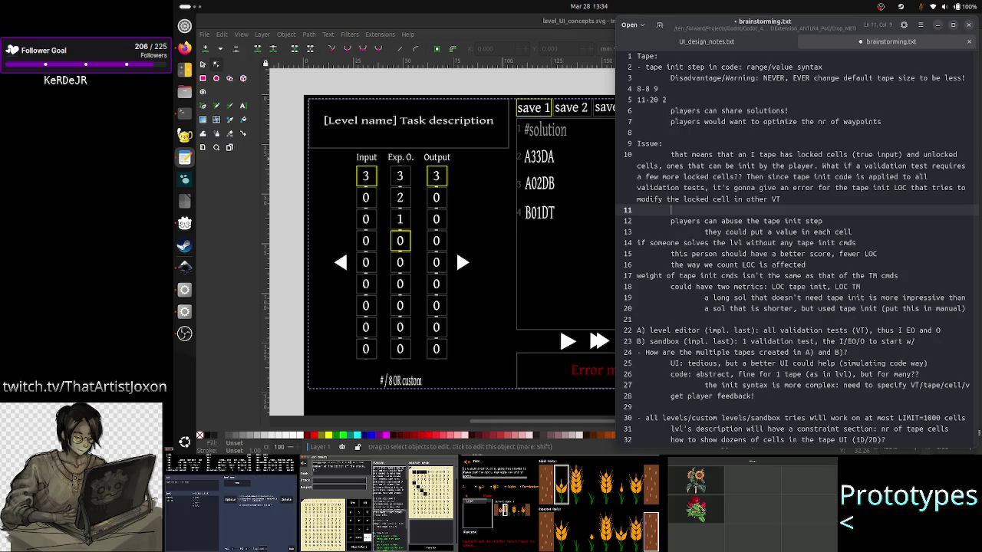
pyautogui.click(638, 154)
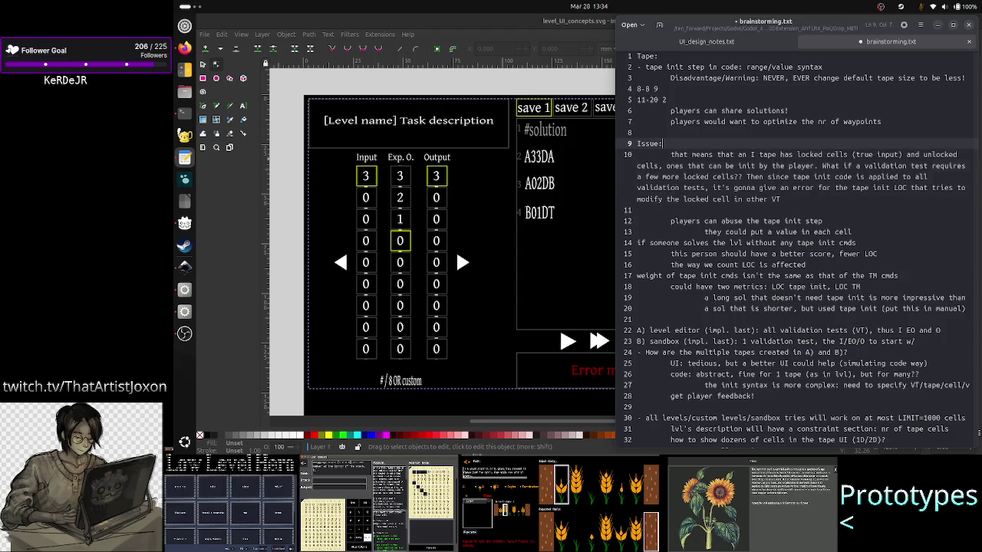
pyautogui.press('Home')
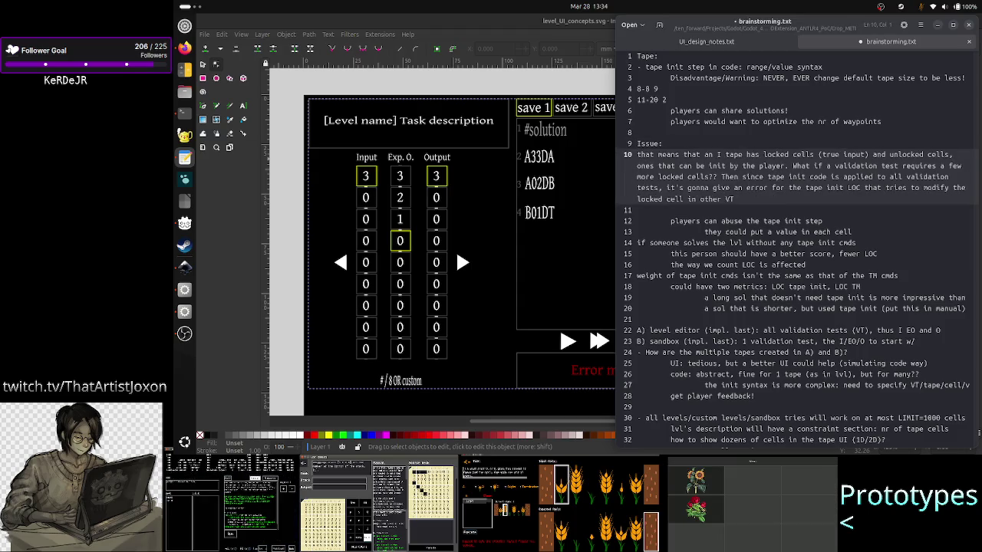
pyautogui.press('BackSpace')
pyautogui.click(637, 221)
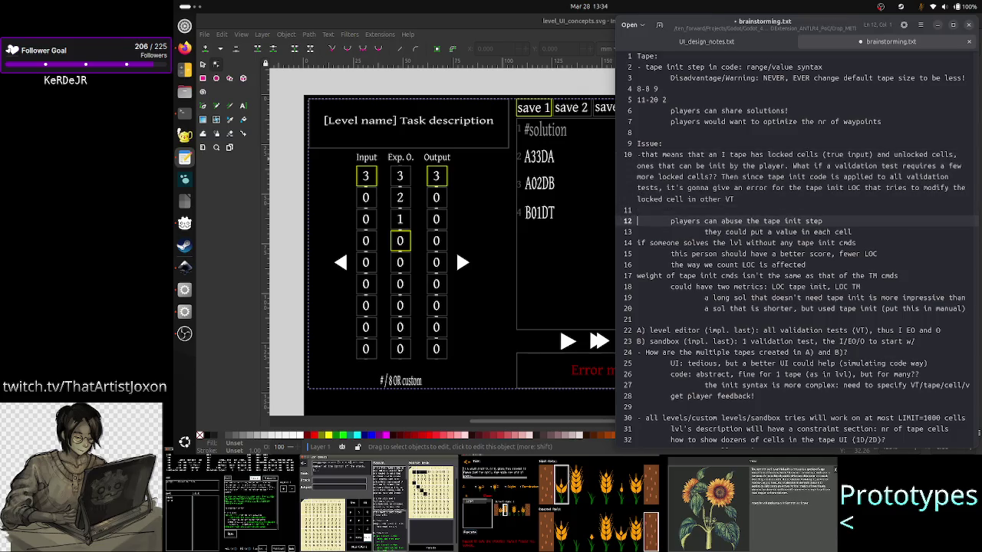
pyautogui.press('Home')
pyautogui.press('BackSpace')
pyautogui.write('-')
pyautogui.press('Down')
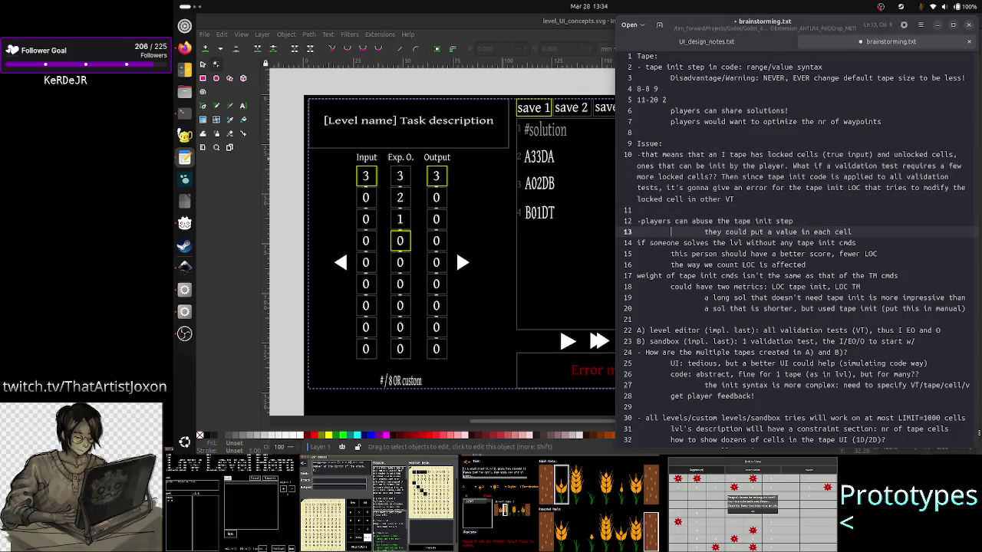
pyautogui.press('Home')
pyautogui.press('BackSpace')
pyautogui.press('BackSpace')
pyautogui.press('Tab')
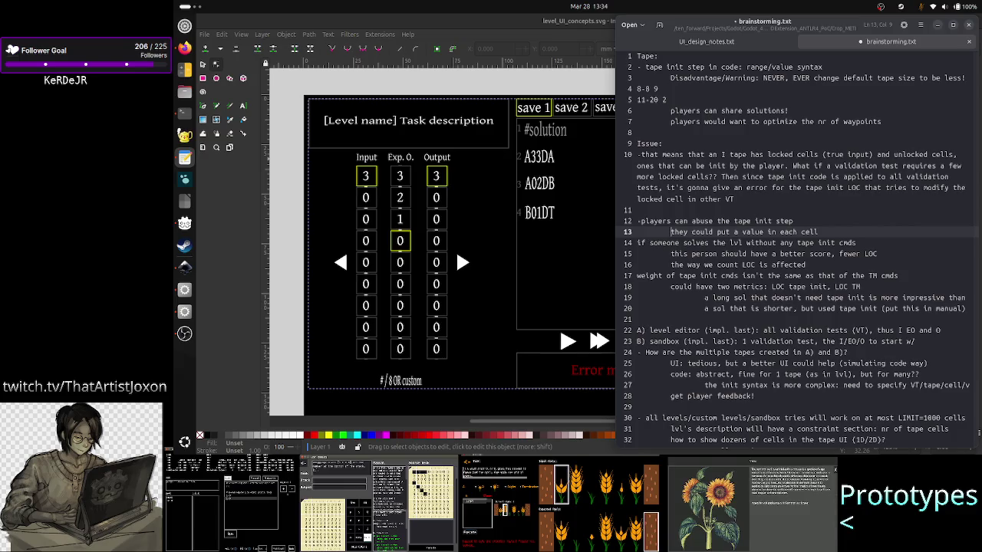
# Merge the better-score line onto line 14 with a comma.
pyautogui.press('Down')
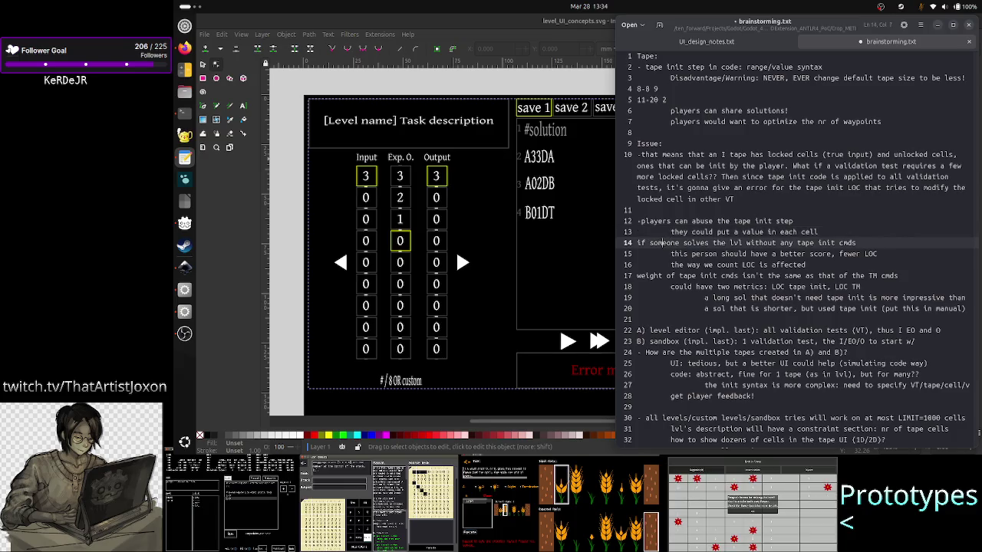
pyautogui.press('Down')
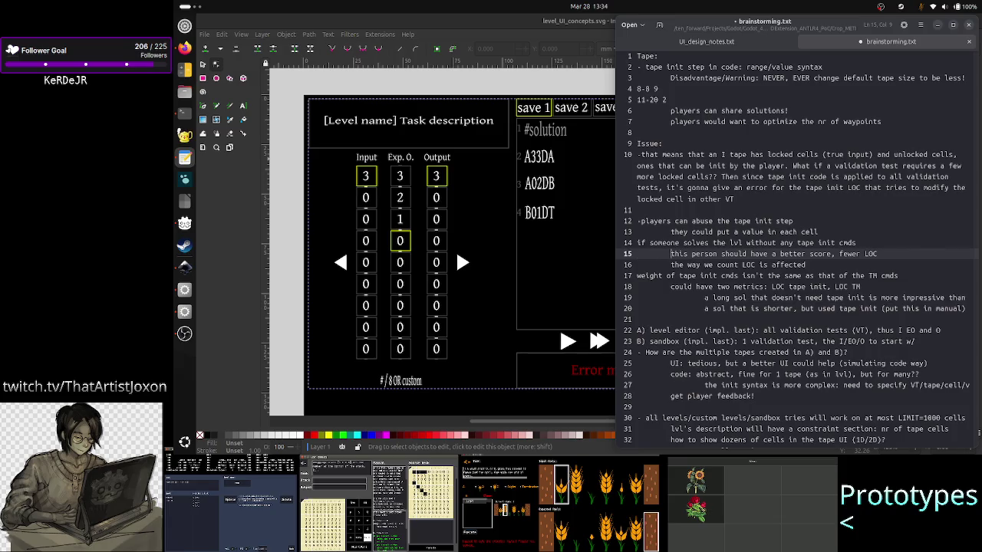
pyautogui.press('BackSpace')
pyautogui.press('BackSpace')
pyautogui.write(',')
pyautogui.press('End')
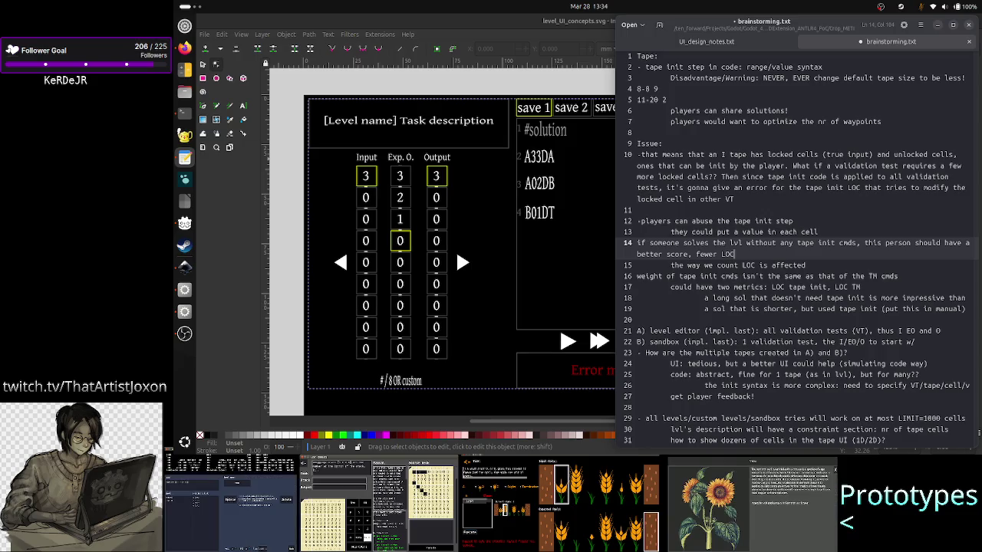
# Replace 'fewer LOC' on line 14 with 'but the sol LOC are bigger (harder to accomplish)'.
pyautogui.press('Right')
pyautogui.hotkey('shift', 'Down')
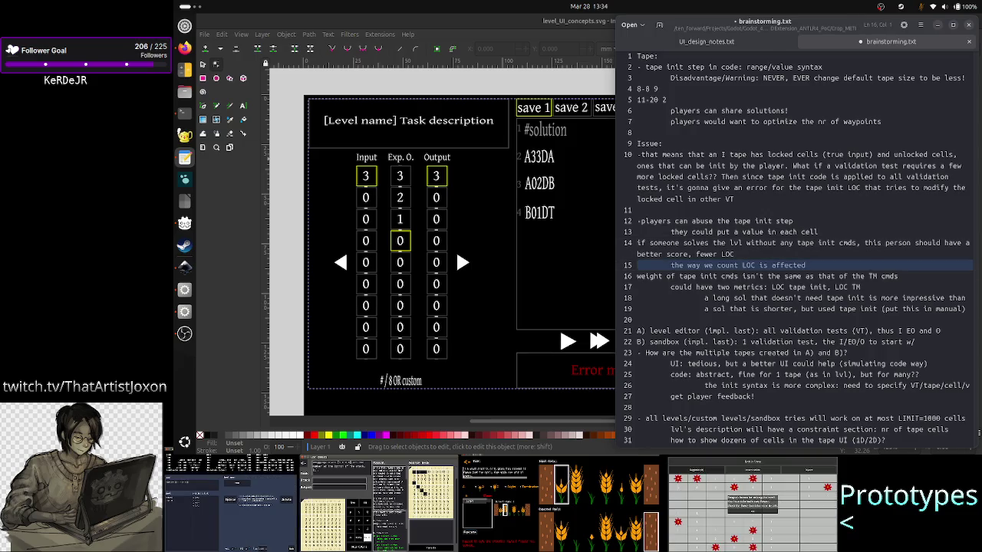
pyautogui.click(637, 242)
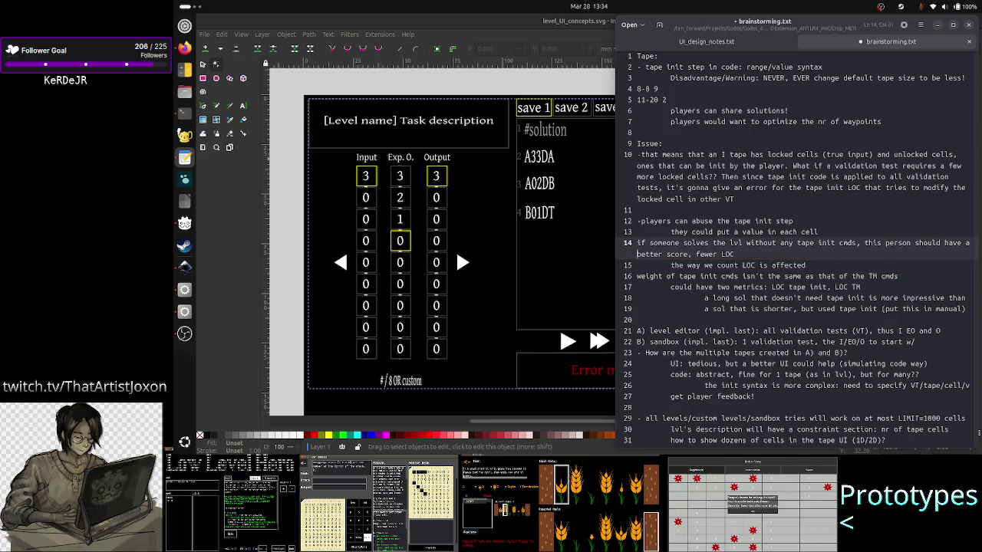
pyautogui.click(637, 265)
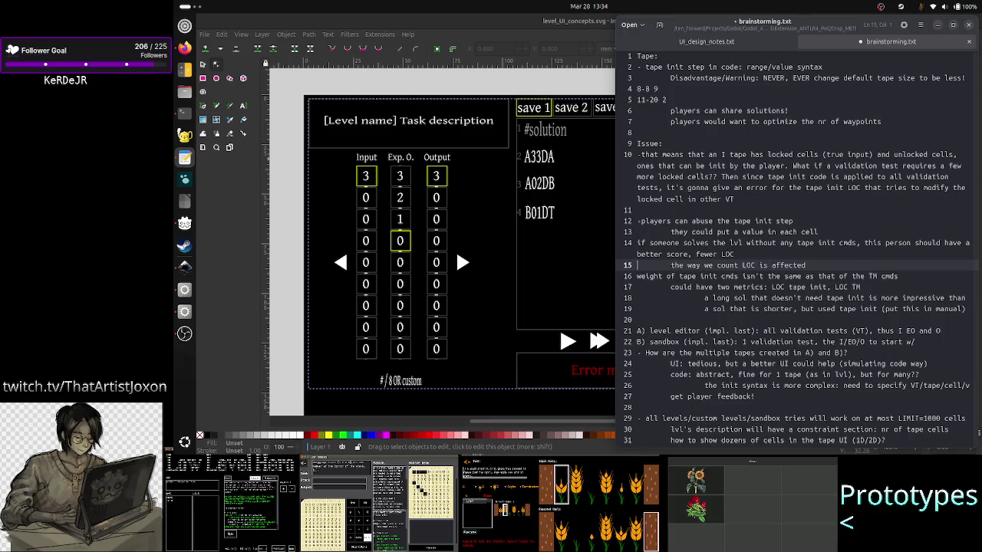
pyautogui.press('Up')
pyautogui.press('End')
pyautogui.hotkey('ctrl', 'BackSpace')
pyautogui.hotkey('ctrl', 'BackSpace')
pyautogui.write('bu')
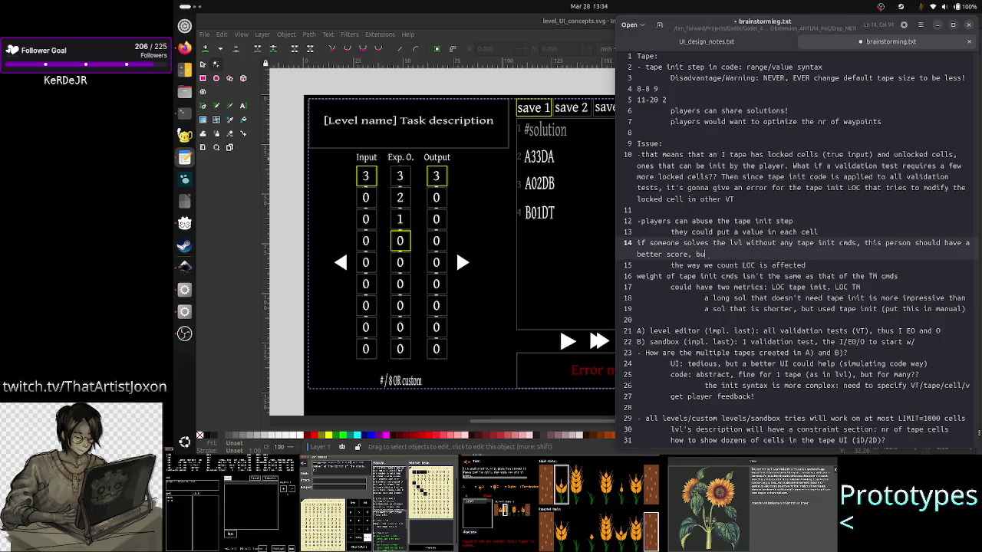
pyautogui.write('t')
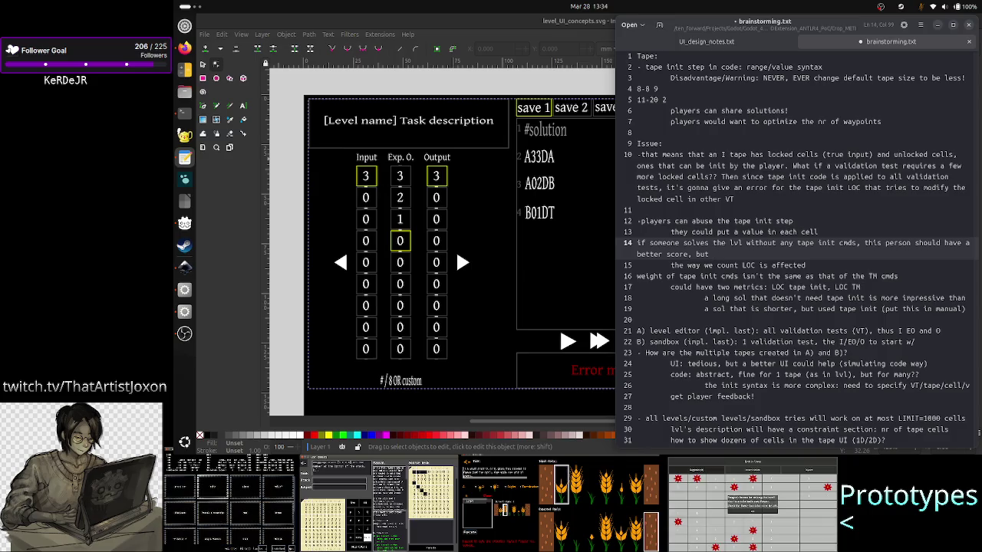
pyautogui.write('the ')
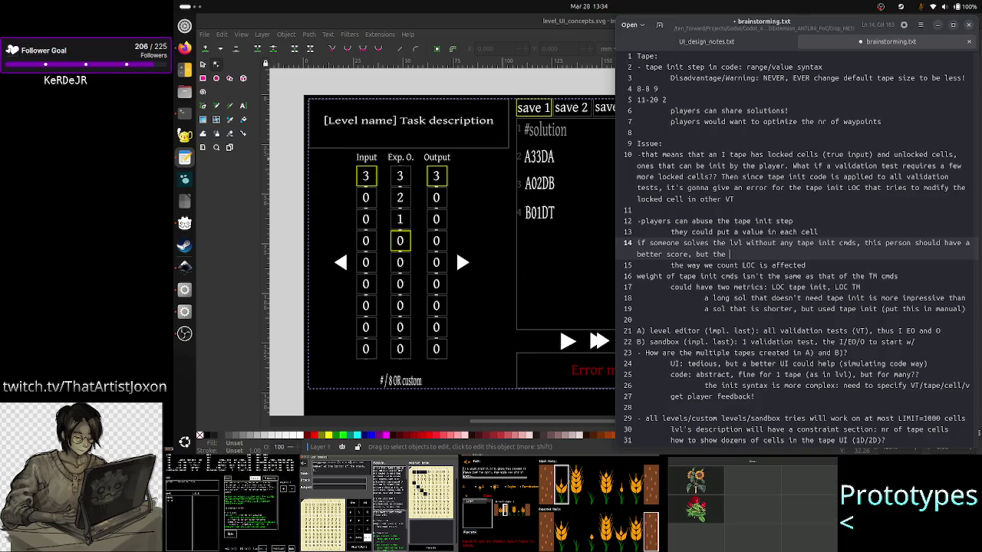
pyautogui.write('sol')
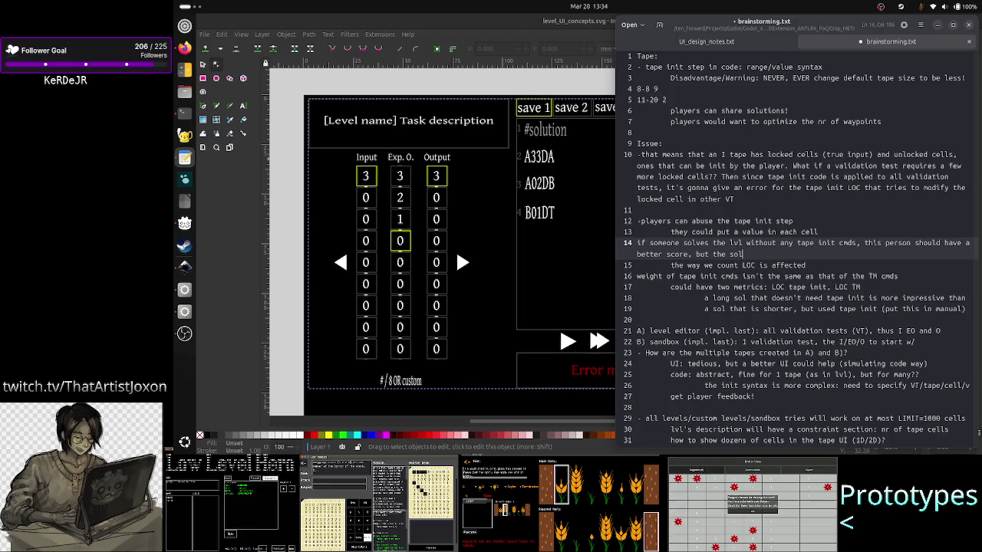
pyautogui.write(' LOC are ')
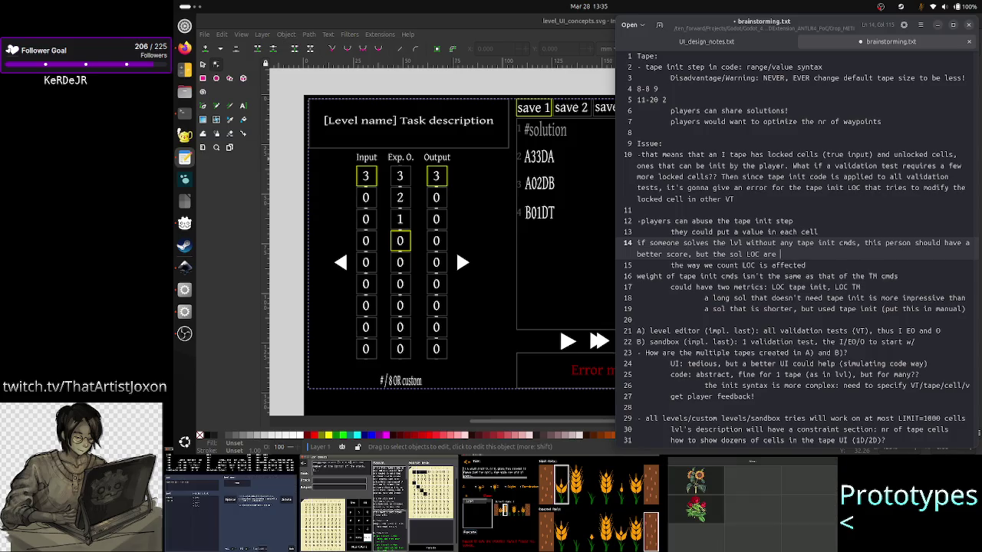
pyautogui.write('bigger')
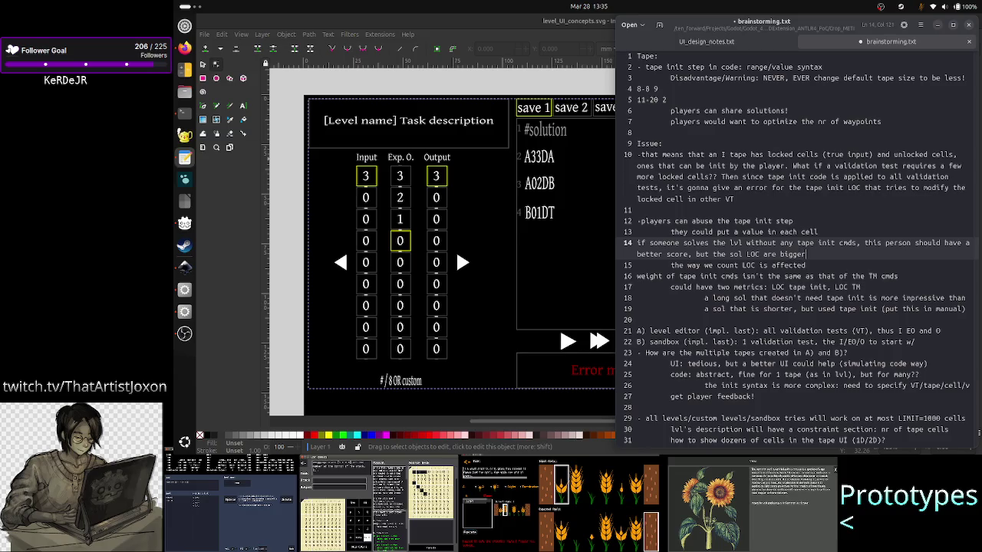
pyautogui.write(' (harde')
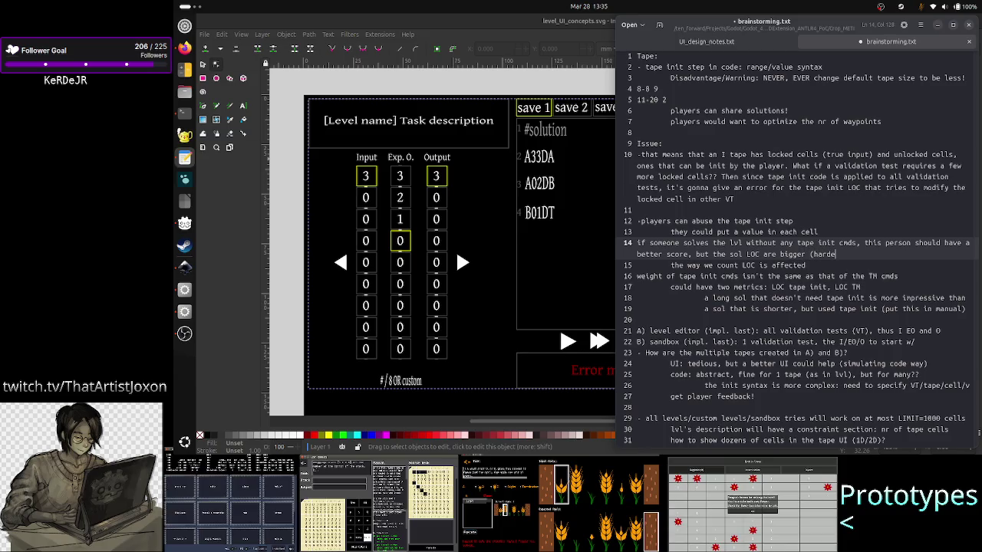
pyautogui.write('r to accom')
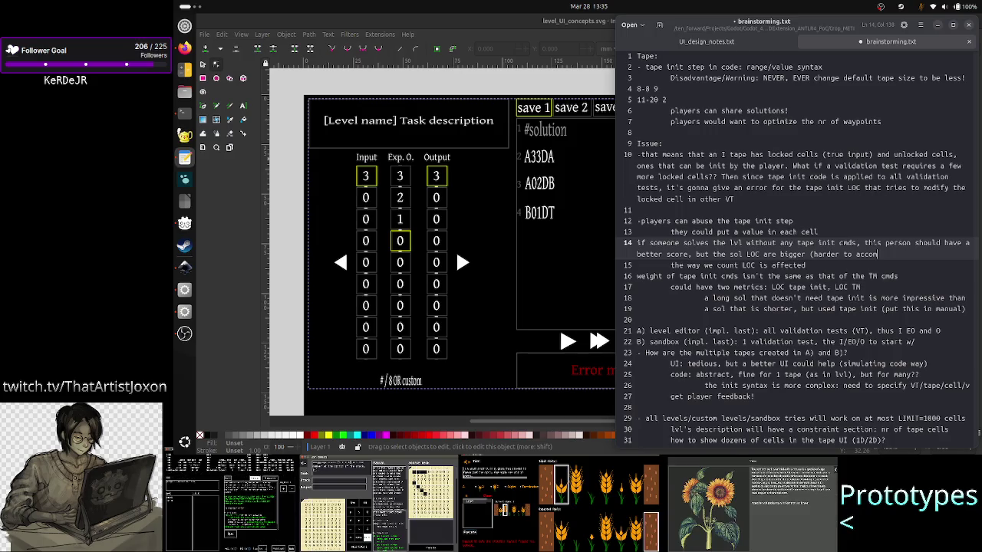
pyautogui.write('plish)')
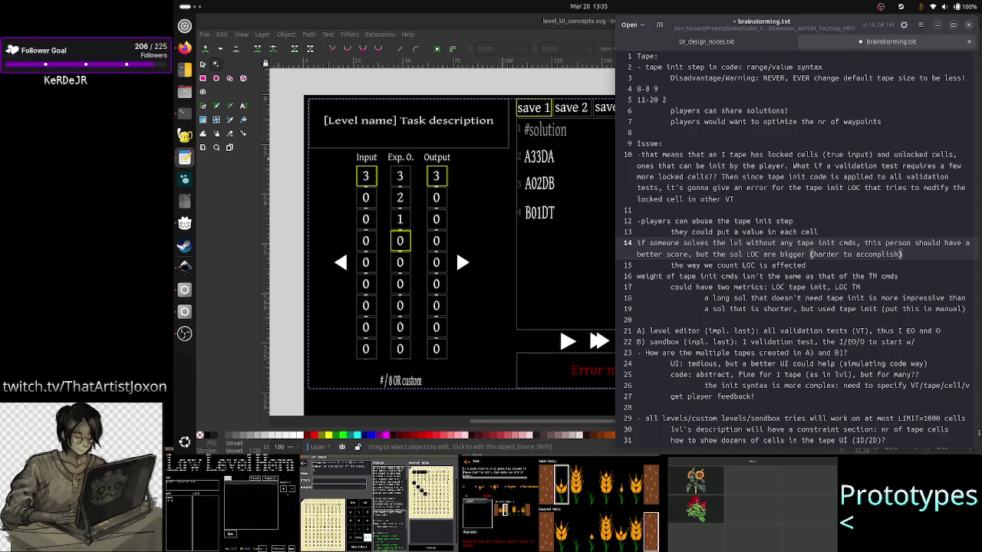
pyautogui.click(638, 264)
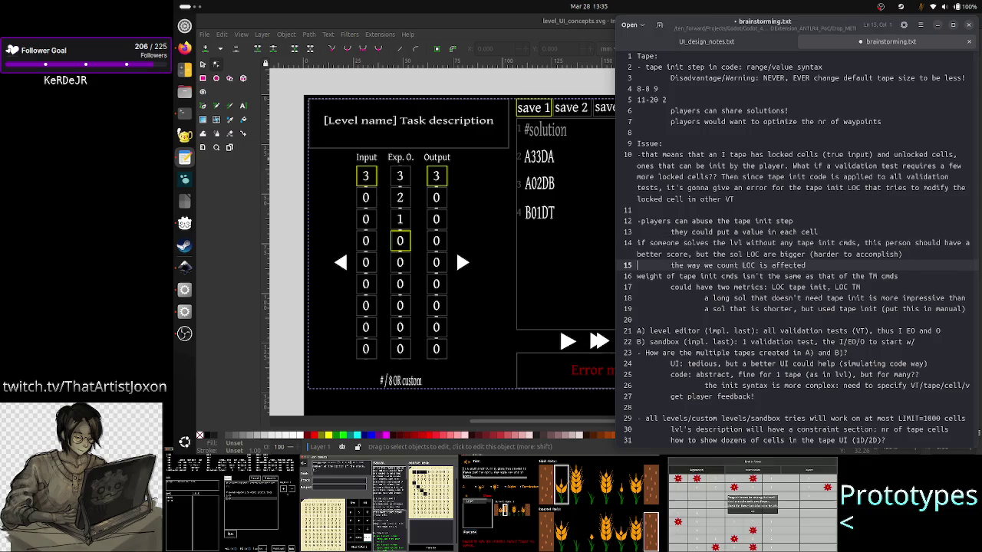
# Delete the line 15 note about how LOC is counted.
pyautogui.hotkey('shift', 'End')
pyautogui.press('BackSpace')
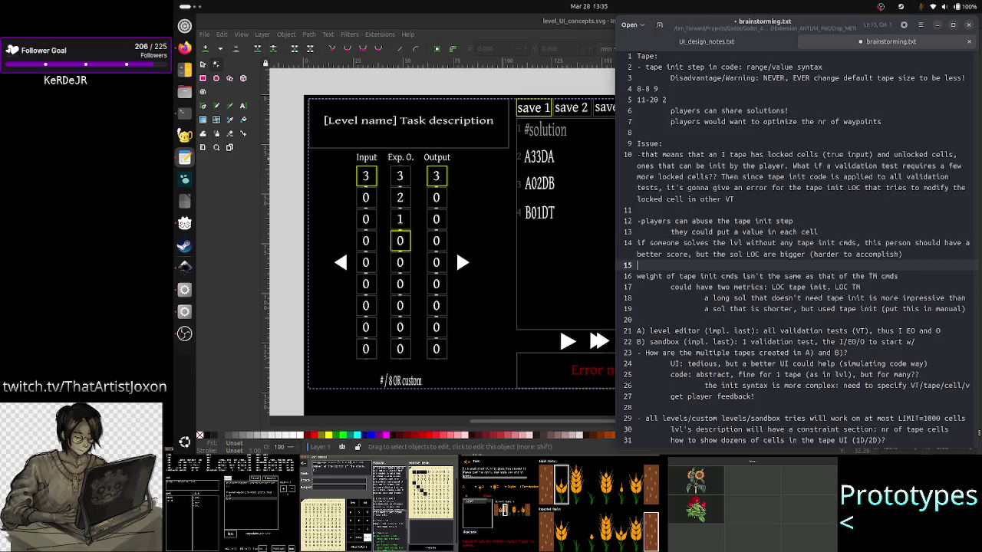
pyautogui.press('Delete')
pyautogui.press('Tab')
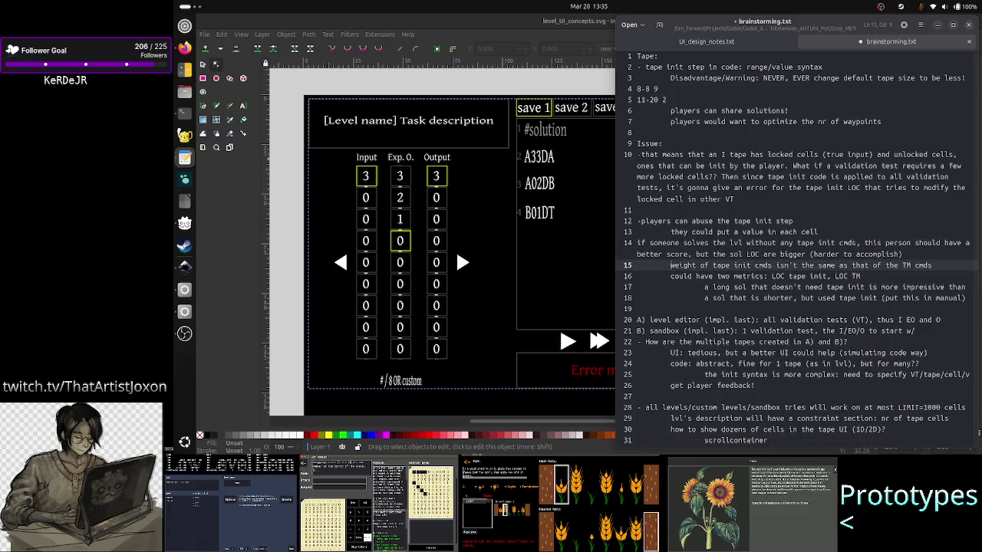
# Unindent the 'a long sol' line and capitalize it to 'A long sol'.
pyautogui.press('Down')
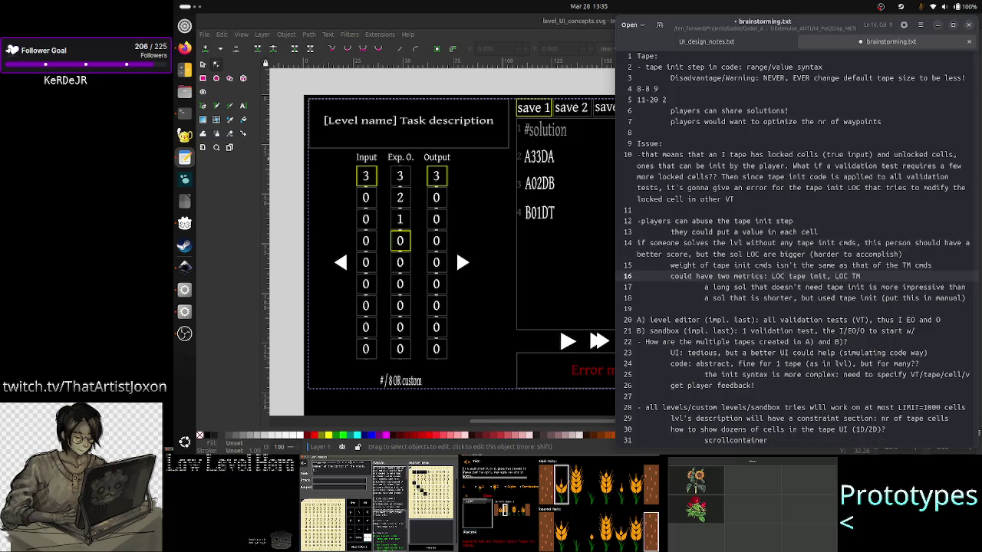
pyautogui.press('Down')
pyautogui.press('Right')
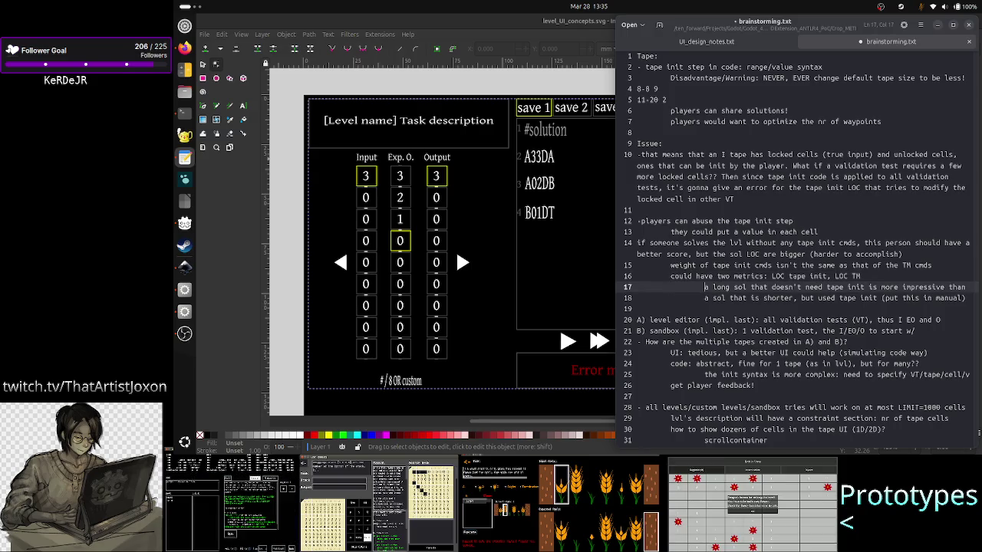
pyautogui.press('BackSpace')
pyautogui.press('BackSpace')
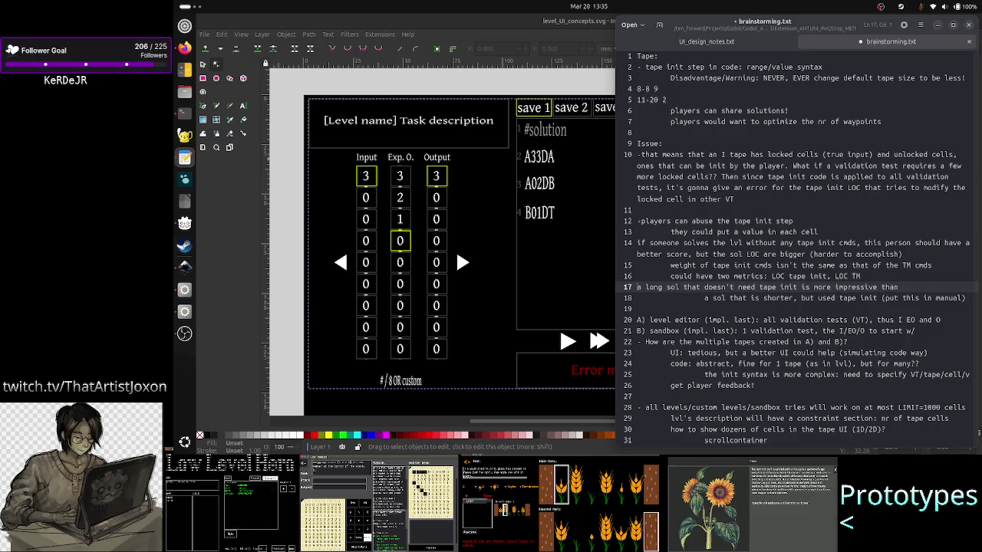
pyautogui.press('Delete')
pyautogui.write('A')
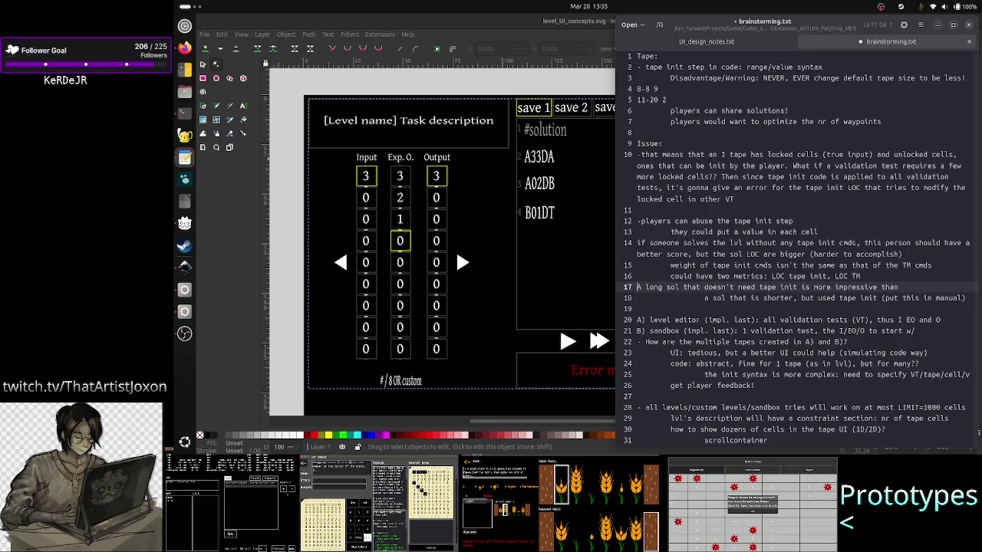
# Move the long-versus-short sol lines to the end of line 14, after a new period.
pyautogui.press('Home')
pyautogui.hotkey('shift', 'Down')
pyautogui.hotkey('shift', 'Down')
pyautogui.hotkey('shift', 'Left')
pyautogui.hotkey('ctrl', 'x')
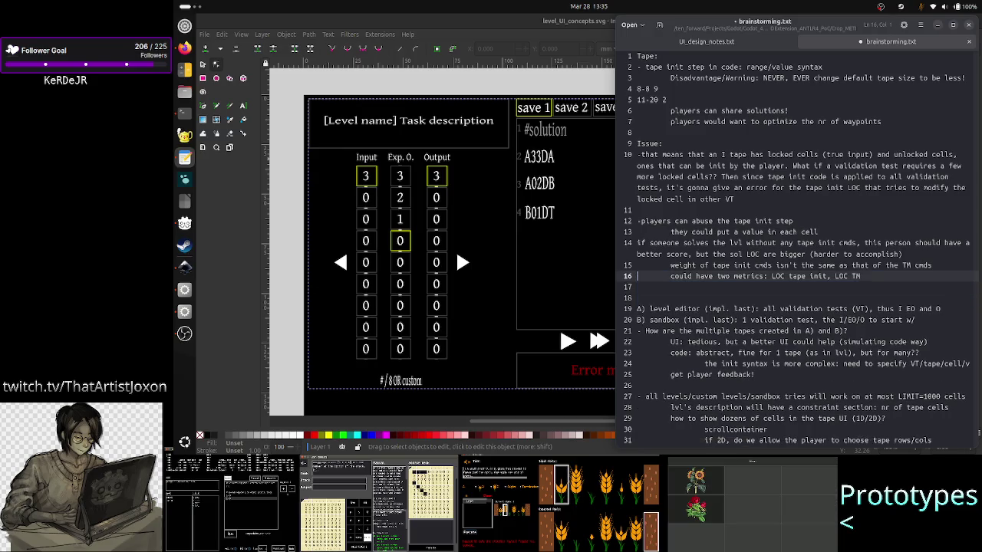
pyautogui.press('Up')
pyautogui.press('Up')
pyautogui.press('Up')
pyautogui.press('End')
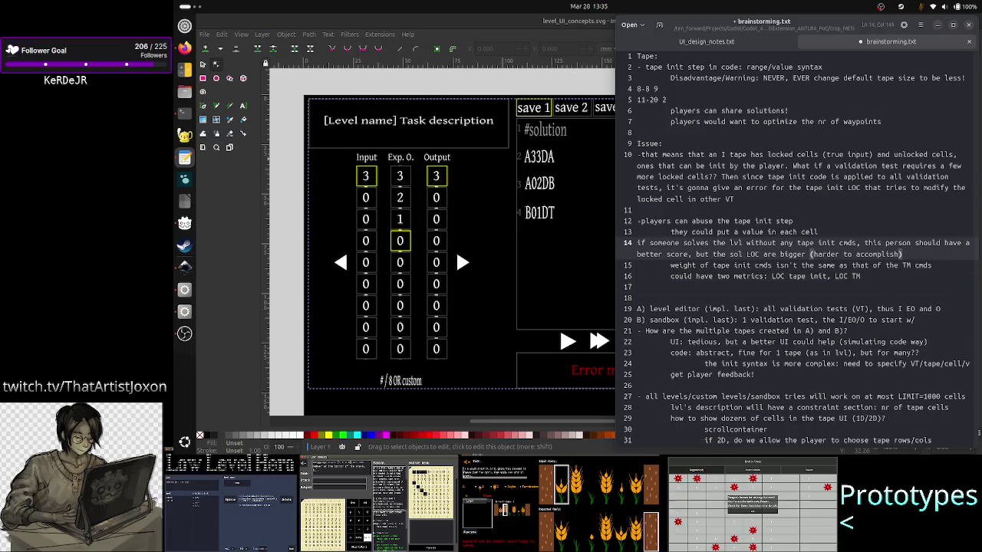
pyautogui.write('.')
pyautogui.hotkey('ctrl', 'v')
# Join the 'a sol that is shorter' text into line 14 and end it with a period.
pyautogui.press('Up')
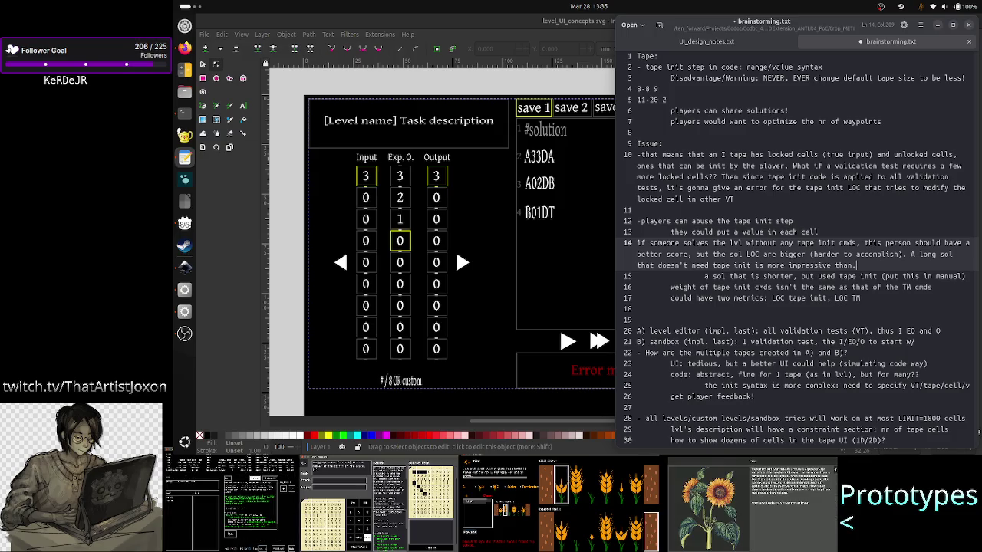
pyautogui.click(704, 276)
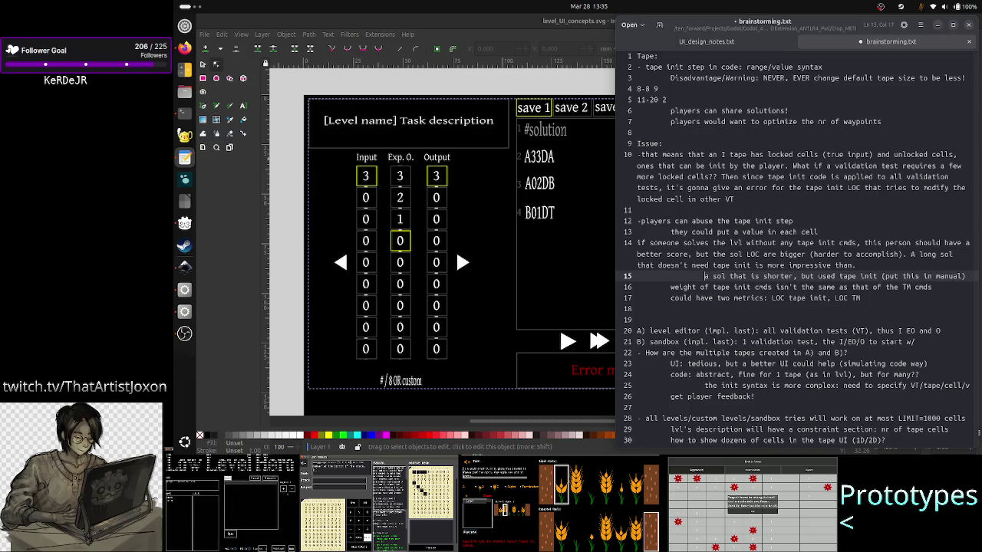
pyautogui.press('BackSpace')
pyautogui.press('BackSpace')
pyautogui.press('BackSpace')
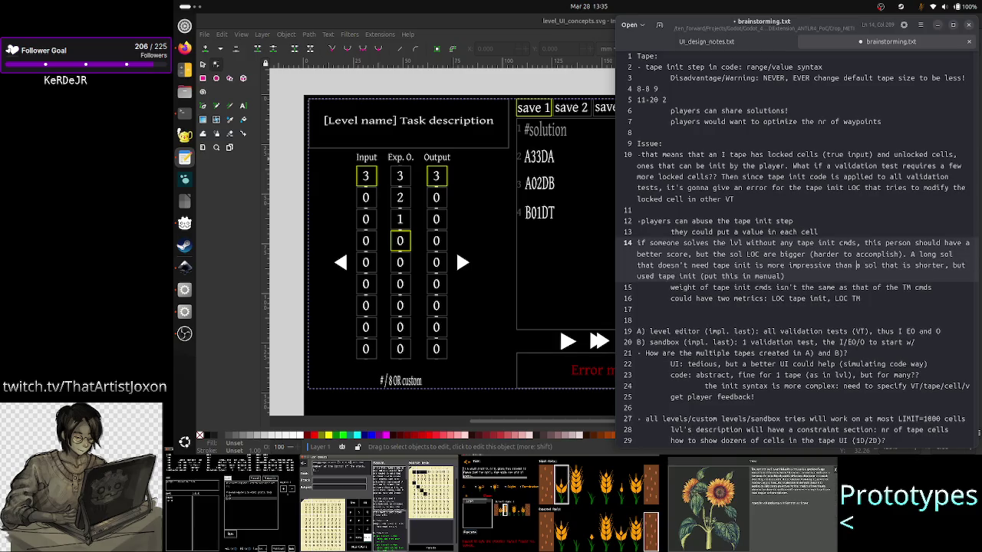
pyautogui.click(785, 276)
pyautogui.write('.')
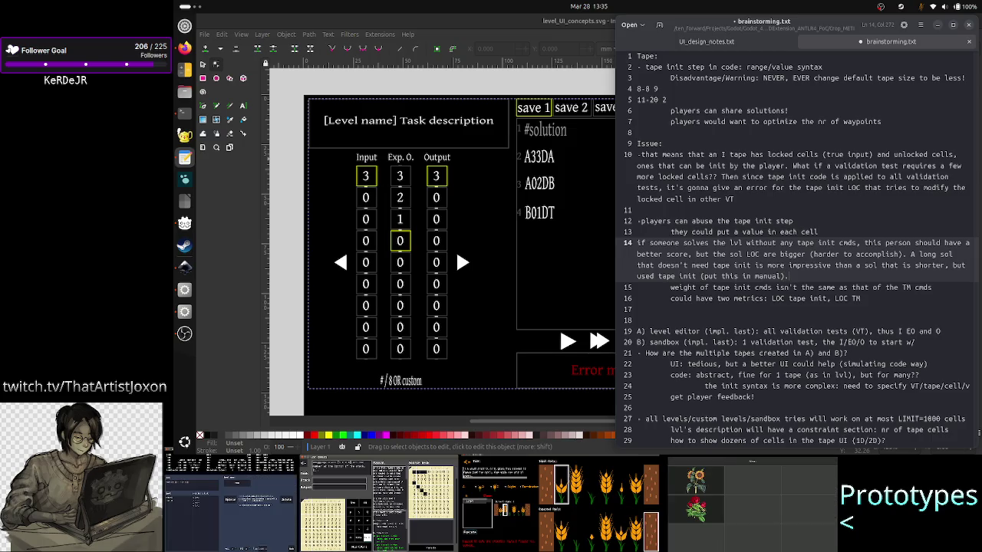
pyautogui.click(792, 242)
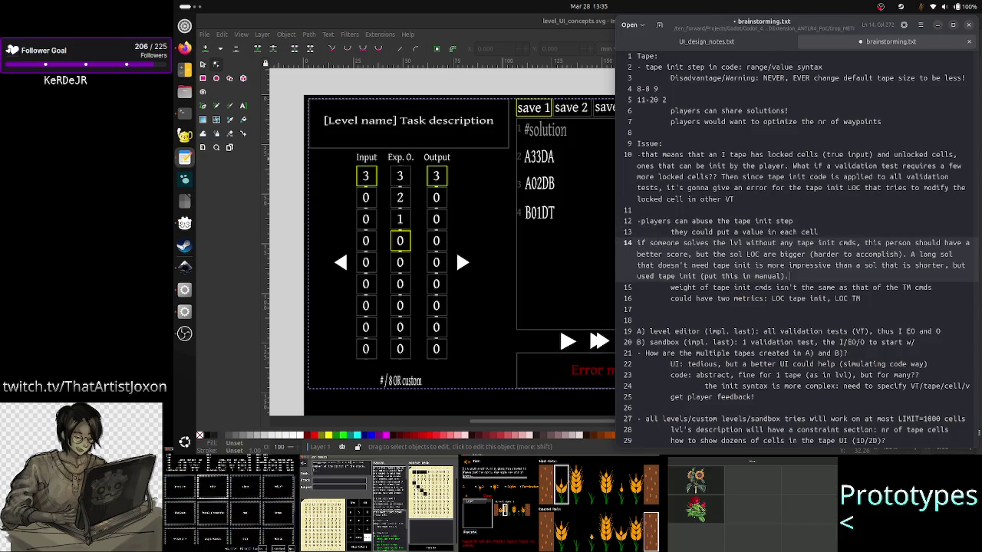
pyautogui.press('Down')
pyautogui.press('Down')
pyautogui.press('Down')
pyautogui.press('Down')
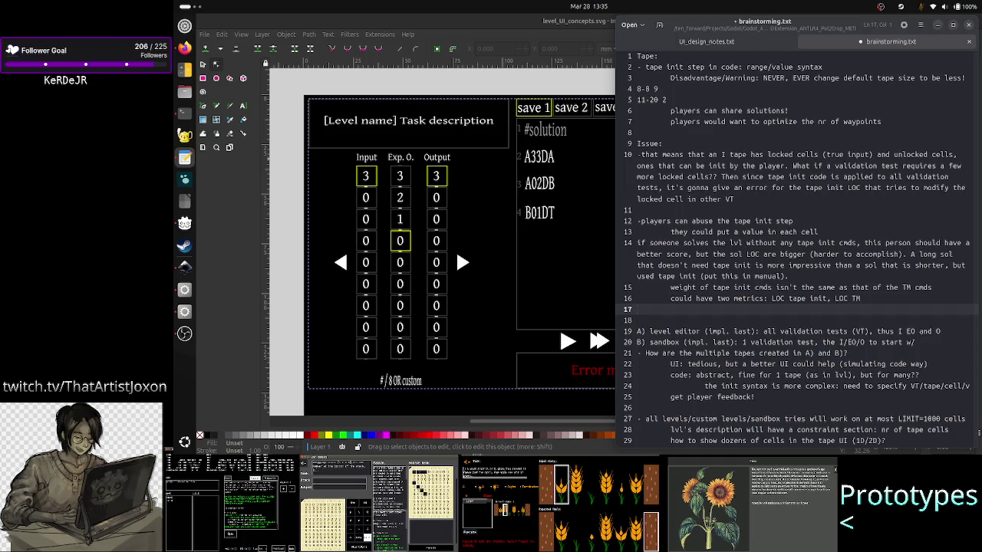
# Delete empty line 11 and start an indented sub-point line under the locked-cells paragraph.
pyautogui.press('Down')
pyautogui.press('Down')
pyautogui.press('Down')
pyautogui.press('Up')
pyautogui.press('Up')
pyautogui.press('Up')
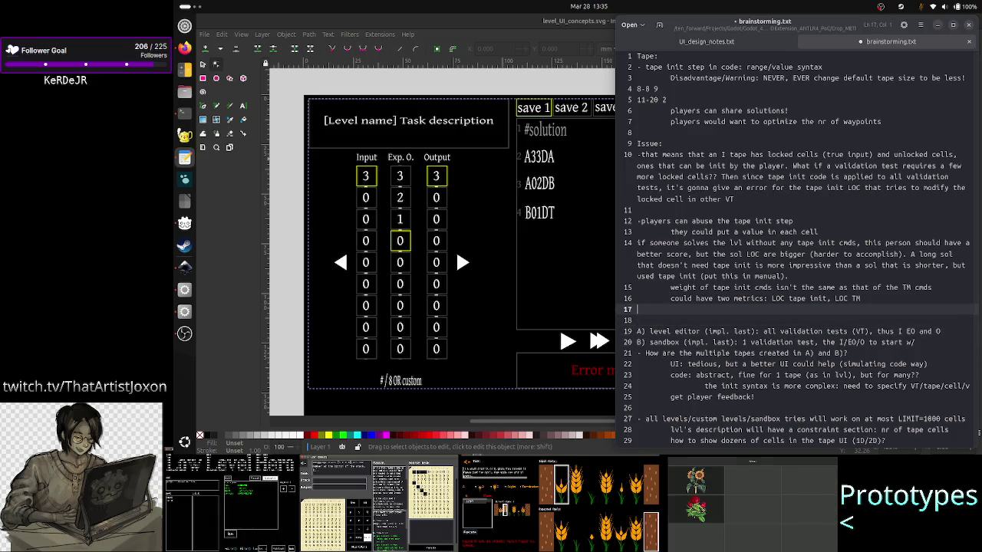
pyautogui.press('Up')
pyautogui.press('Up')
pyautogui.press('Up')
pyautogui.press('Up')
pyautogui.press('Up')
pyautogui.press('Up')
pyautogui.press('Up')
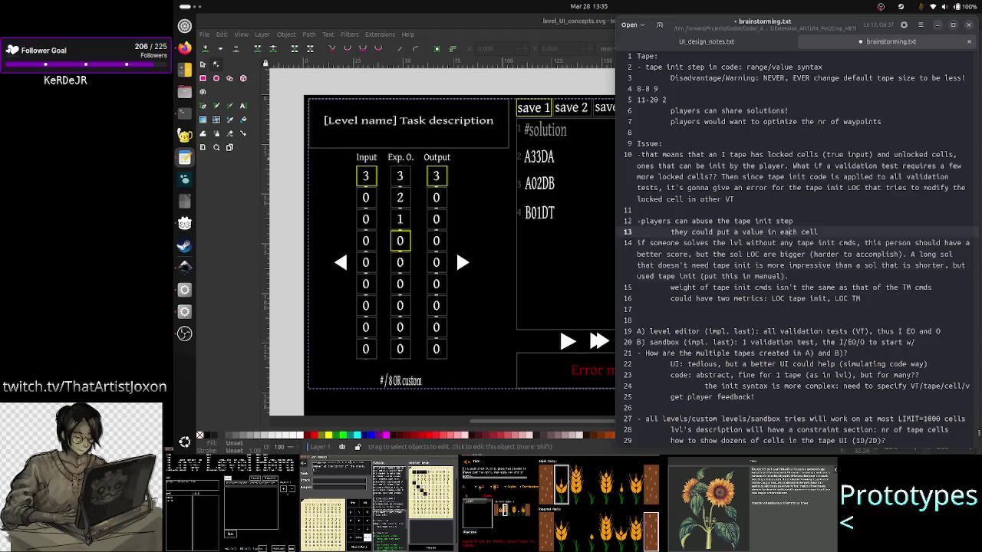
pyautogui.press('Up')
pyautogui.press('End')
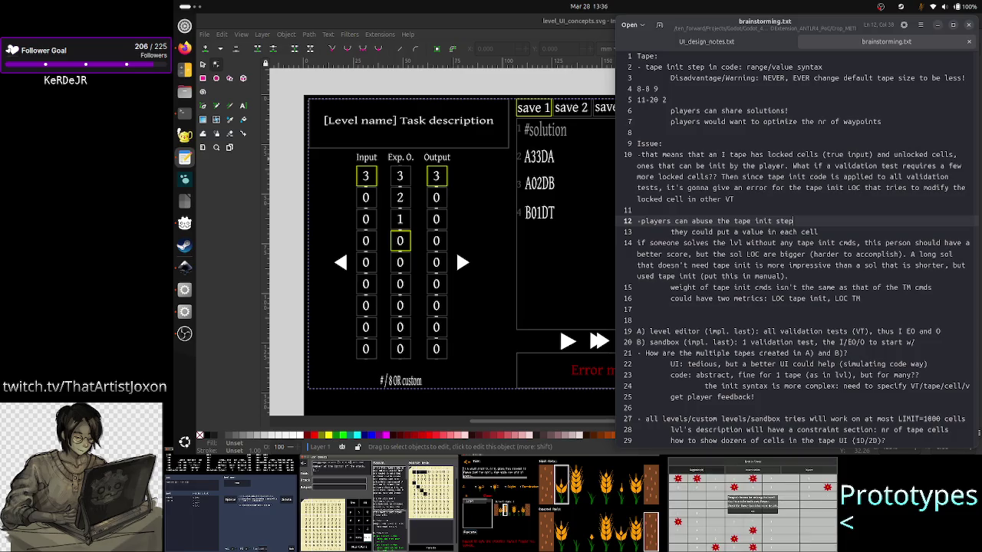
pyautogui.press('Up')
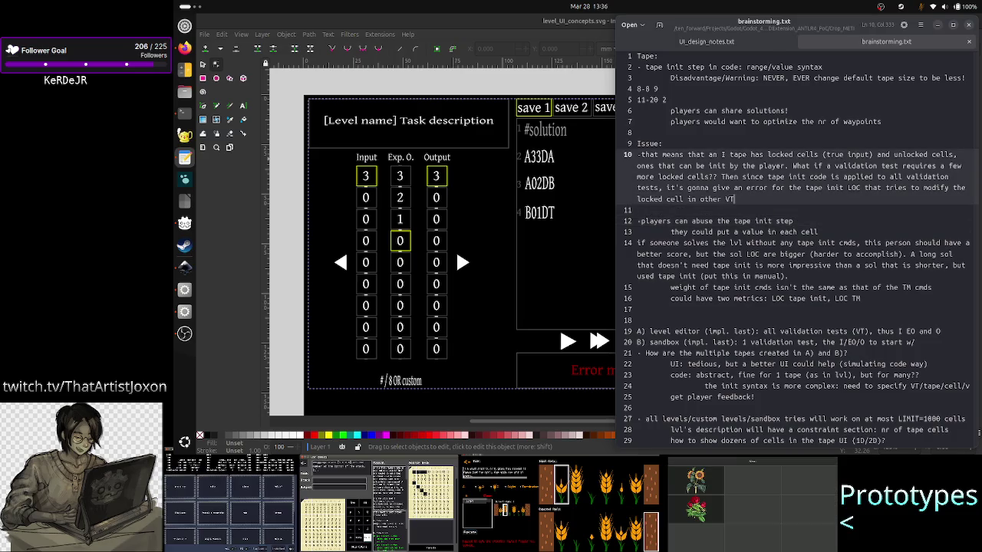
pyautogui.press('Return')
pyautogui.press('BackSpace')
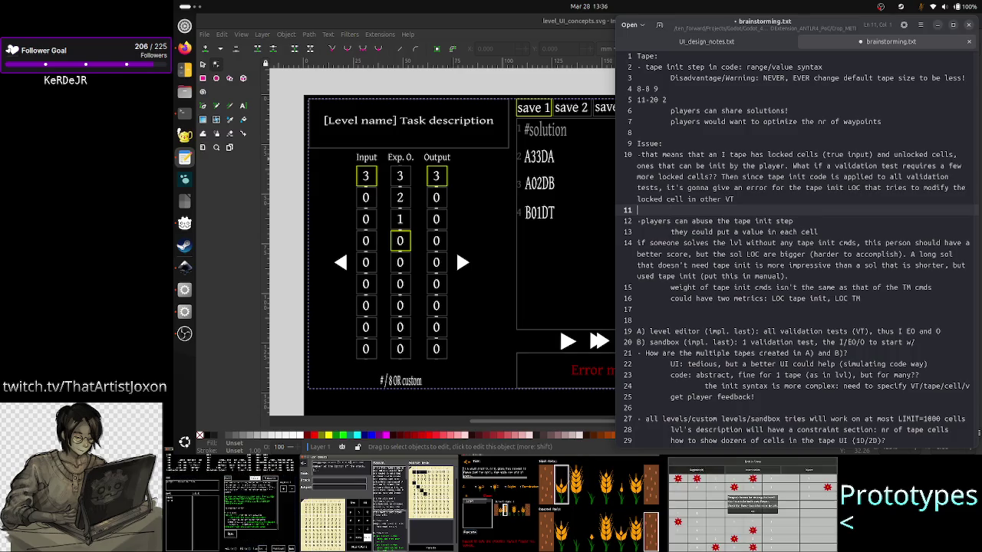
pyautogui.press('BackSpace')
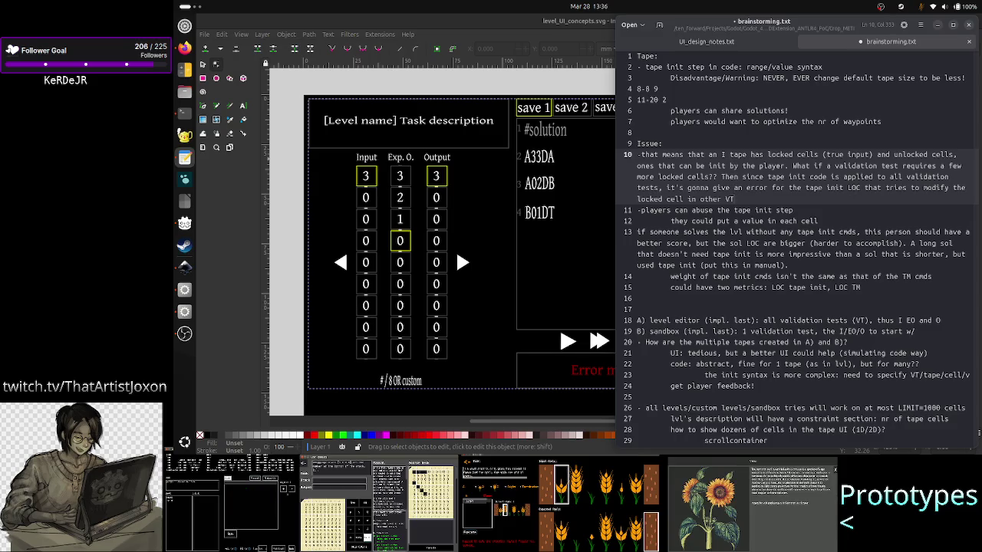
pyautogui.press('Return')
pyautogui.press('Tab')
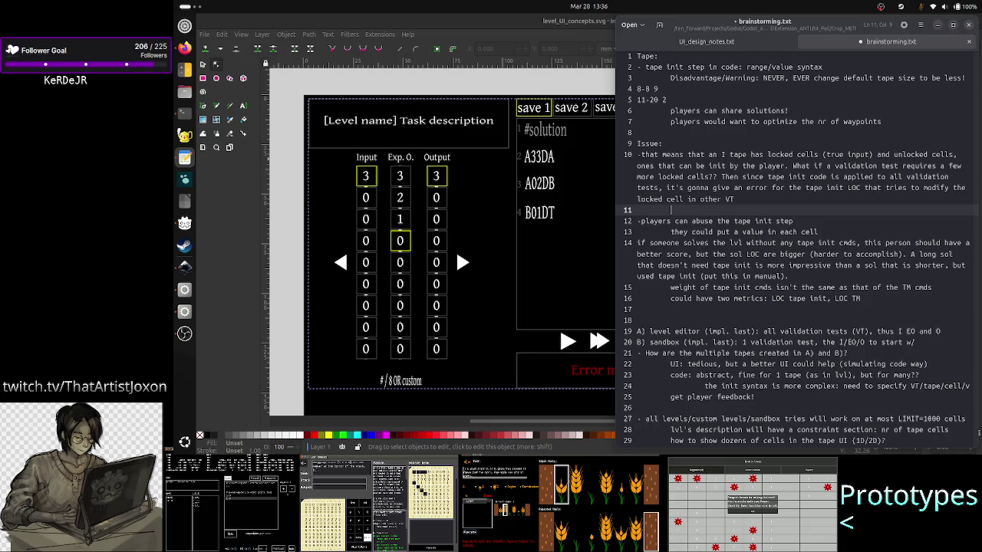
# Type 'find max nr of needed cells across all VT and lock this many cells from the start' on line 11.
pyautogui.write('fin')
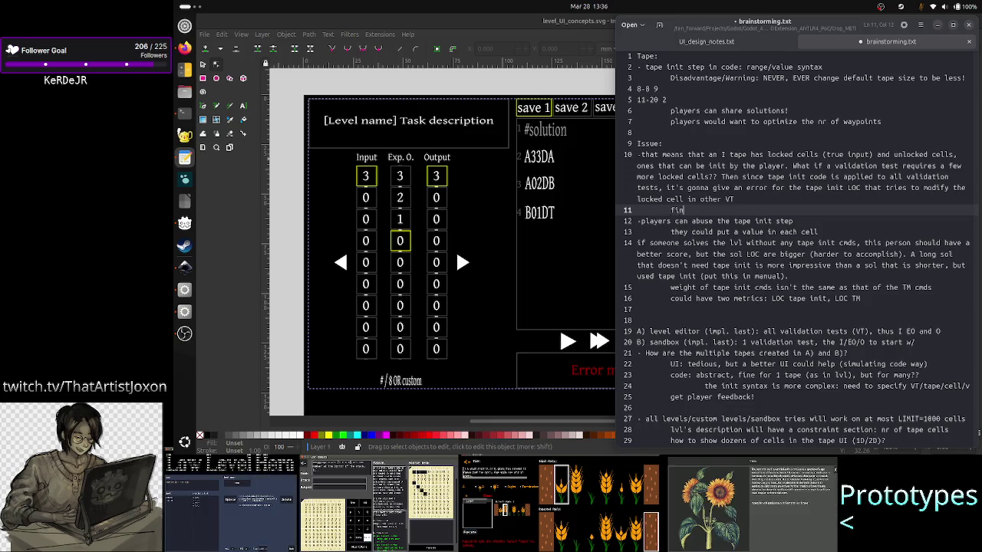
pyautogui.write('d max nr')
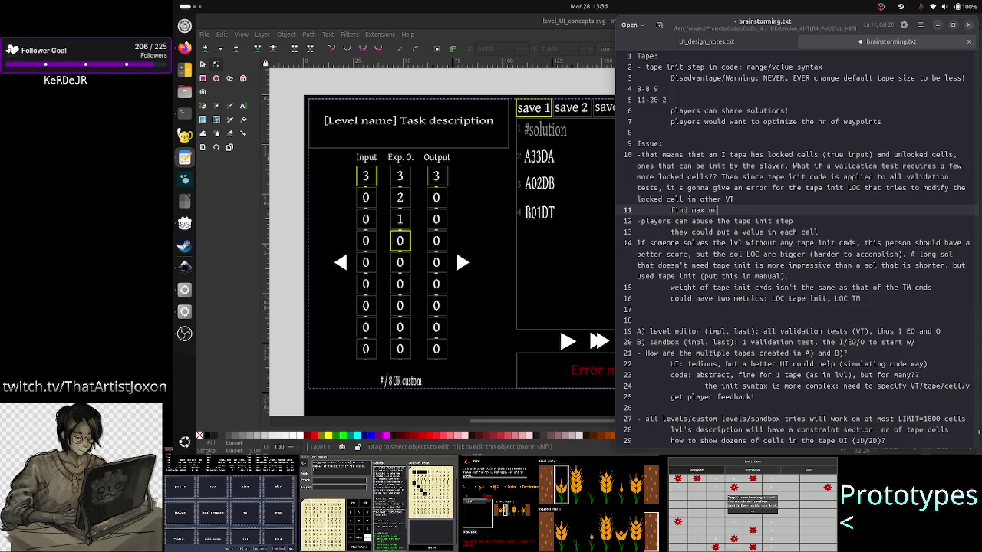
pyautogui.write(' of ')
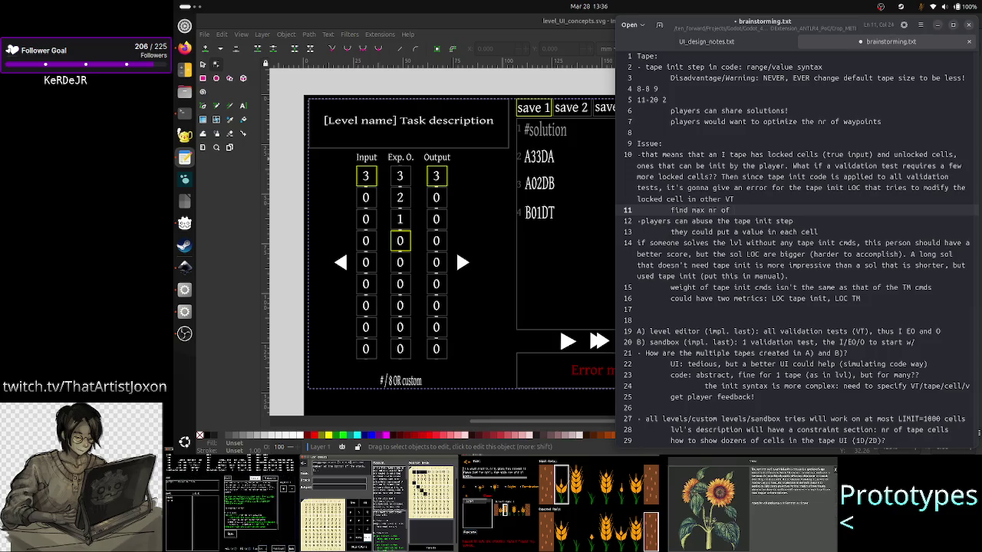
pyautogui.write('needed ')
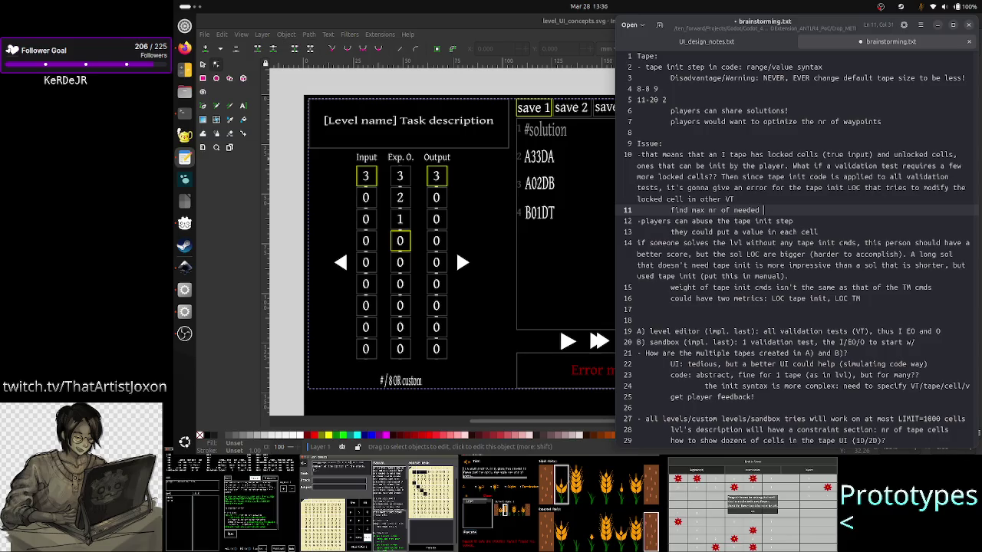
pyautogui.write('cells acr')
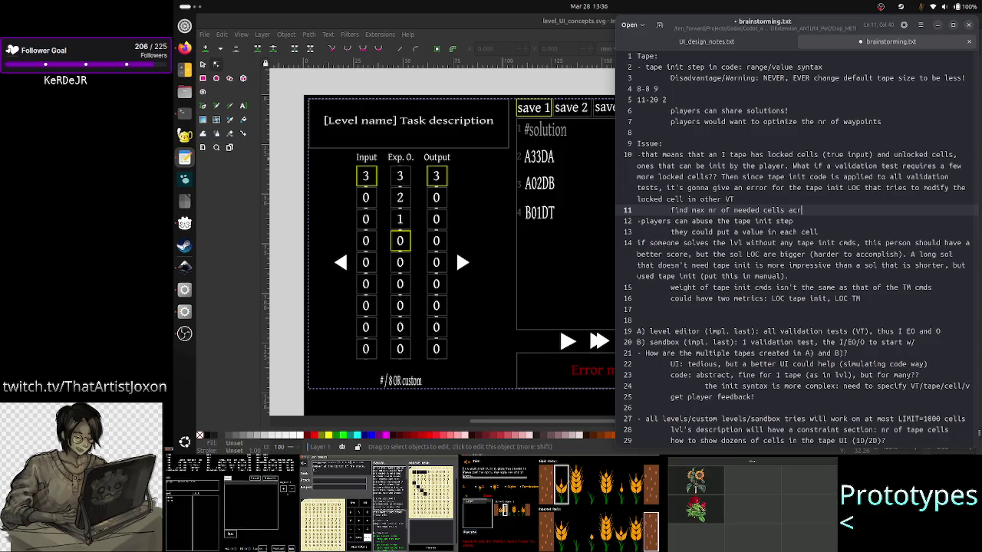
pyautogui.write('oss ')
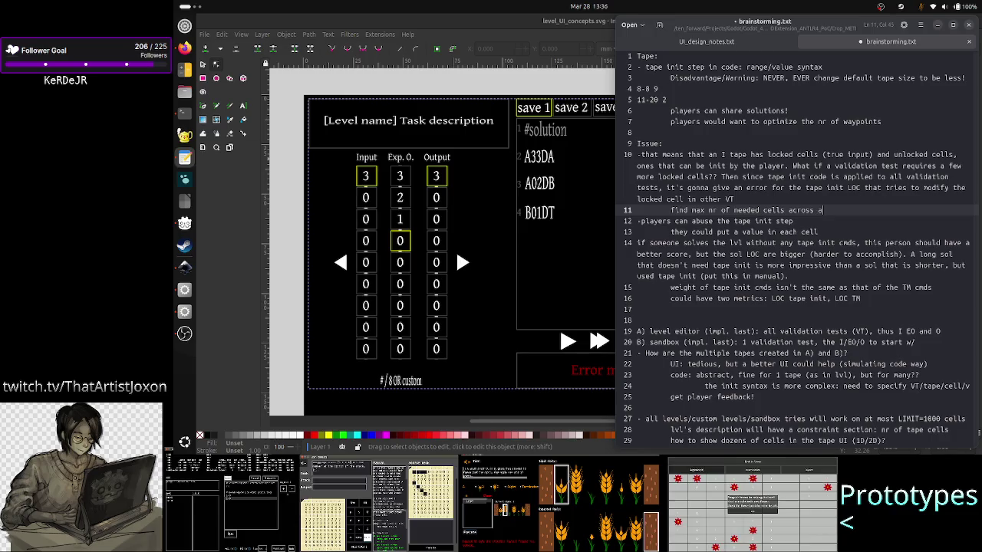
pyautogui.write('all VT an')
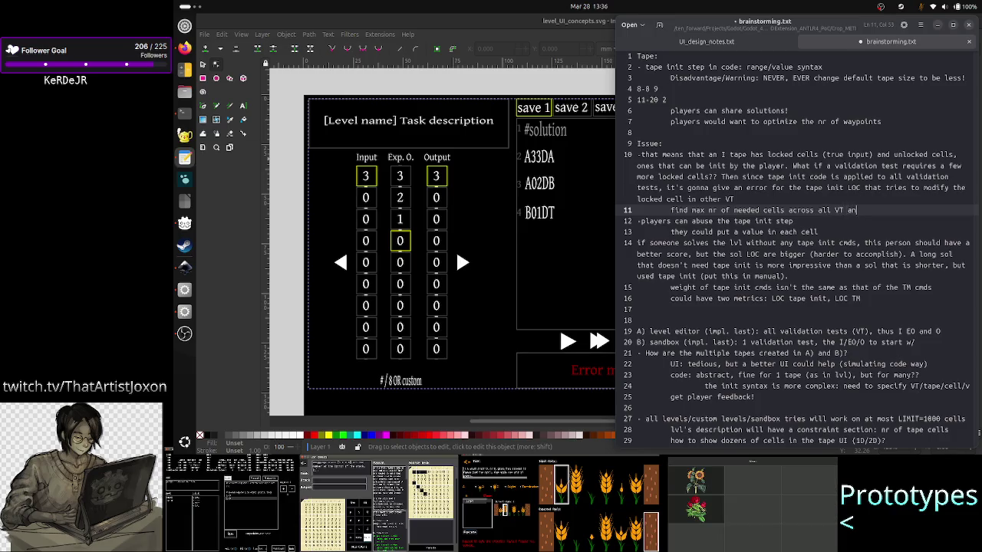
pyautogui.write('d')
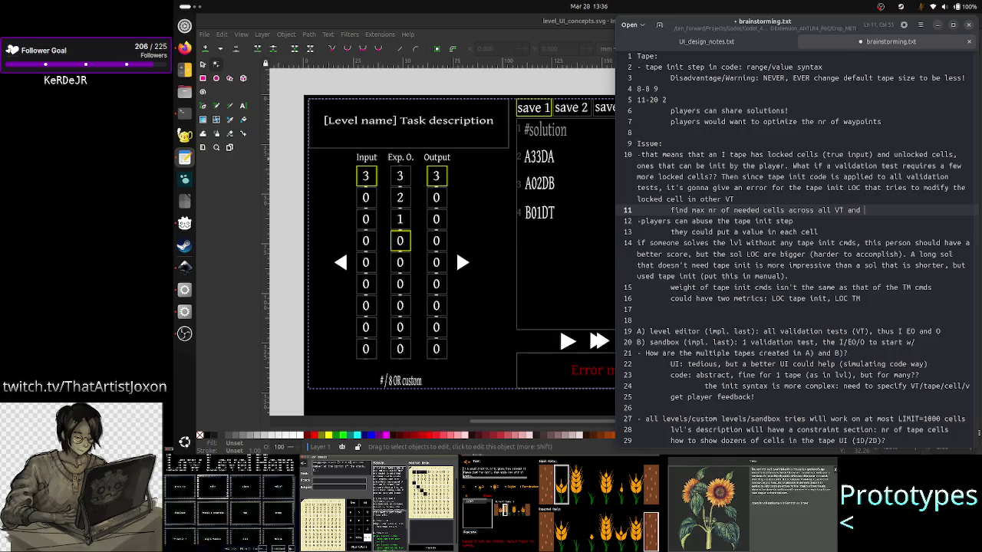
pyautogui.write('lock this ma')
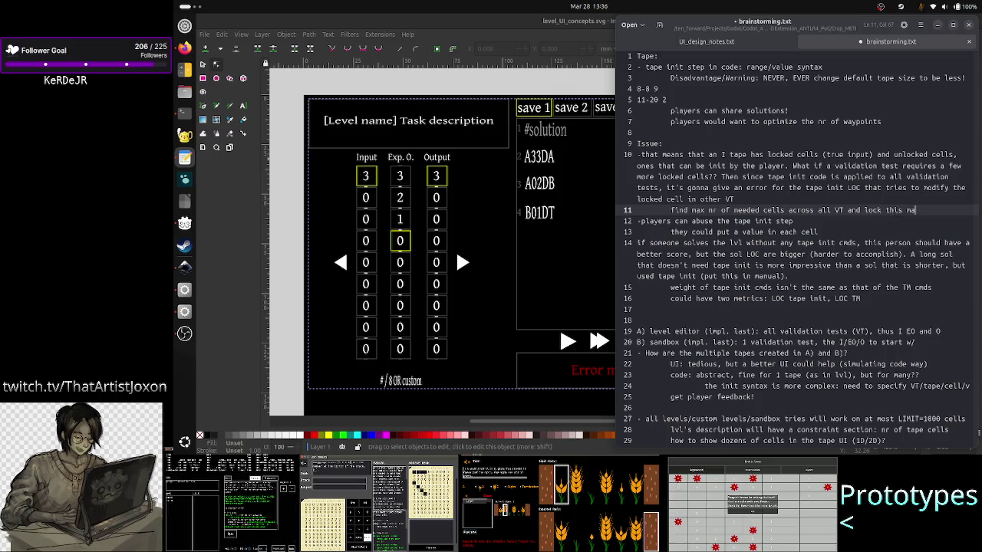
pyautogui.write('ny cells')
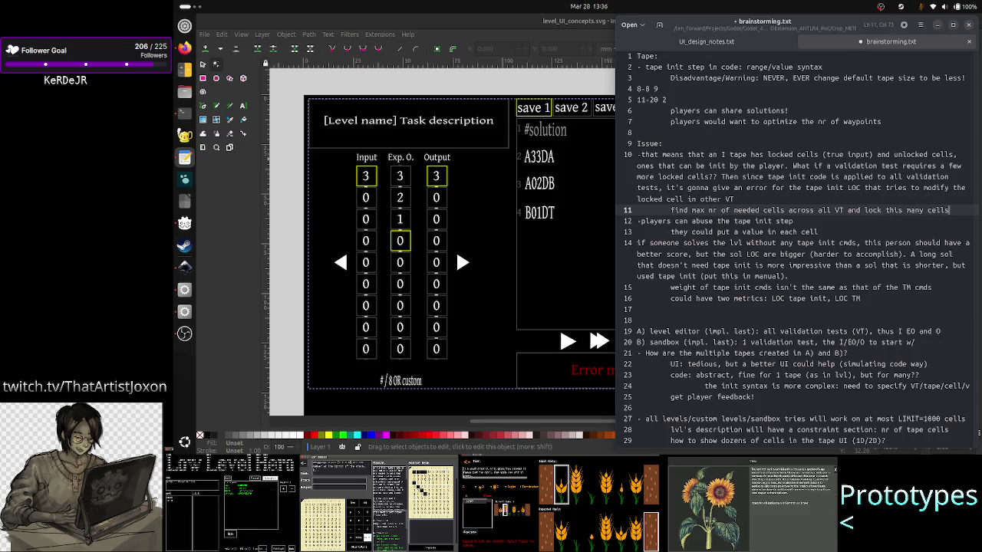
pyautogui.write('f')
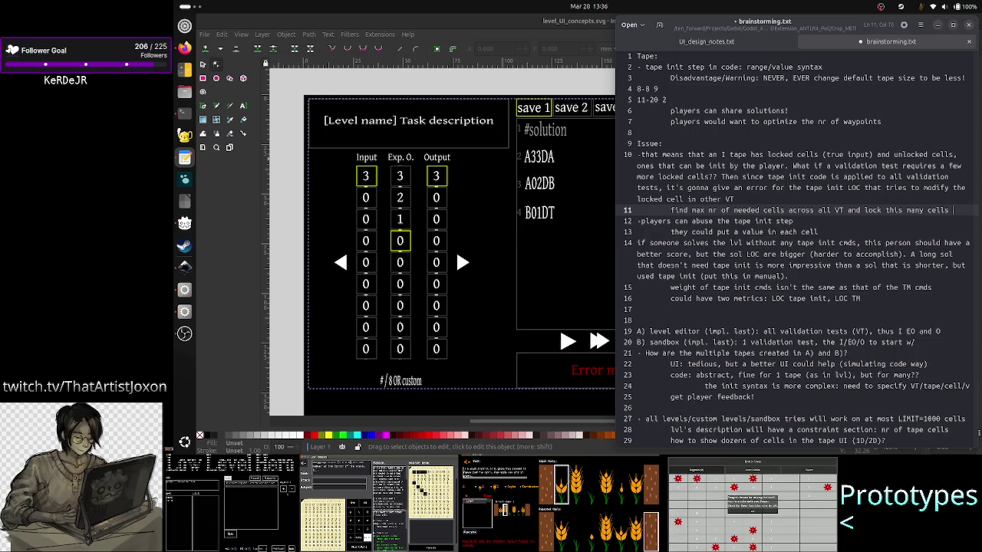
pyautogui.write('o')
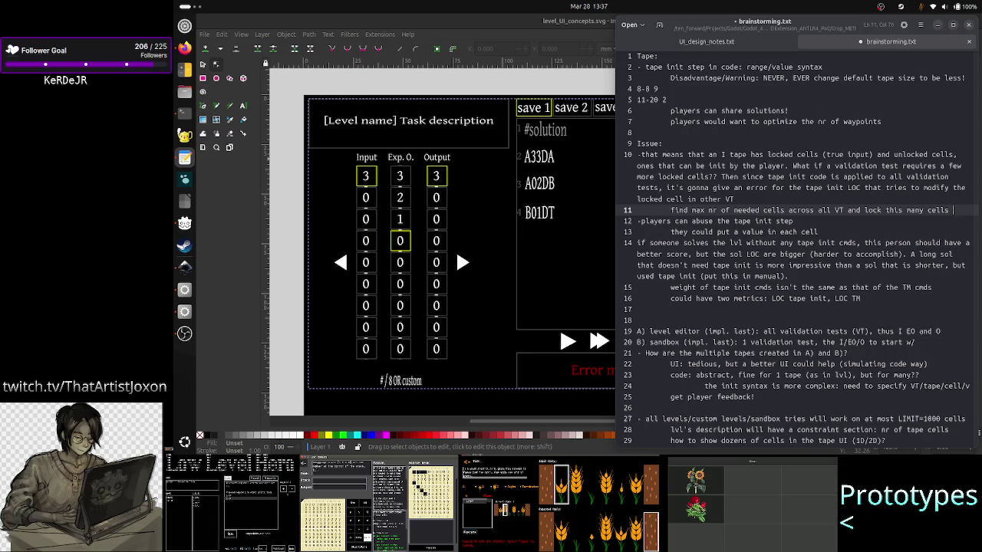
pyautogui.write('rm the')
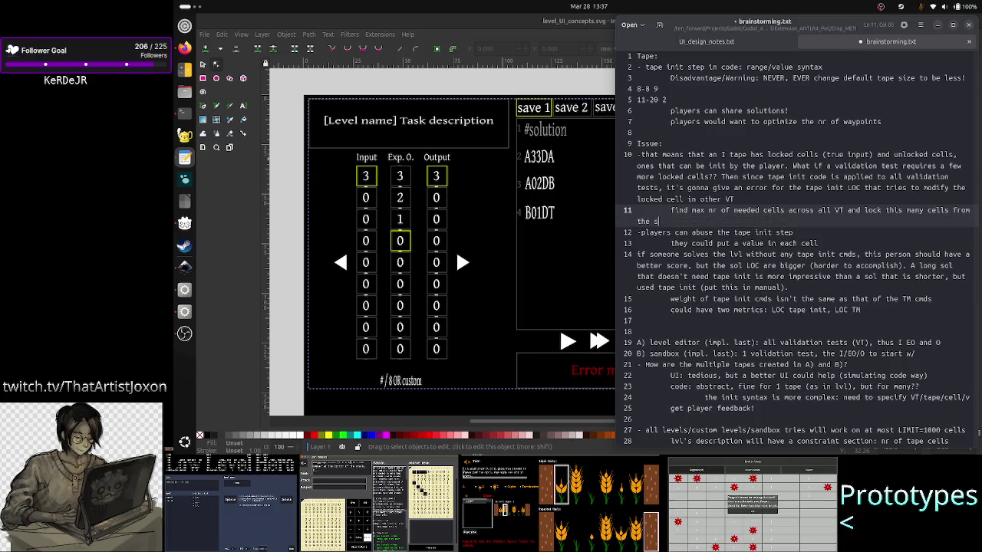
pyautogui.write(' start')
# End line 11 with a period and add 'Pr: what if I find a better VT afterwards that requires a few more locked cells?'.
pyautogui.press('Return')
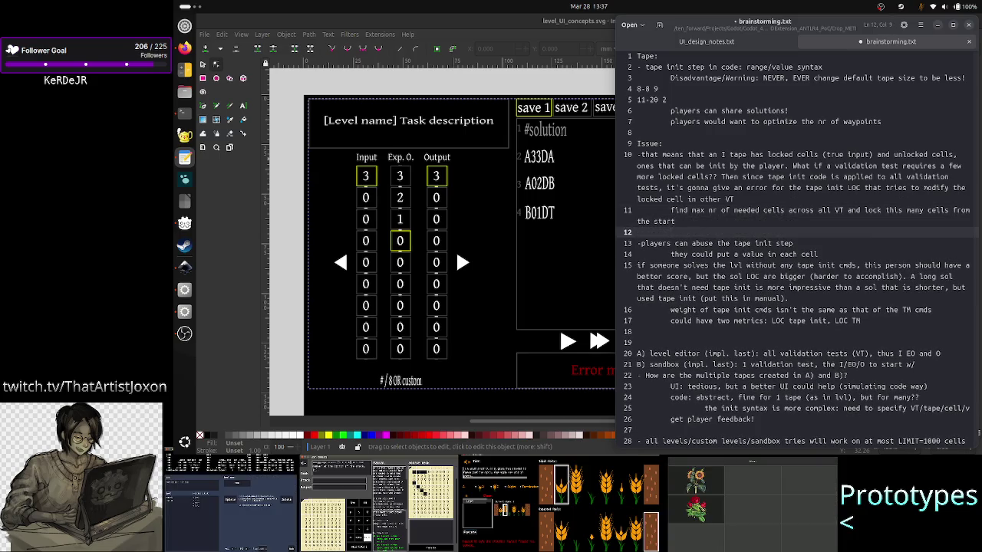
pyautogui.press('BackSpace')
pyautogui.press('BackSpace')
pyautogui.write('. ')
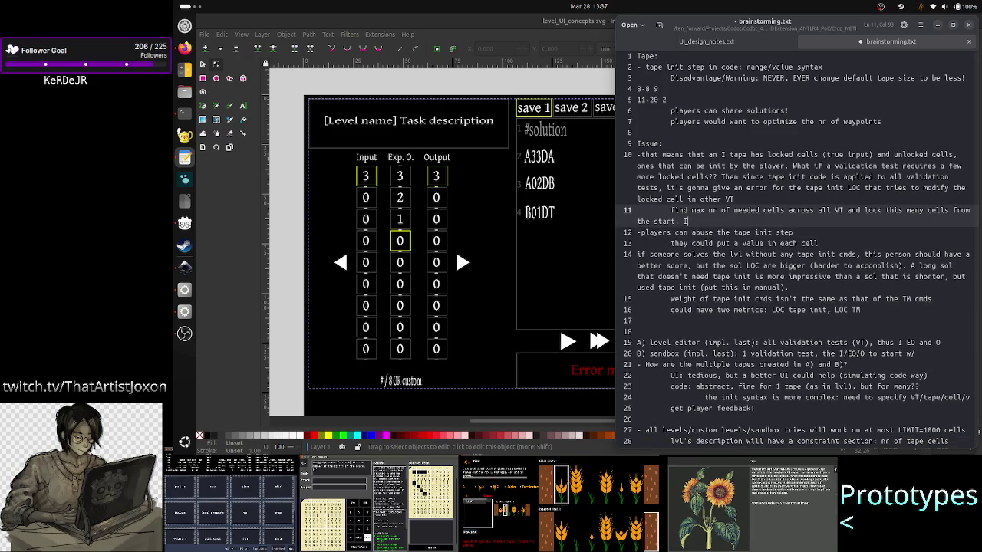
pyautogui.write('Pro')
pyautogui.press('BackSpace')
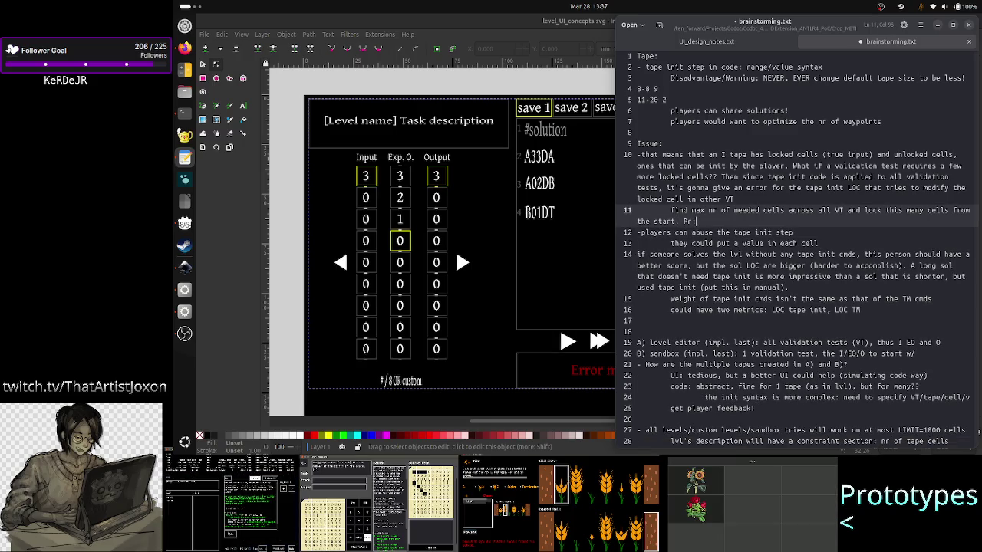
pyautogui.write(': ')
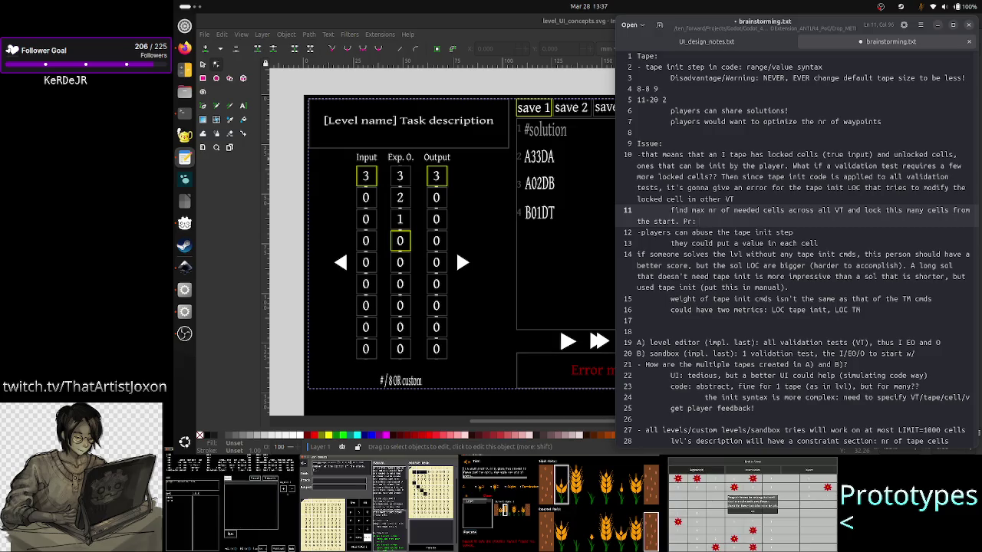
pyautogui.write('what')
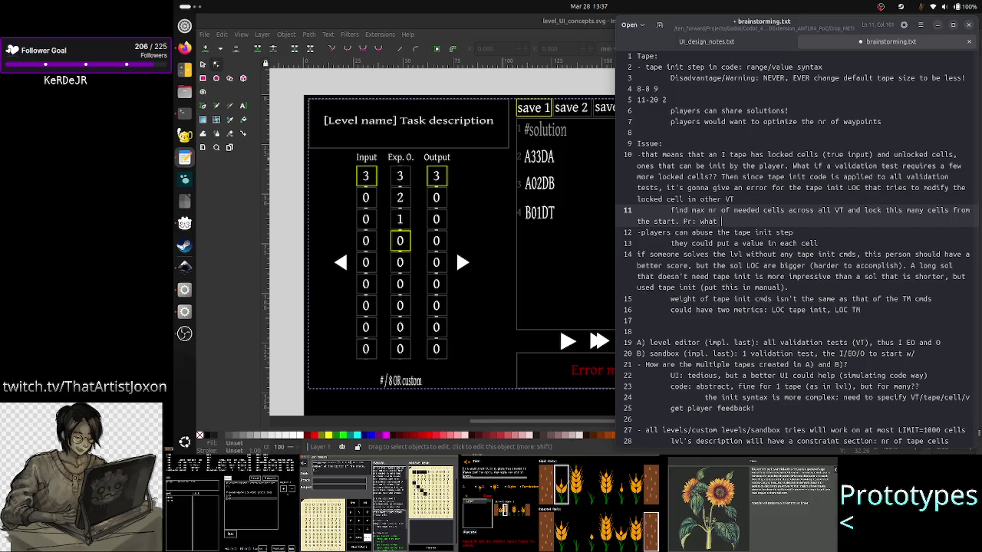
pyautogui.write(' if I find a')
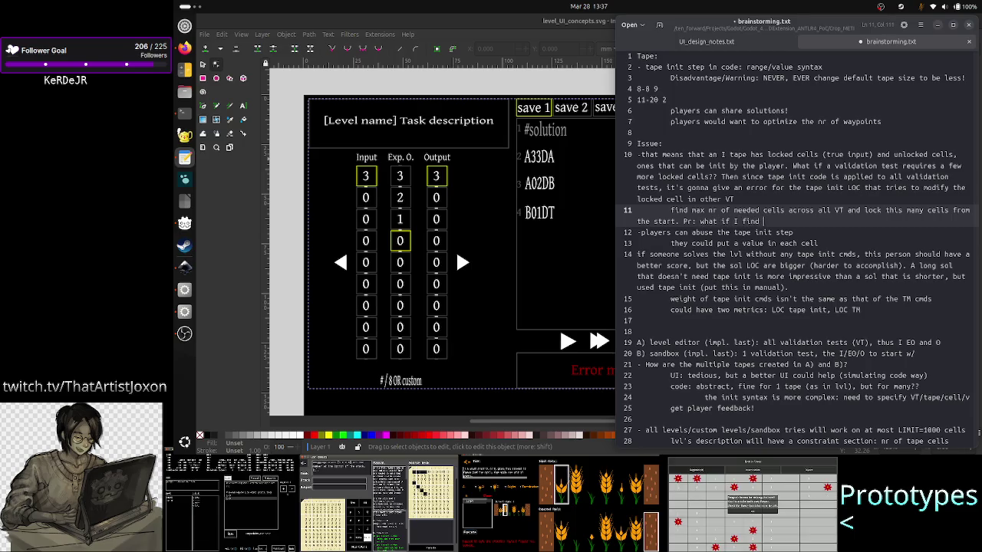
pyautogui.write(' better V')
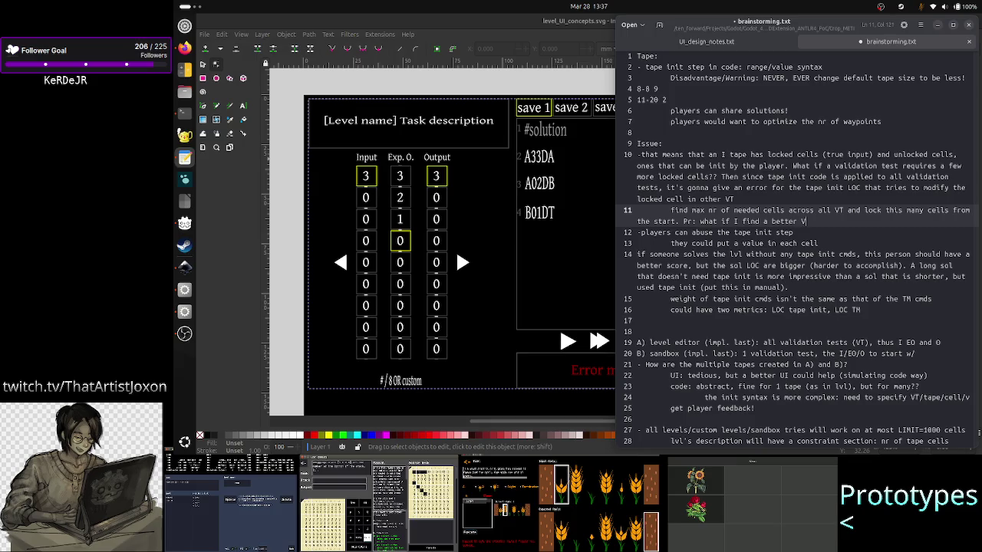
pyautogui.write('T afterward')
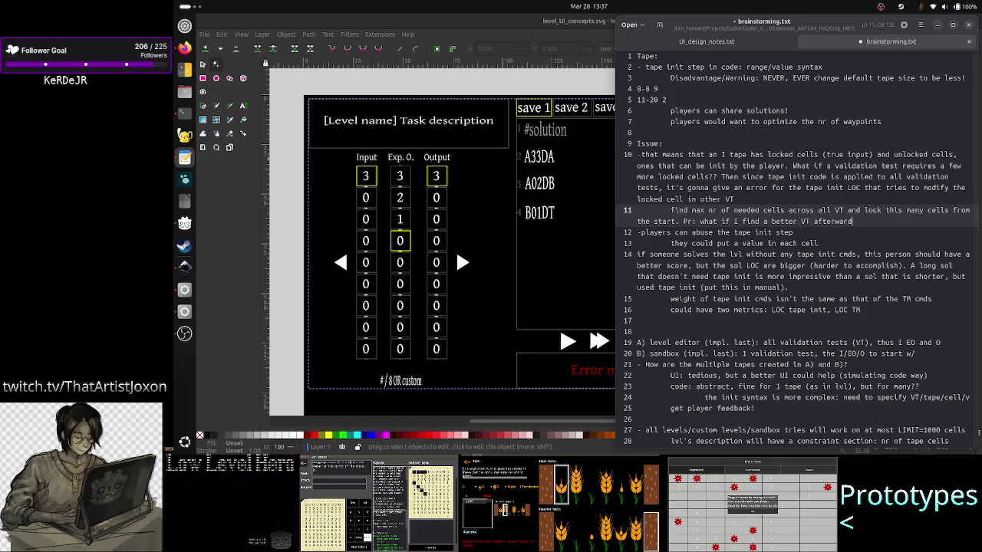
pyautogui.write('s??')
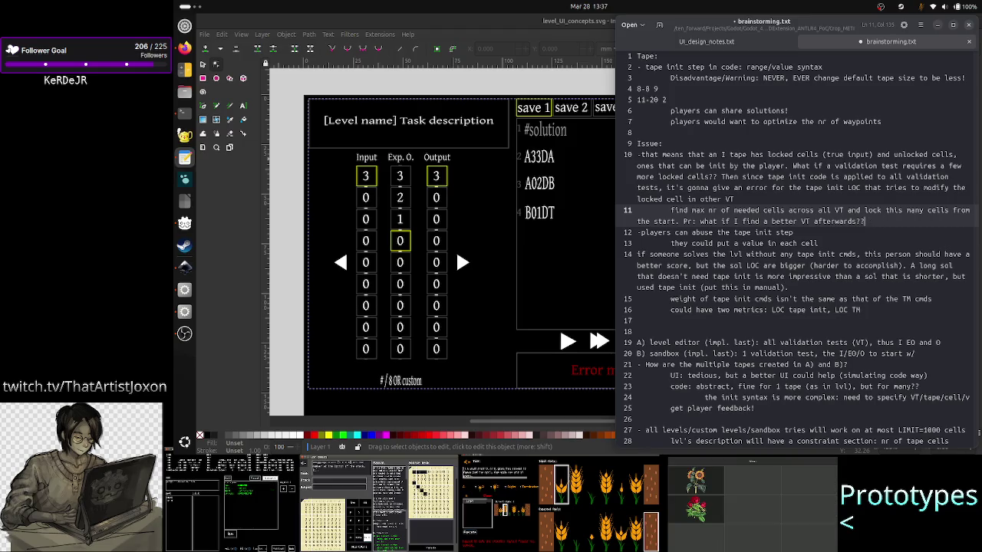
pyautogui.press('BackSpace')
pyautogui.press('BackSpace')
pyautogui.write('that req')
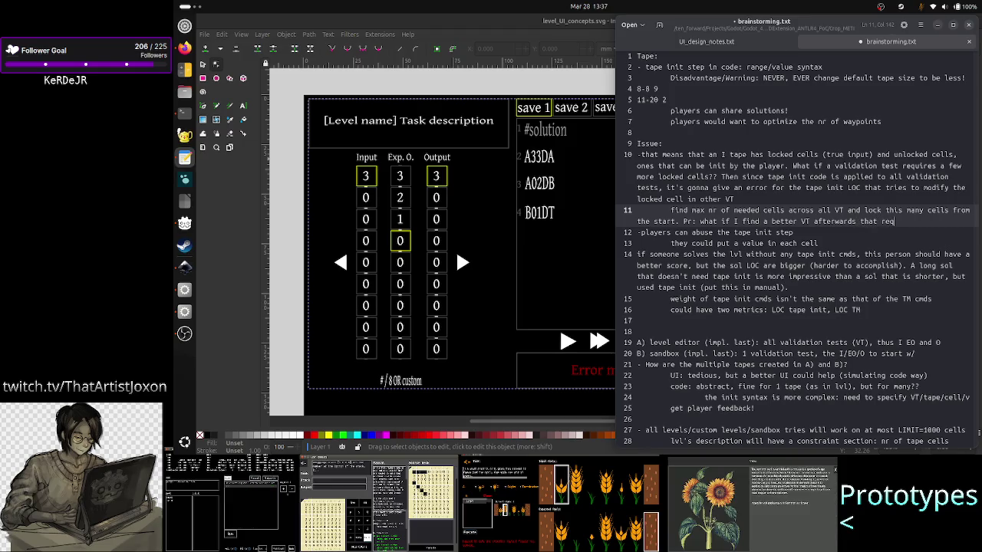
pyautogui.write('uires ')
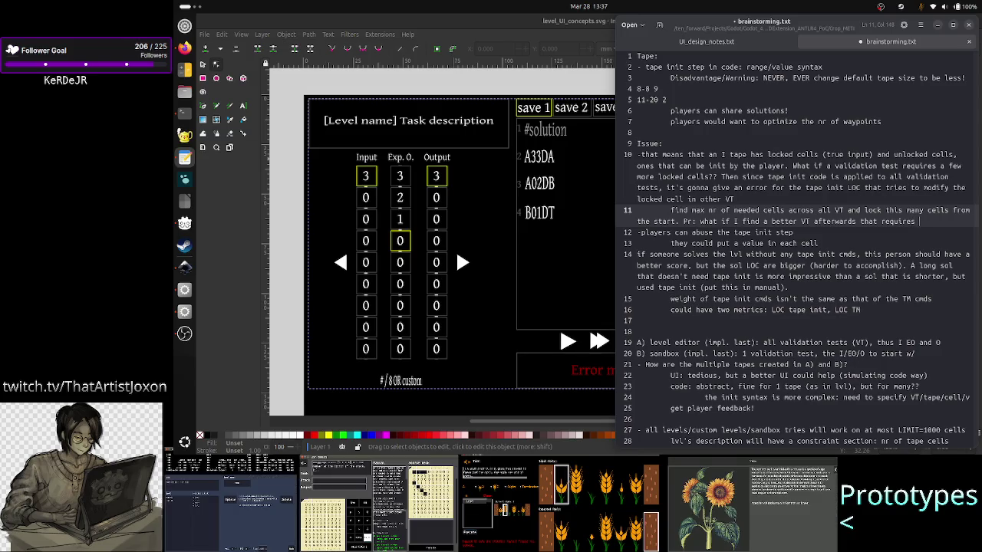
pyautogui.write('a few more')
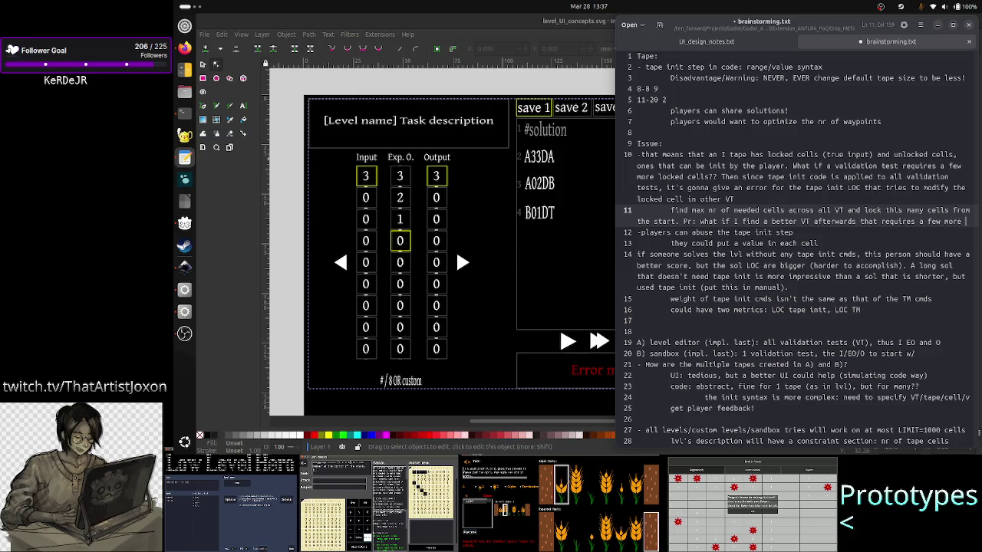
pyautogui.write(' locked cells')
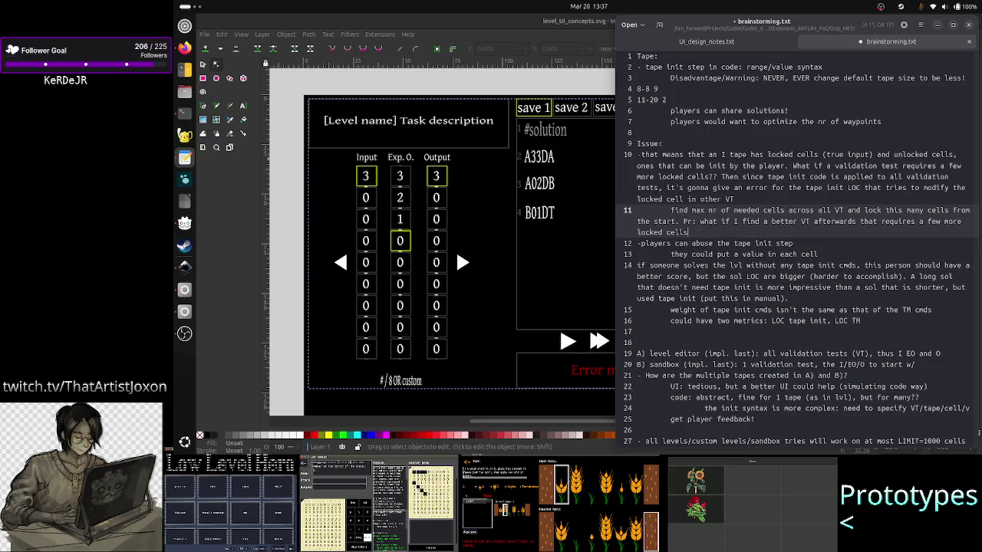
pyautogui.write('?')
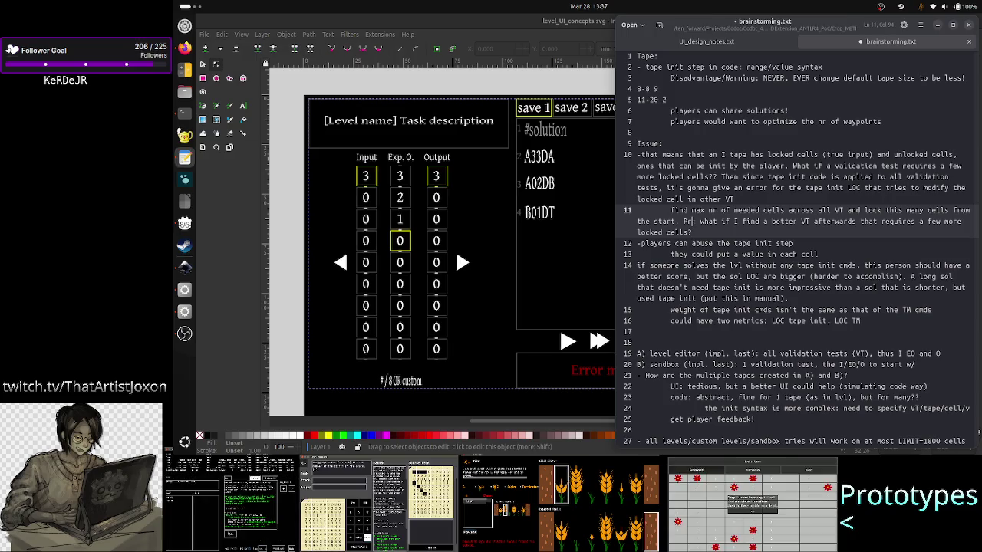
# Remove the 'Pr:' label and move the what-if question onto its own line.
pyautogui.press('Up')
pyautogui.press('BackSpace')
pyautogui.press('BackSpace')
pyautogui.press('BackSpace')
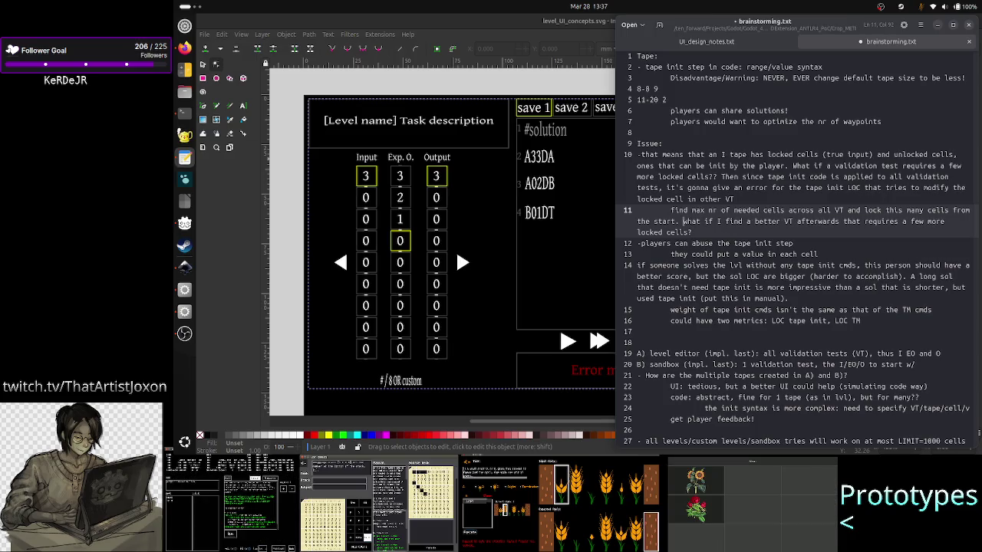
pyautogui.press('BackSpace')
pyautogui.press('Return')
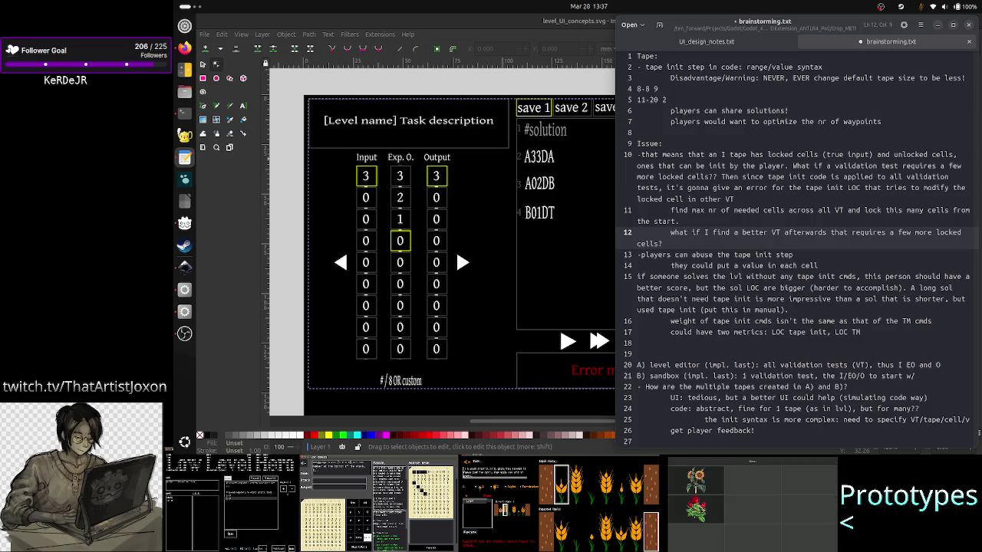
# Indent the 'better VT' question one level deeper and begin an indented line 13 beneath it.
pyautogui.press('Tab')
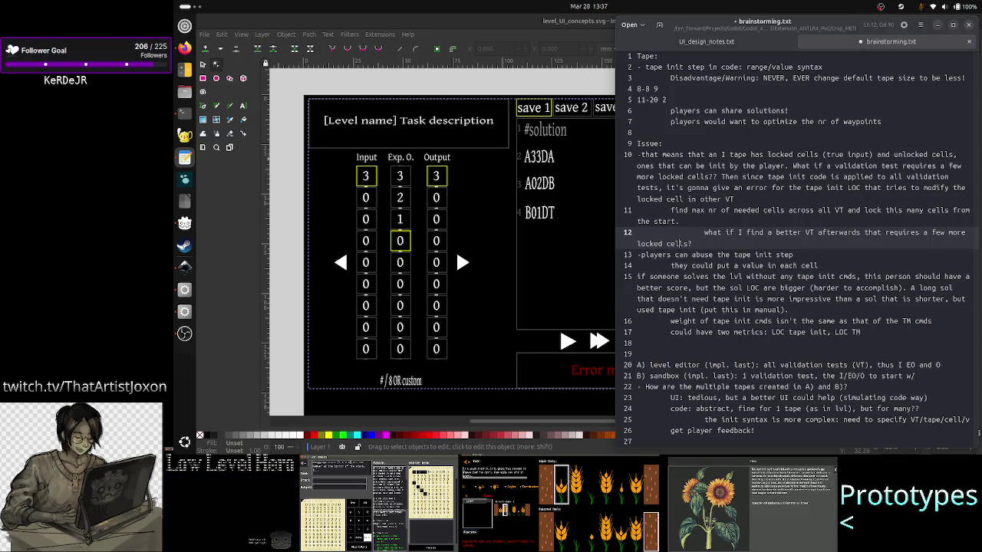
pyautogui.press('End')
pyautogui.press('Return')
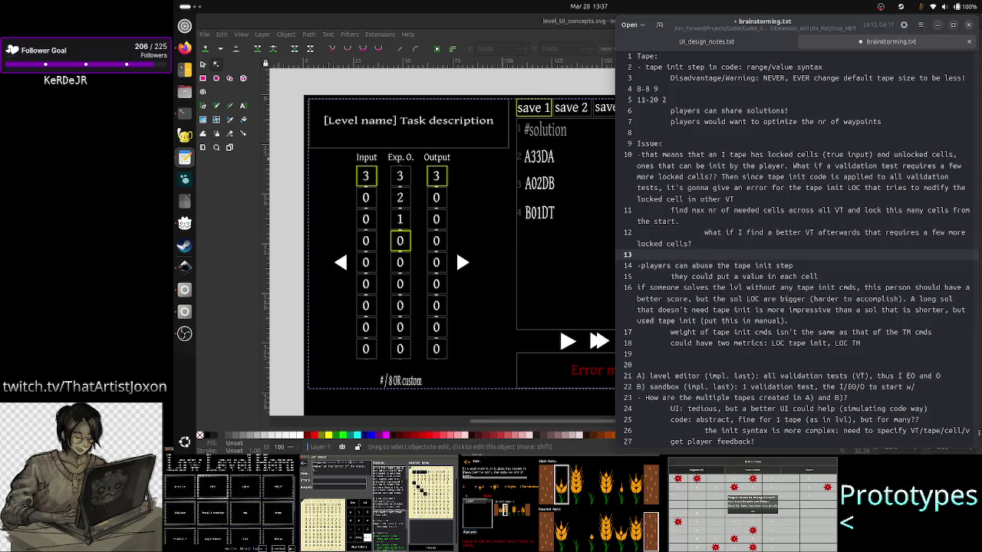
pyautogui.write('this')
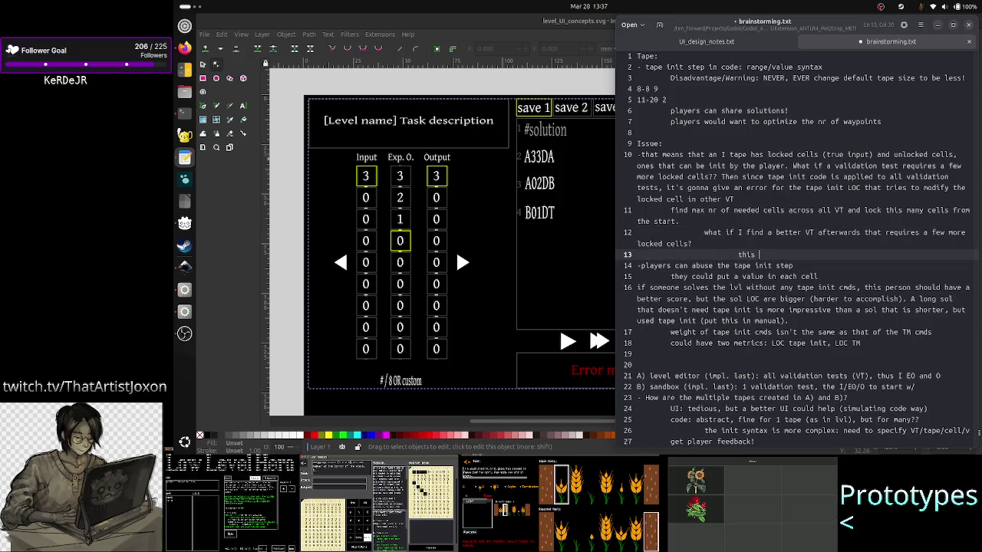
pyautogui.press('BackSpace')
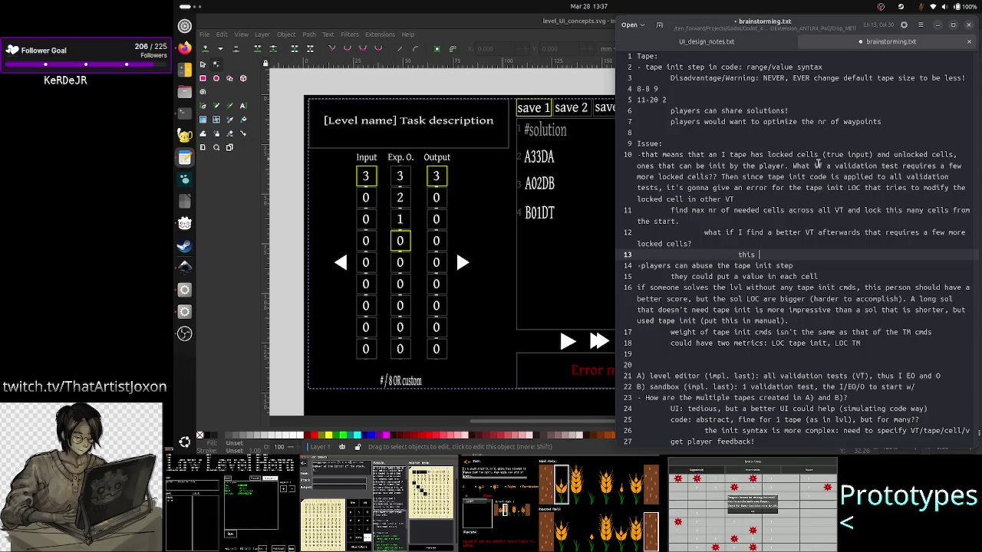
pyautogui.press('BackSpace')
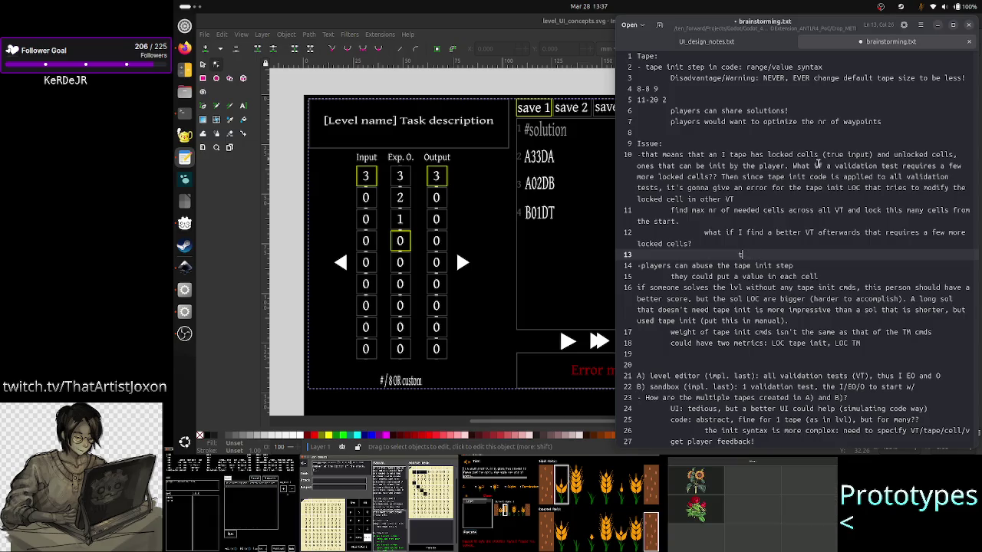
# Write line 13 as 'impl. that VT would invalidate many existing sol.s' and start line 14.
pyautogui.press('BackSpace')
pyautogui.press('BackSpace')
pyautogui.write('oi')
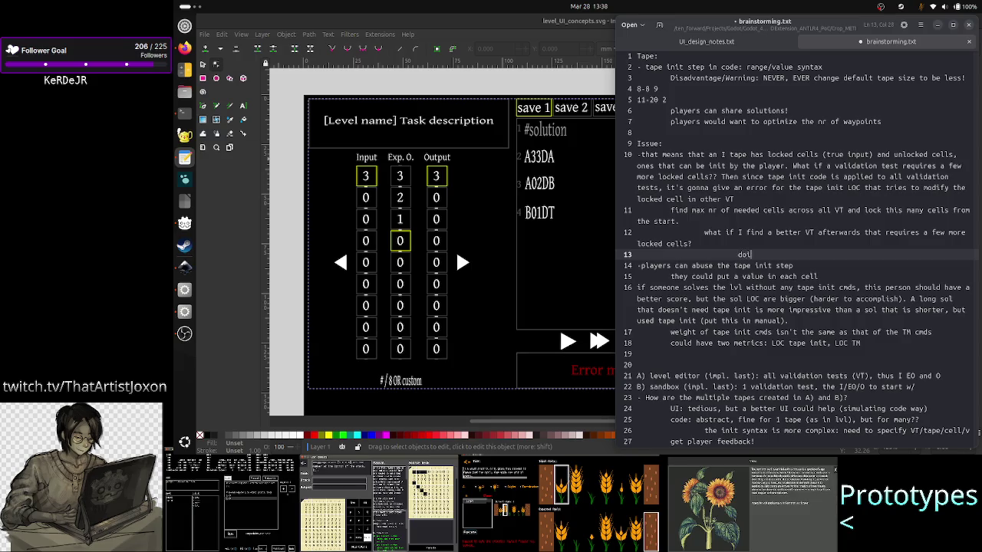
pyautogui.write('nt this ')
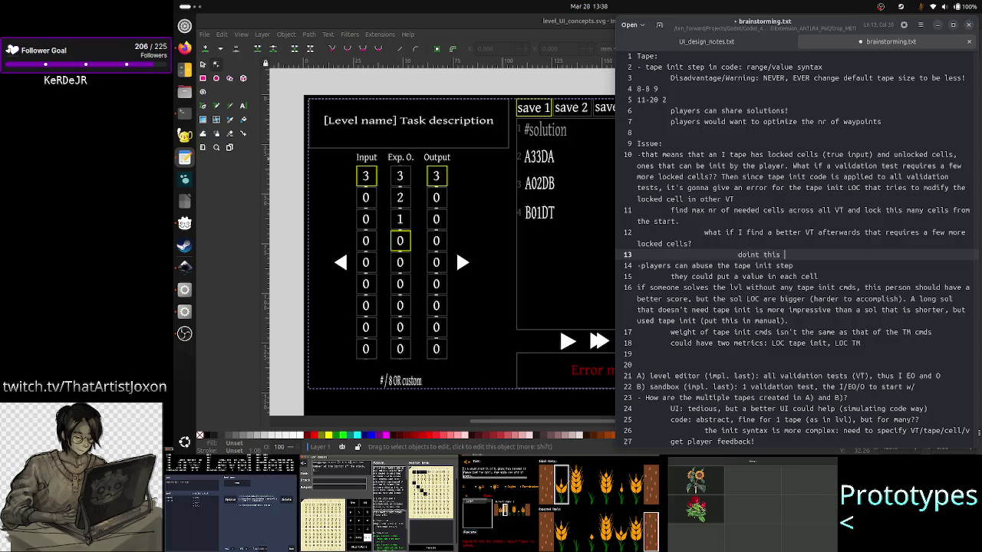
pyautogui.write('woul')
pyautogui.press('BackSpace')
pyautogui.press('BackSpace')
pyautogui.press('BackSpace')
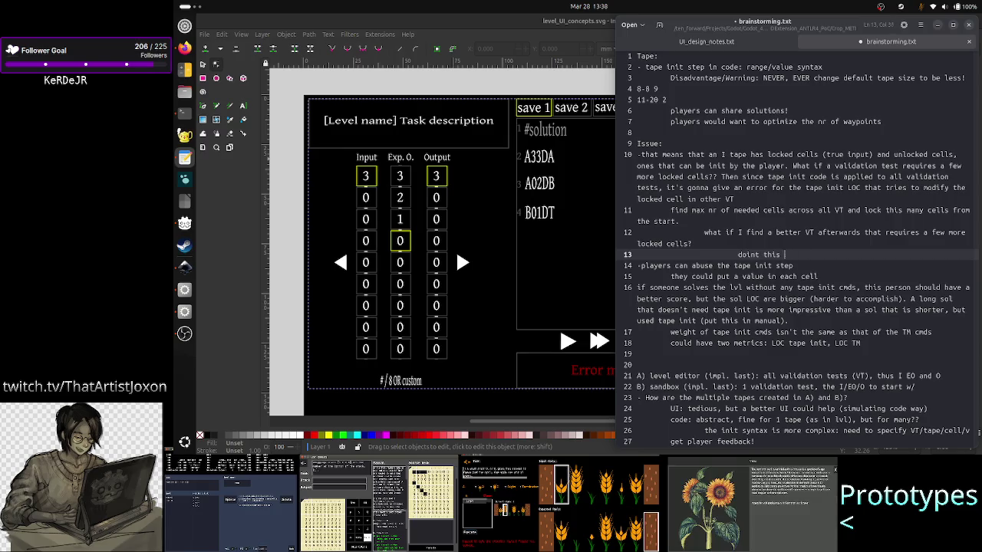
pyautogui.press('BackSpace')
pyautogui.press('BackSpace')
pyautogui.press('BackSpace')
pyautogui.press('BackSpace')
pyautogui.write('impl')
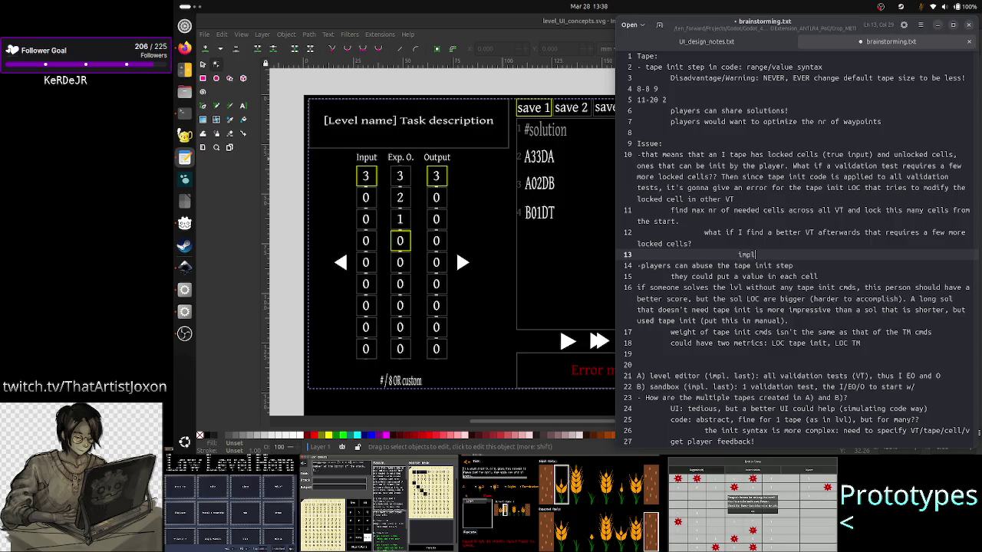
pyautogui.write('. th')
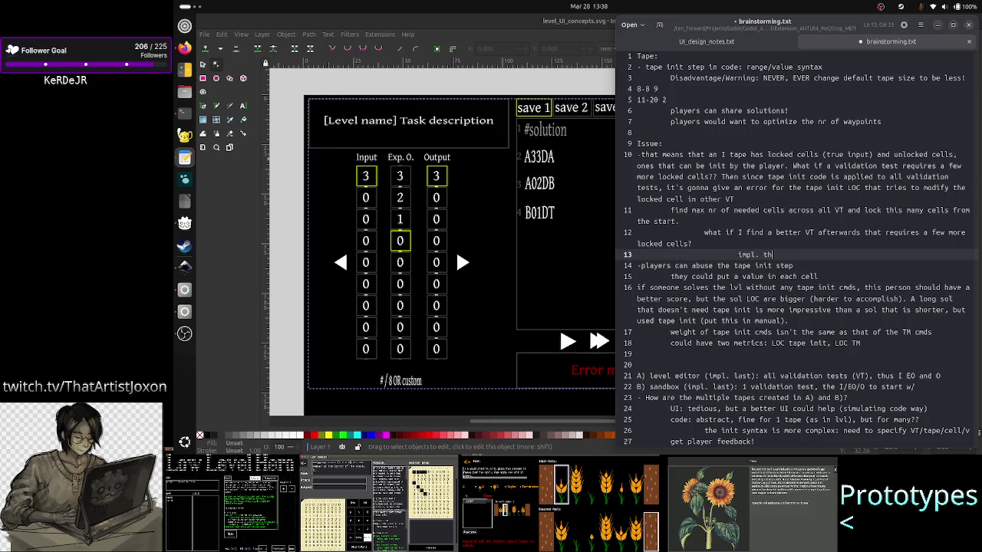
pyautogui.write('at VT ')
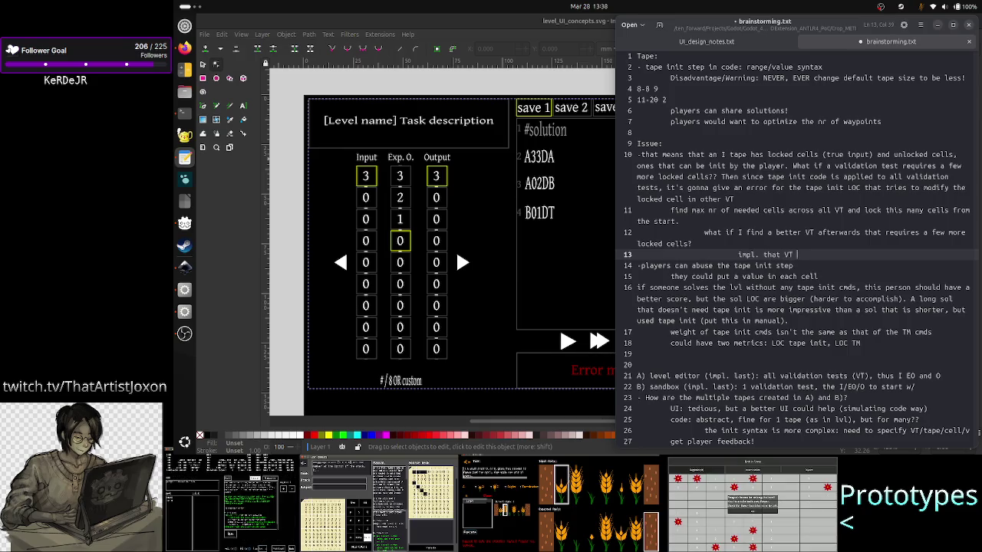
pyautogui.write('will')
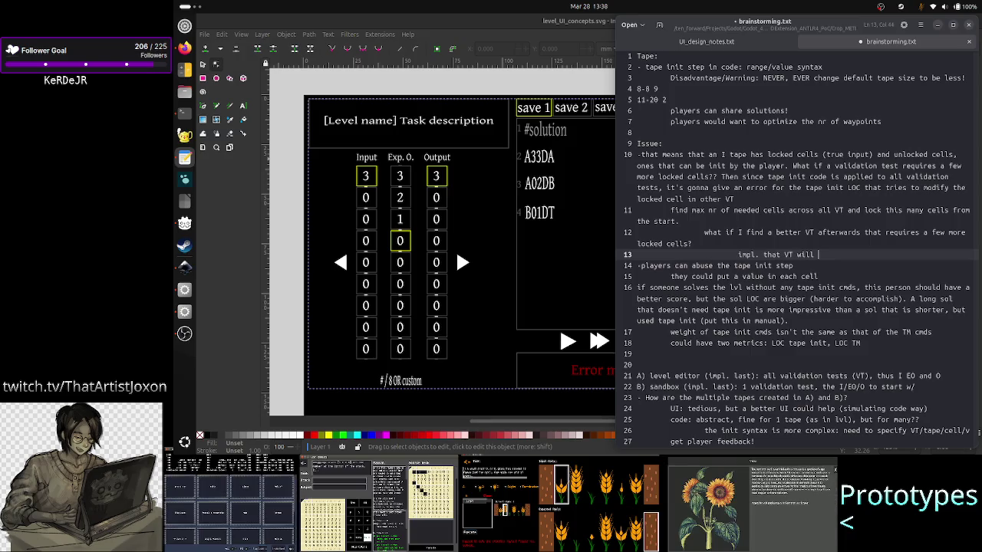
pyautogui.write('make ')
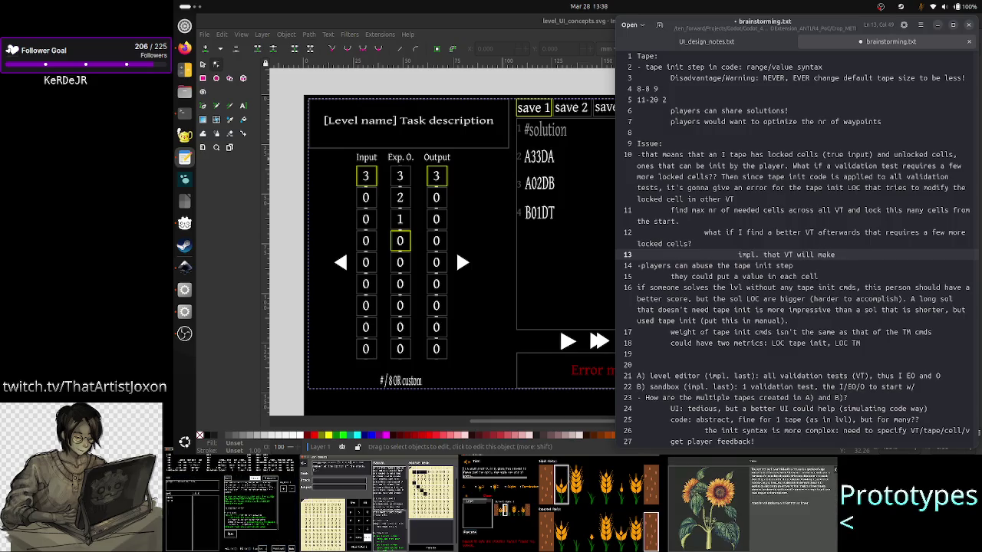
pyautogui.write('many ')
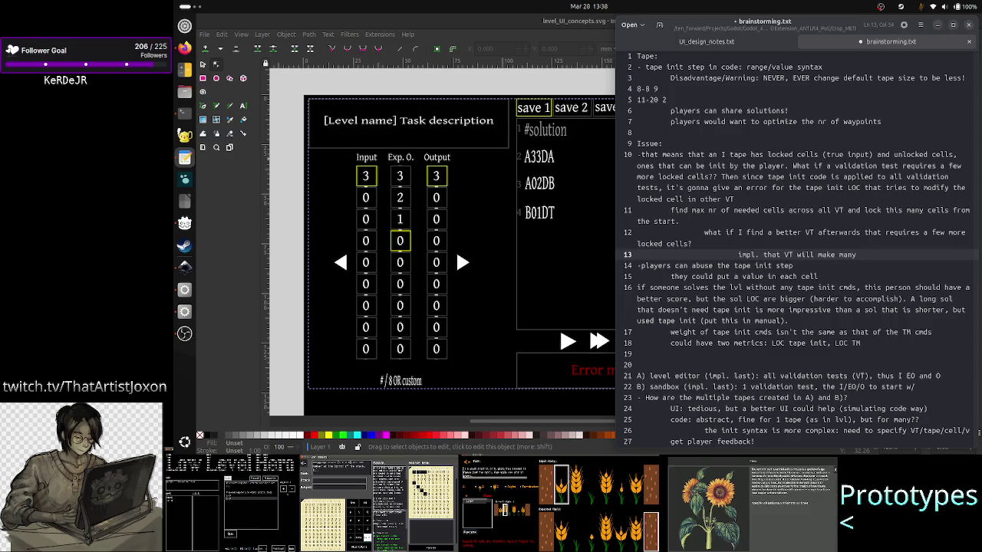
pyautogui.write('existing')
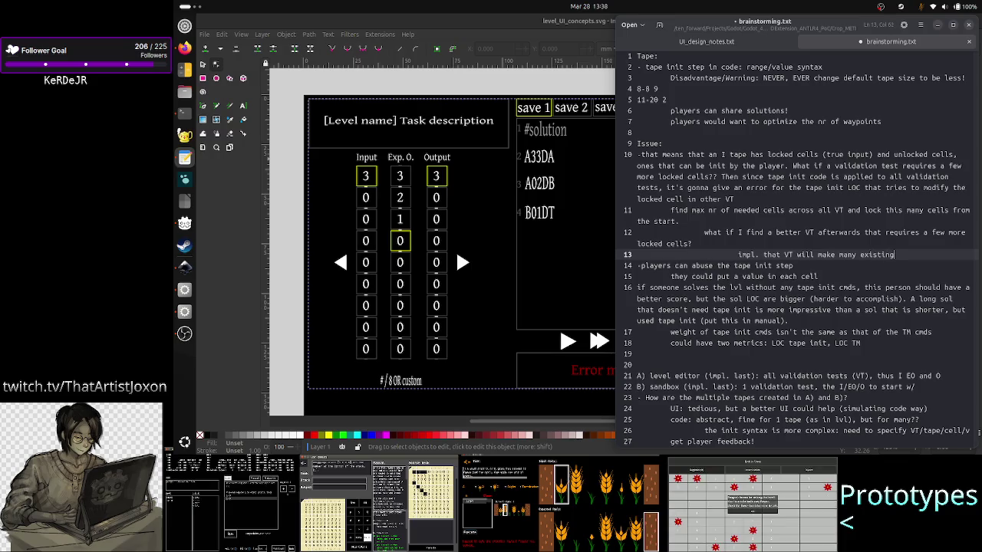
pyautogui.press('BackSpace')
pyautogui.press('BackSpace')
pyautogui.press('BackSpace')
pyautogui.write('o')
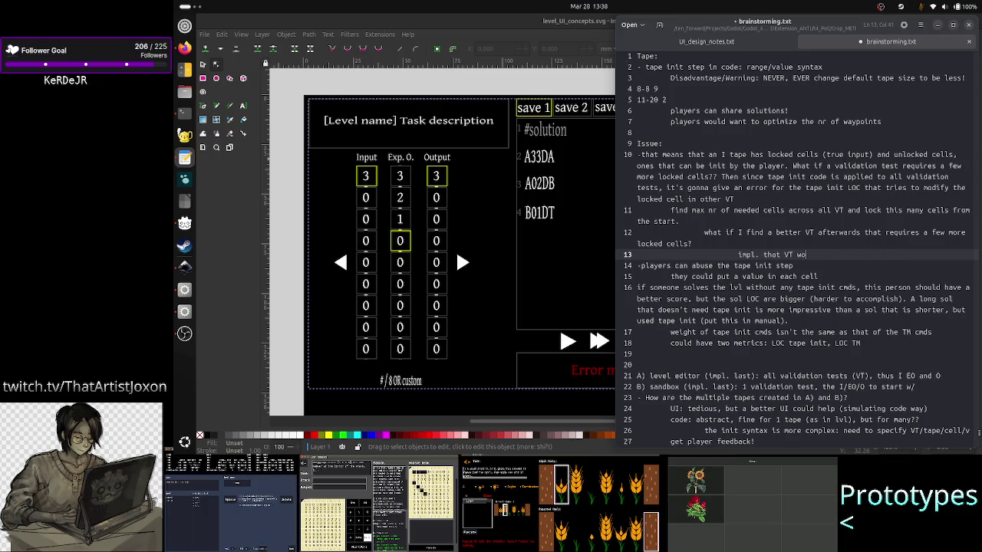
pyautogui.write('uld invalidate ')
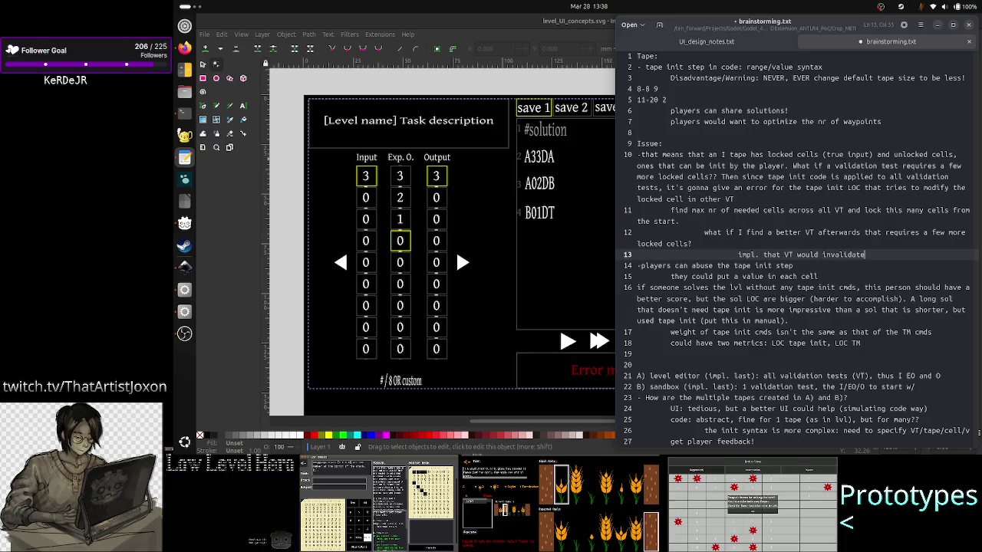
pyautogui.write('many exi')
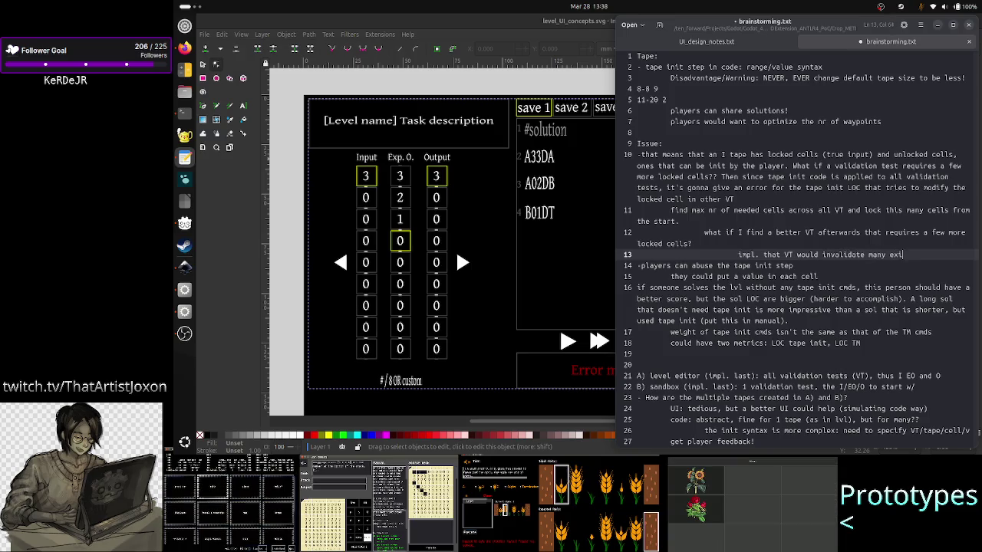
pyautogui.write('sting sols')
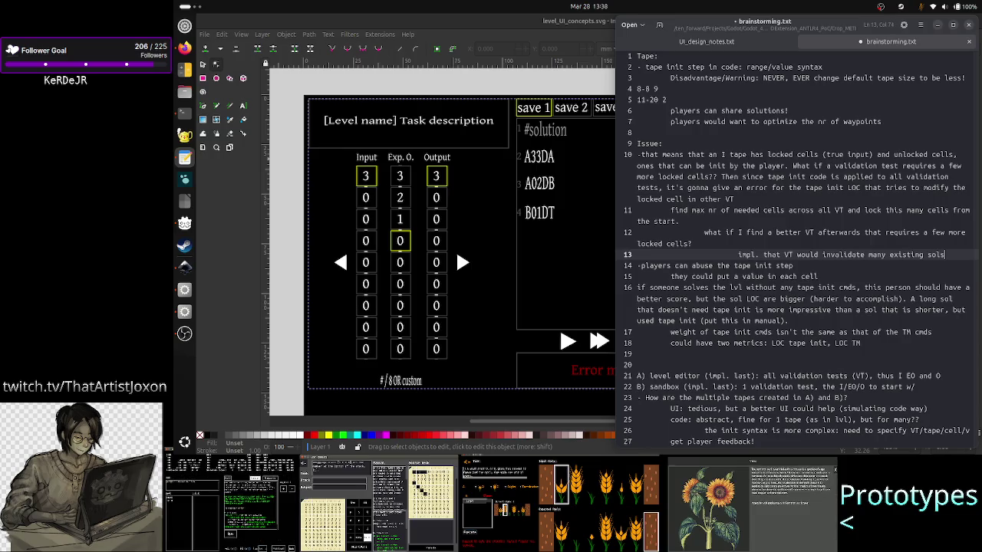
pyautogui.press('Left')
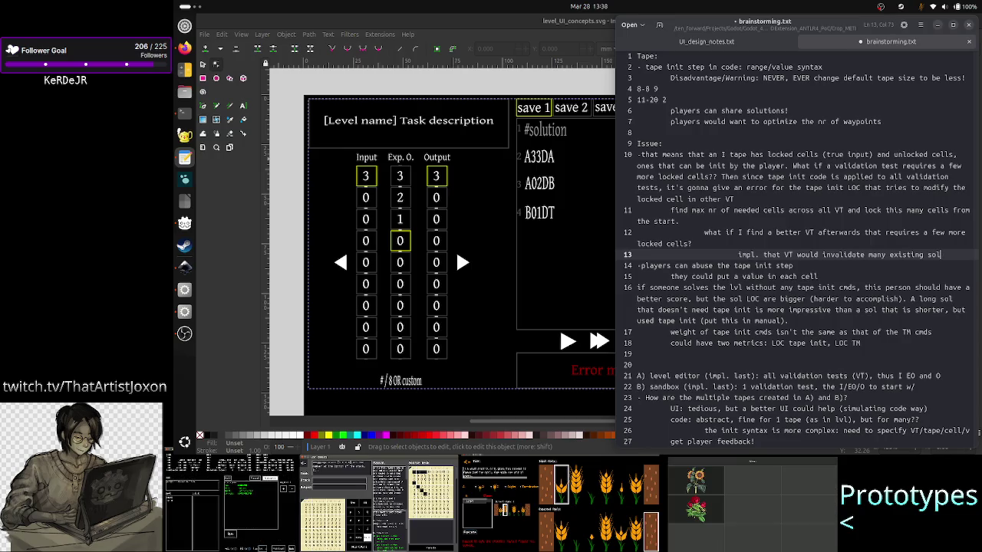
pyautogui.write('.s')
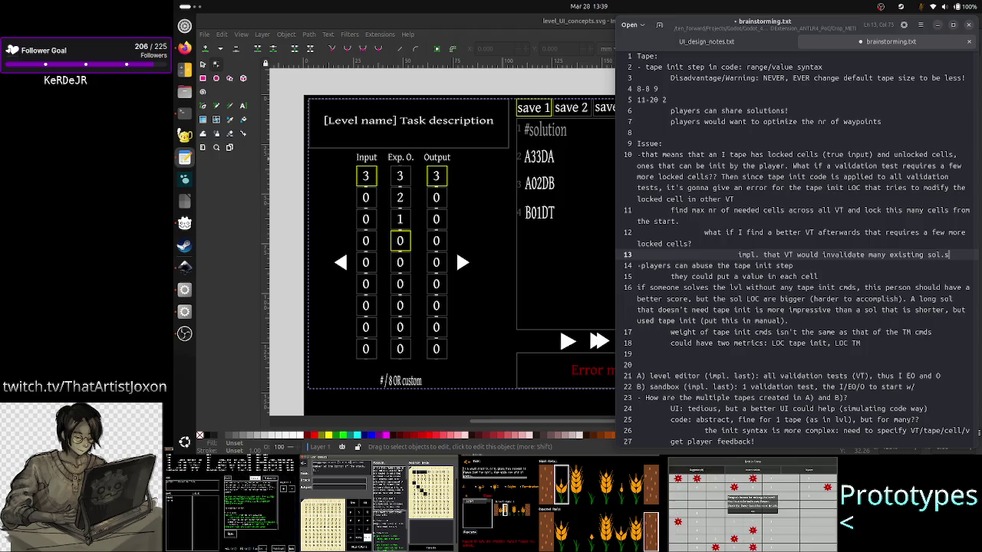
pyautogui.press('Return')
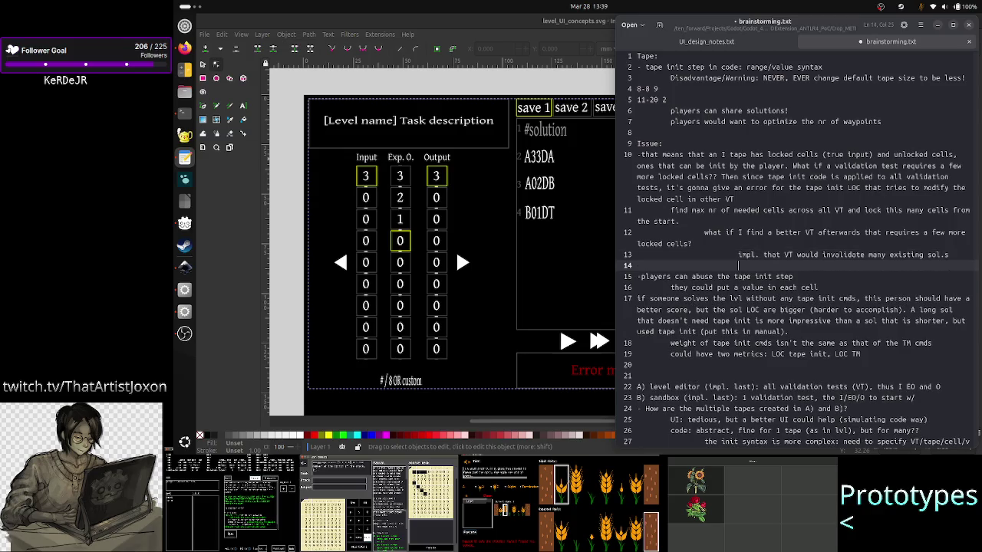
# Add 'the tape isn't that long, unless I use a scrollcontainer, to accomodate both locked and init cells' and save.
pyautogui.press('BackSpace')
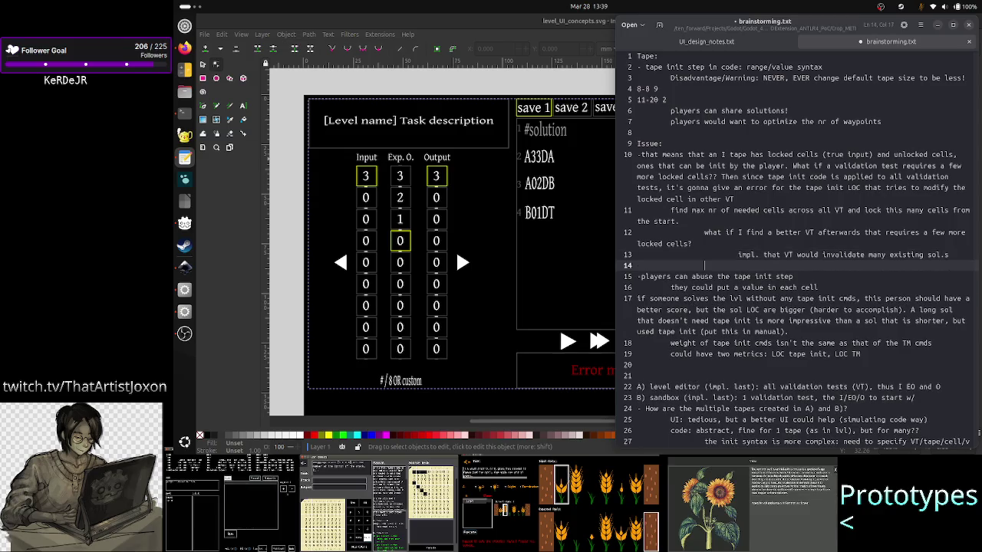
pyautogui.press('BackSpace')
pyautogui.write('the ')
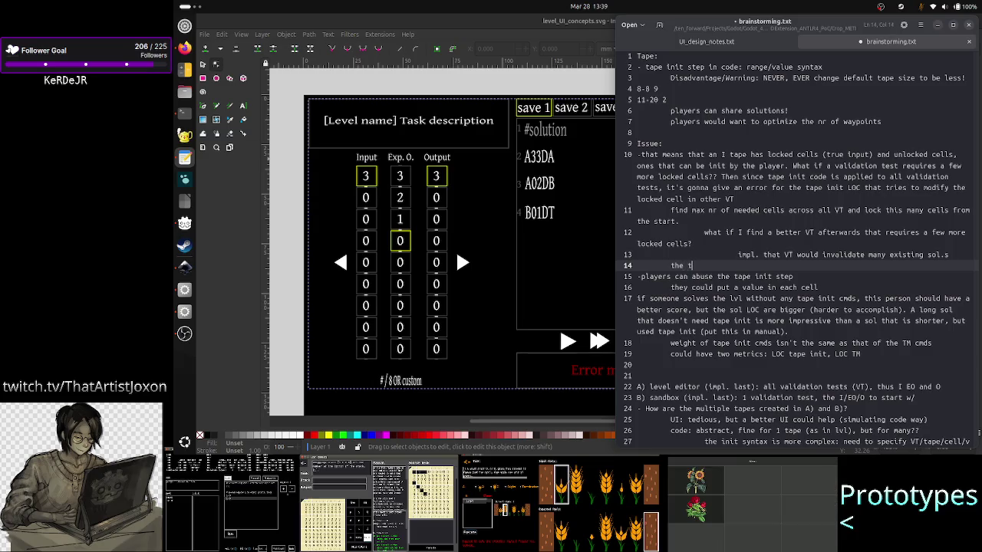
pyautogui.write("tape isn't that")
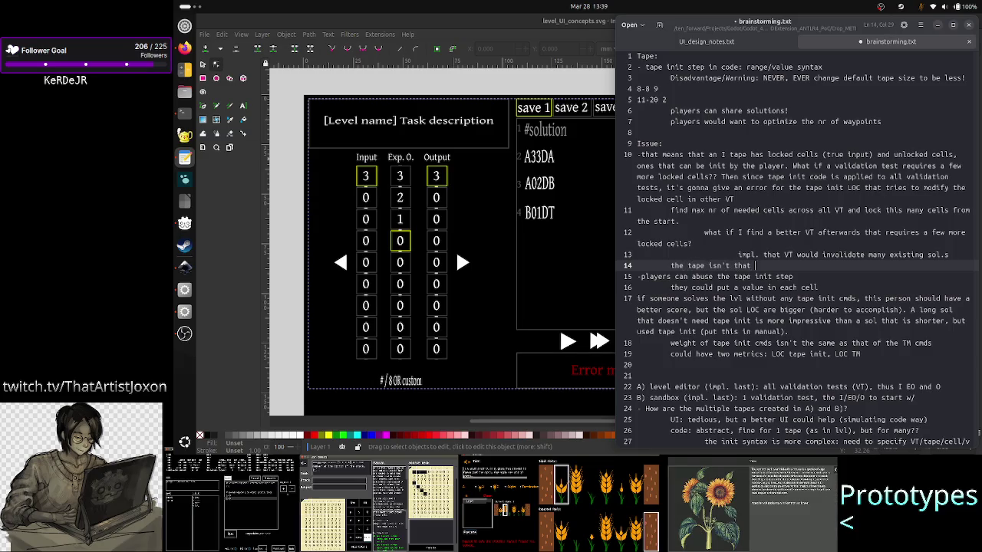
pyautogui.write(' long')
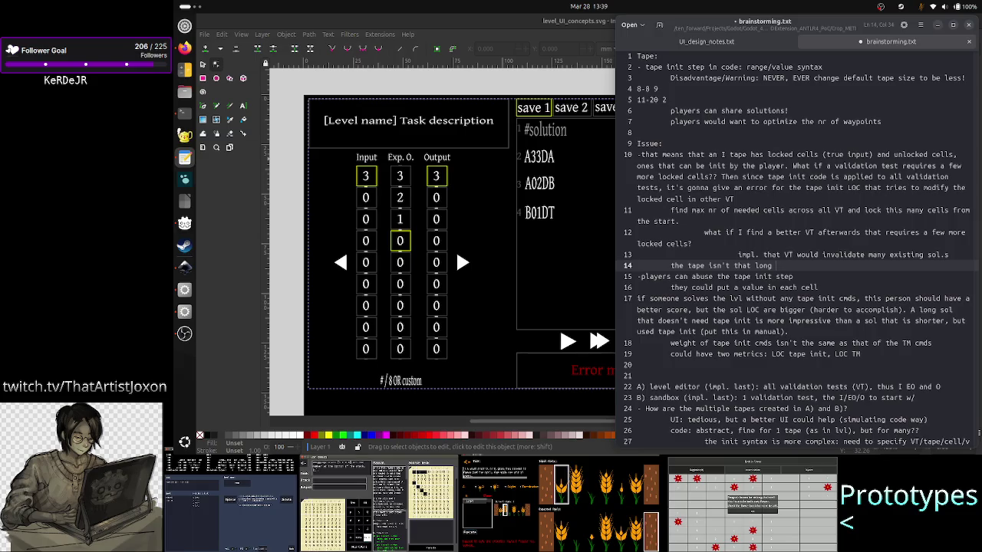
pyautogui.press('BackSpace')
pyautogui.write(', un')
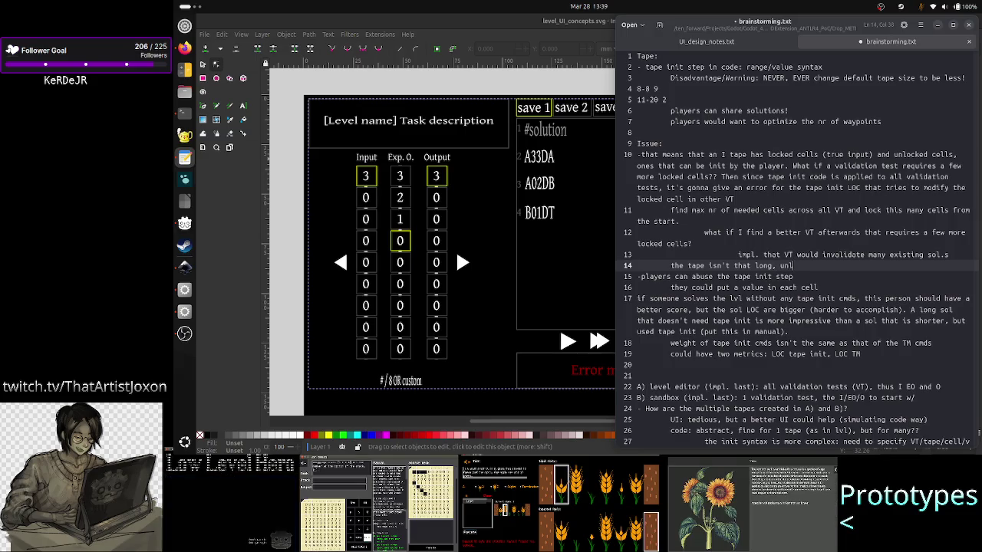
pyautogui.write('less I use a')
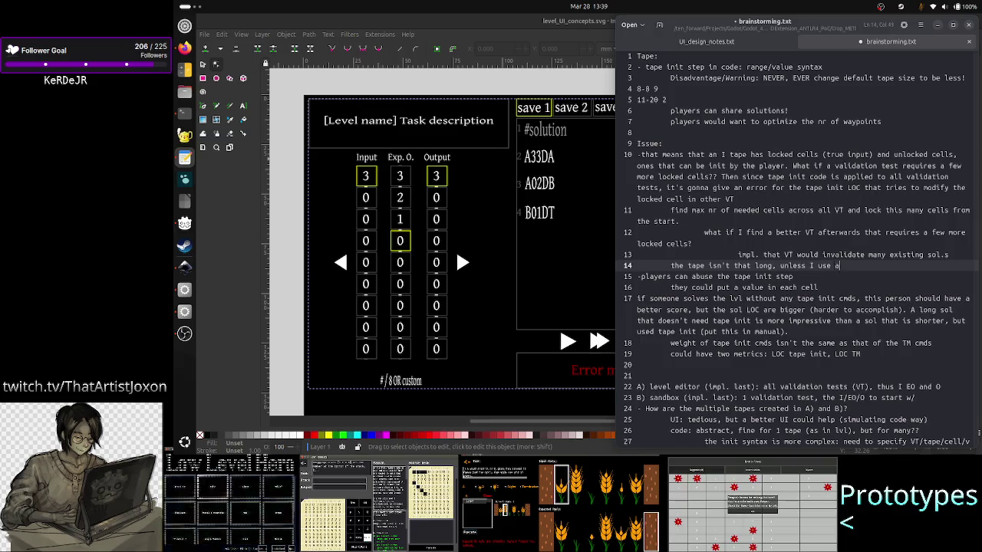
pyautogui.write(' scr')
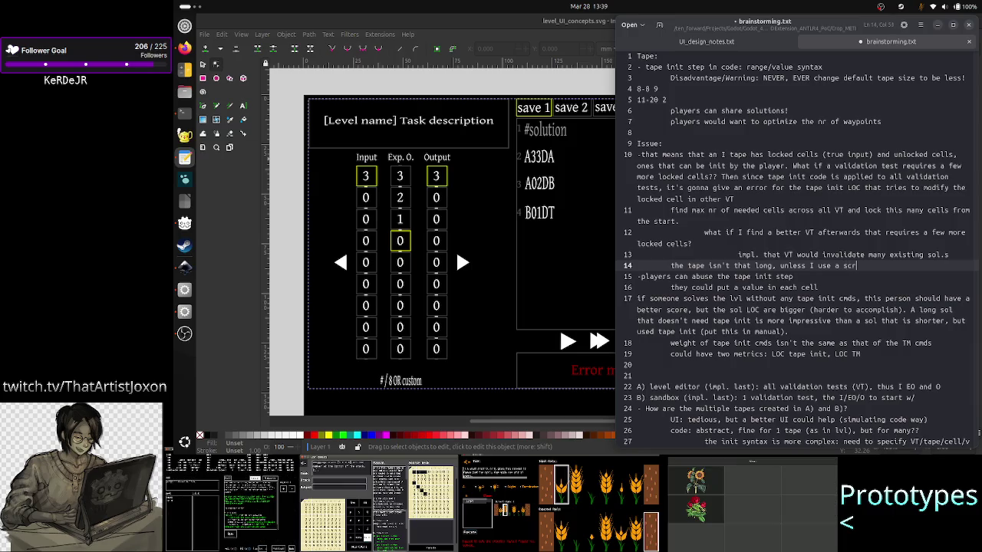
pyautogui.write('ollcontainer')
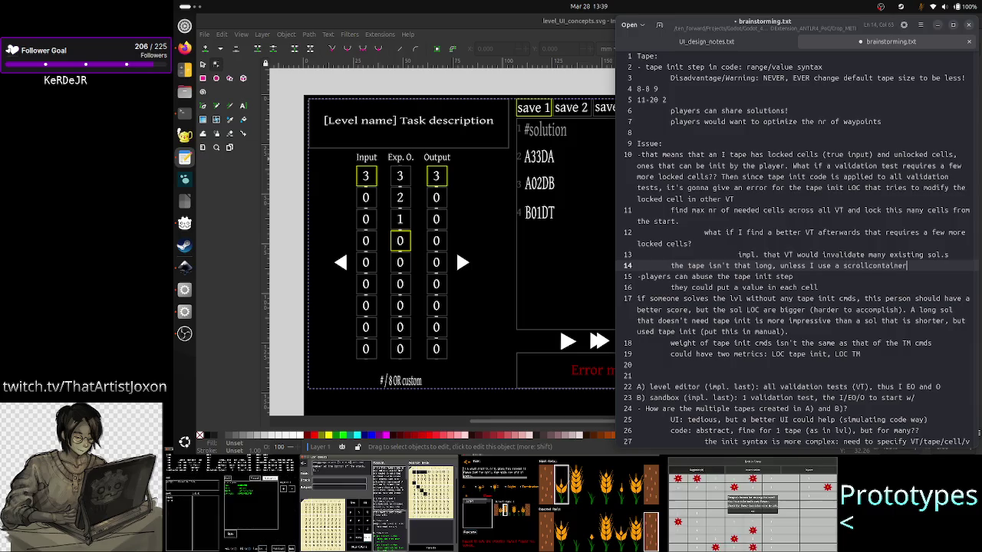
pyautogui.write(',')
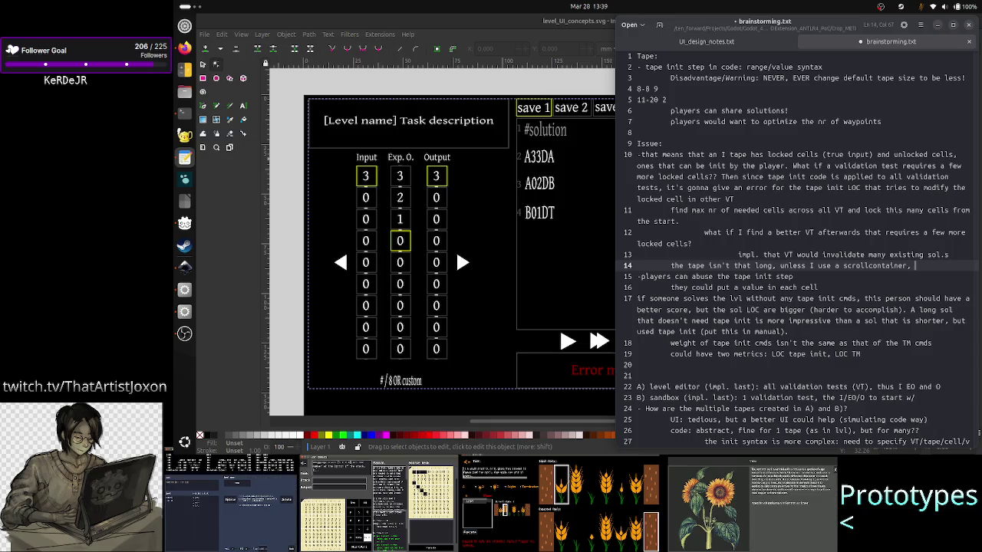
pyautogui.write('so')
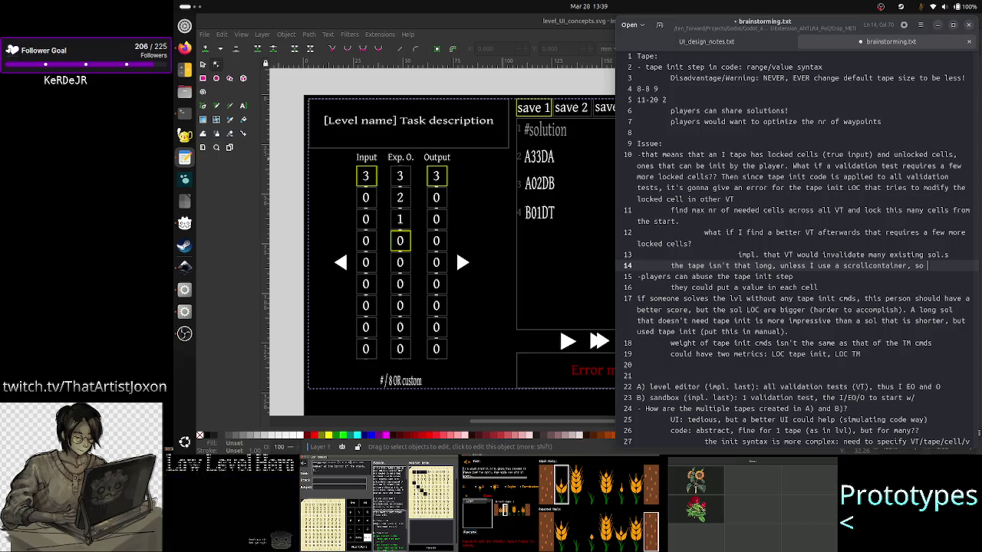
pyautogui.press('BackSpace')
pyautogui.press('BackSpace')
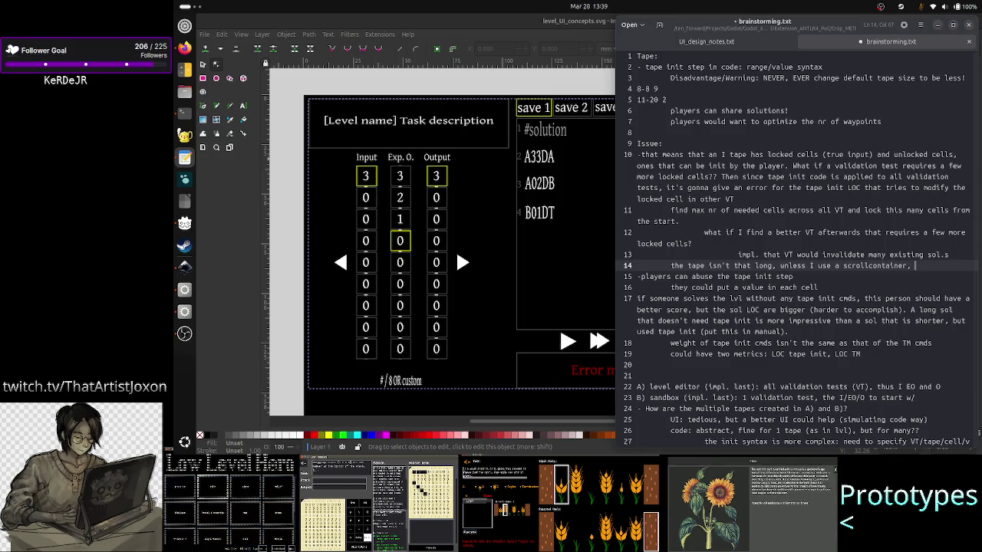
pyautogui.write('to acc')
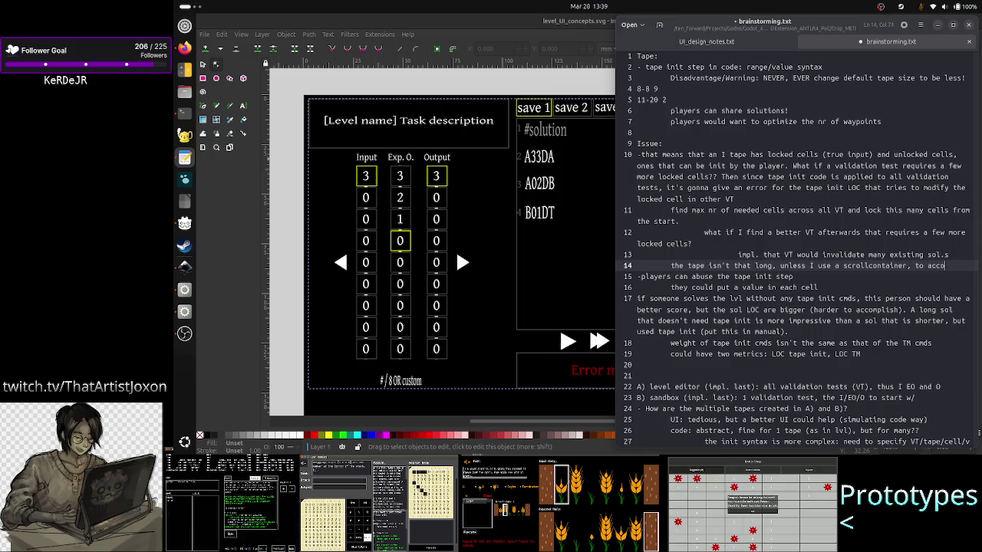
pyautogui.write('omodate bo')
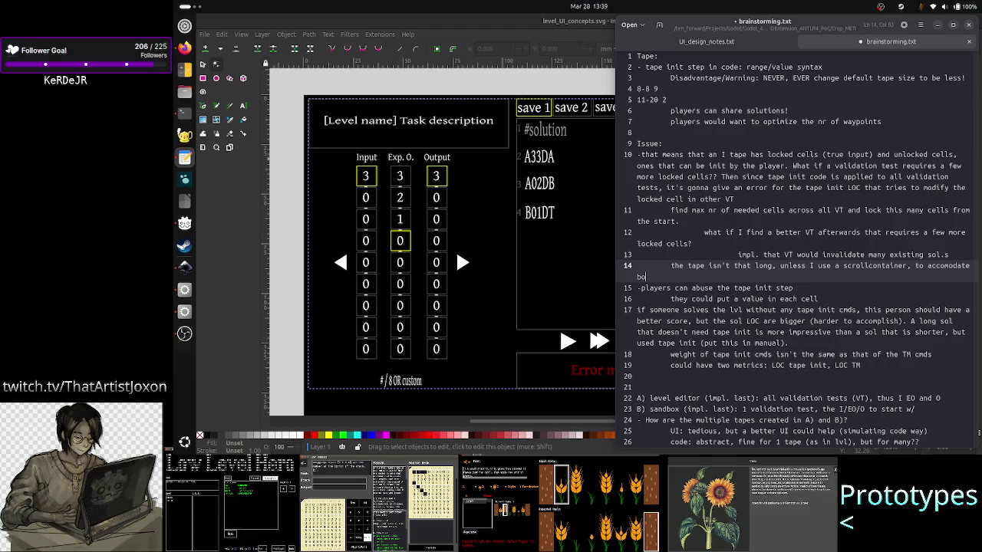
pyautogui.write('th locked')
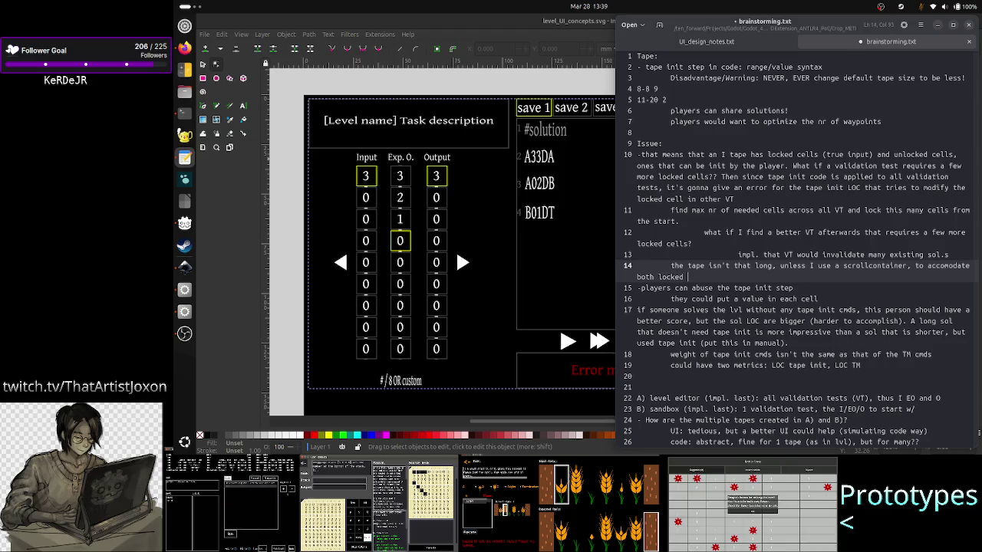
pyautogui.write(' and init')
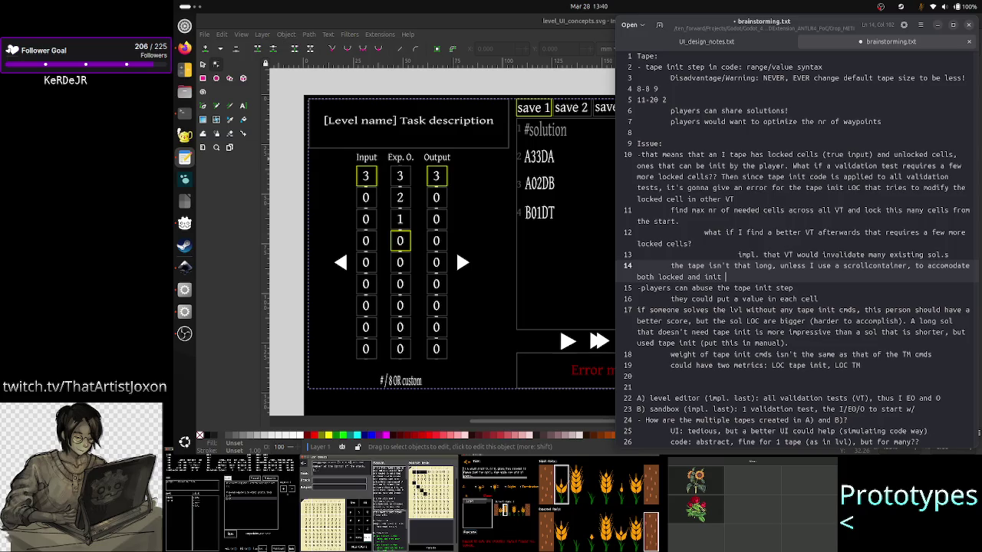
pyautogui.write(' cells')
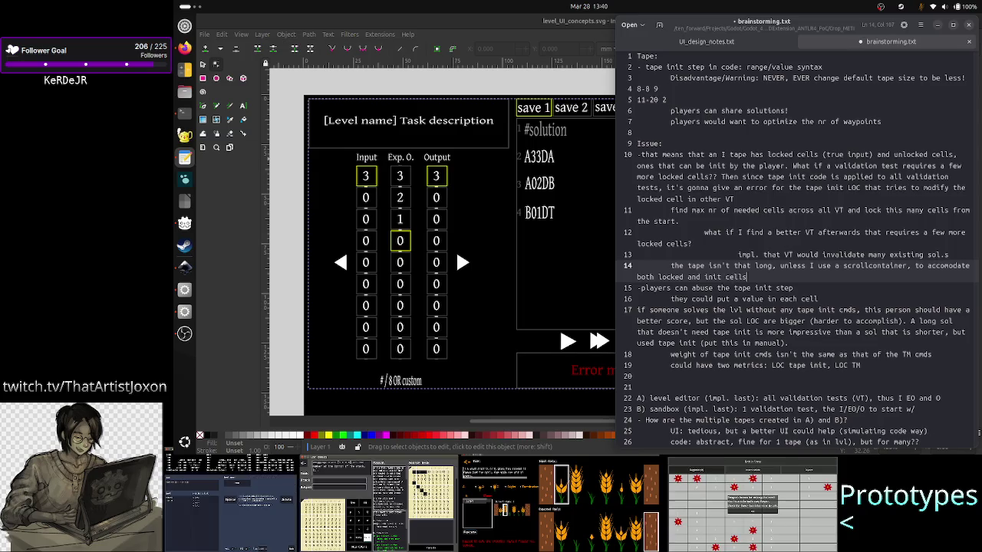
pyautogui.hotkey('ctrl', 's')
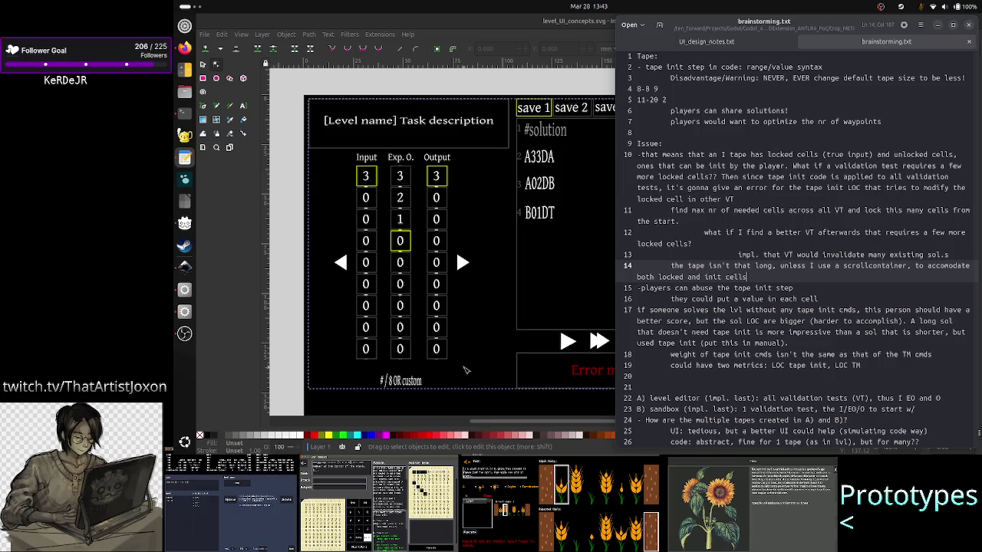
# Review the notes from the locked-cells issue down to the end of the two-metrics line.
pyautogui.press('Up')
pyautogui.press('Up')
pyautogui.press('Up')
pyautogui.press('Up')
pyautogui.press('Up')
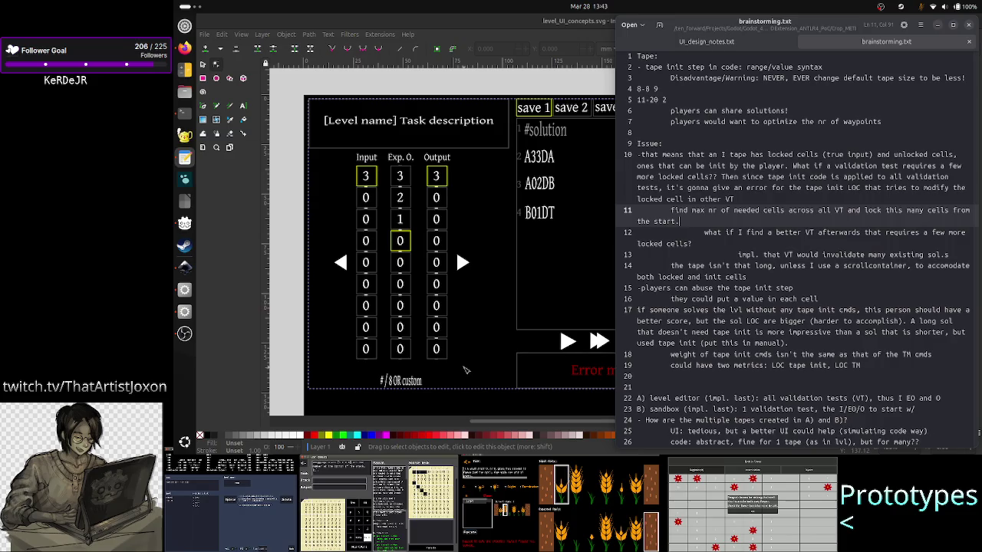
pyautogui.press('Up')
pyautogui.press('Up')
pyautogui.press('Up')
pyautogui.press('Up')
pyautogui.press('Up')
pyautogui.press('End')
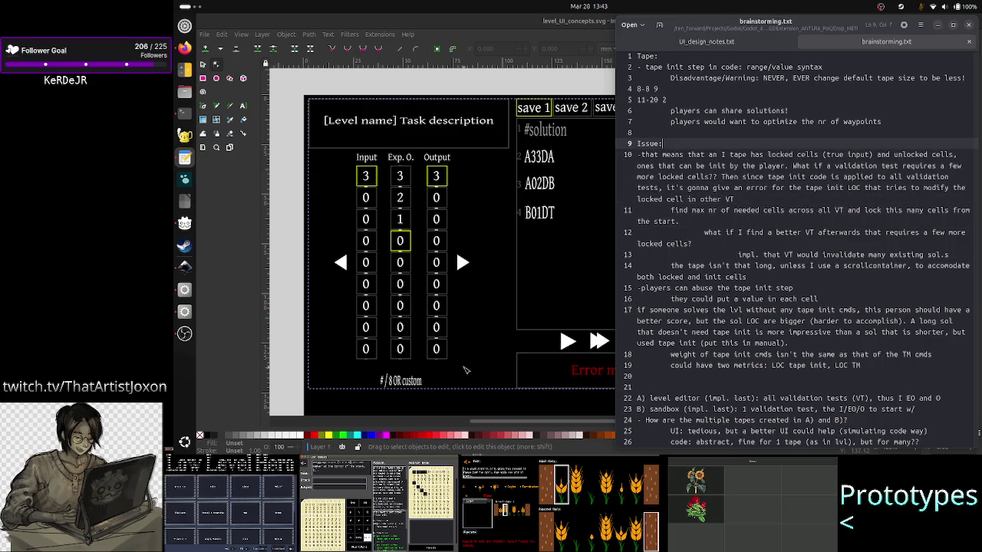
pyautogui.press('Down')
pyautogui.press('Down')
pyautogui.press('Down')
pyautogui.press('Down')
pyautogui.press('Down')
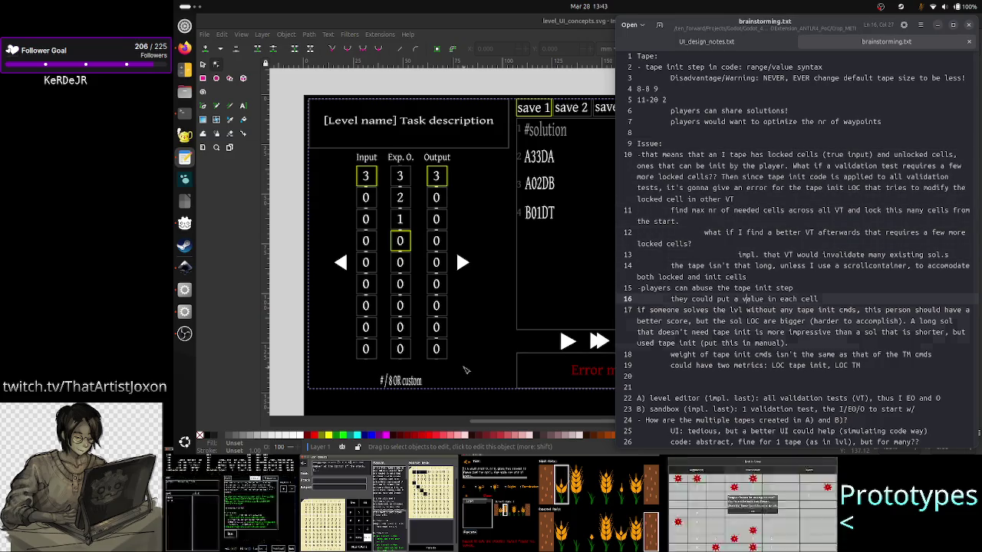
pyautogui.press('Down')
pyautogui.press('Down')
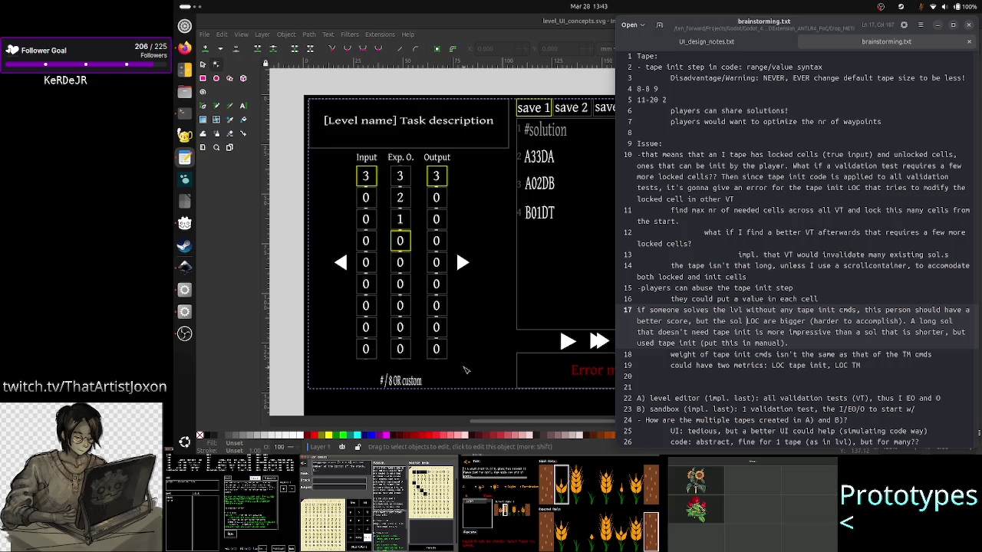
pyautogui.press('Down')
pyautogui.press('Down')
pyautogui.press('Down')
pyautogui.press('End')
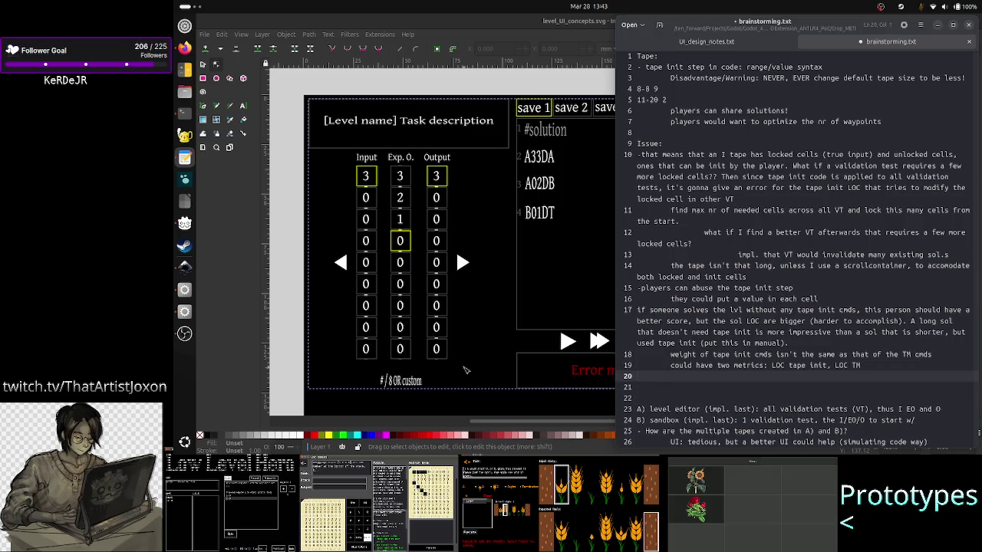
# Bring the Inkscape level UI mockup to the front and deselect everything.
pyautogui.hotkey('alt', 'Tab')
pyautogui.press('Escape')
pyautogui.press('s')
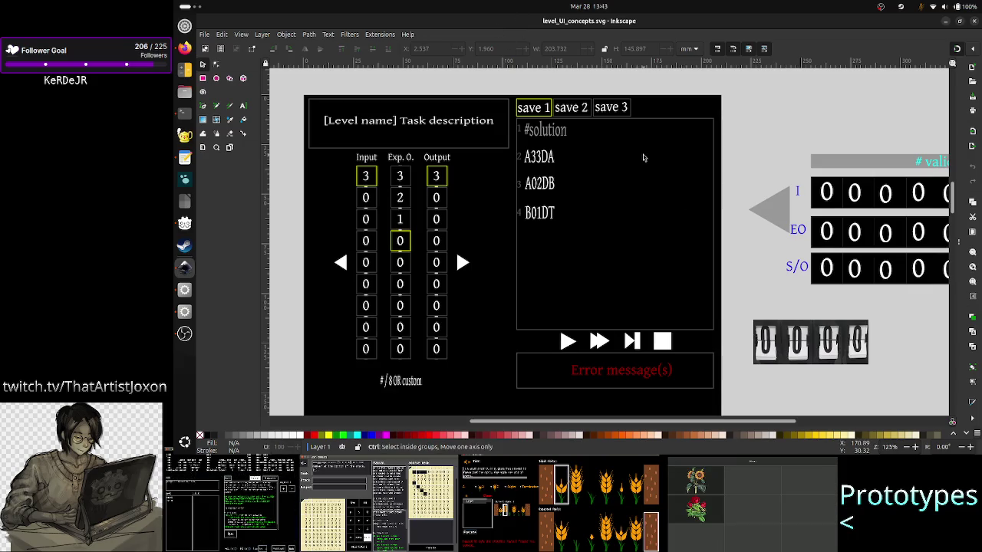
# Revert level_UI_concepts.svg to its last saved version and return to the gedit notes.
pyautogui.click(206, 35)
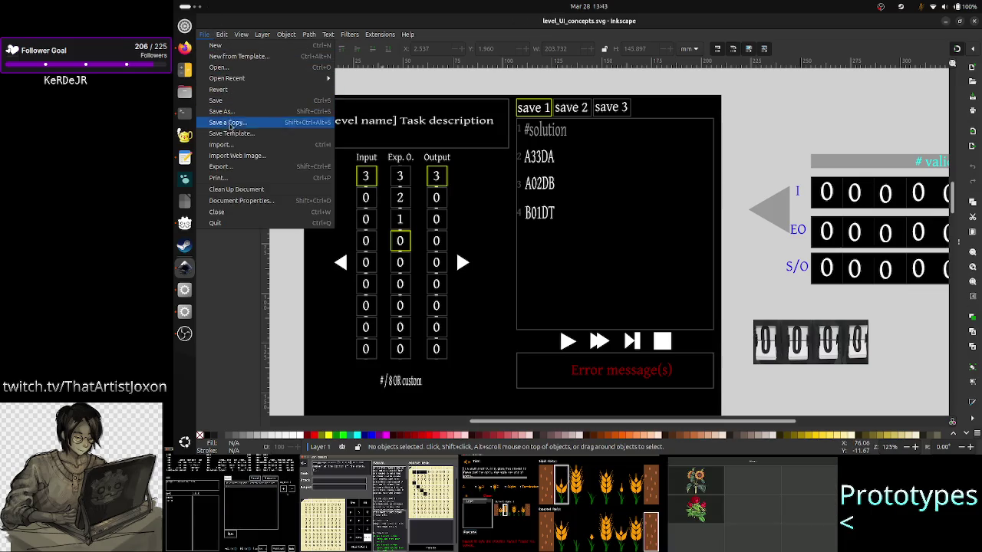
pyautogui.click(241, 34)
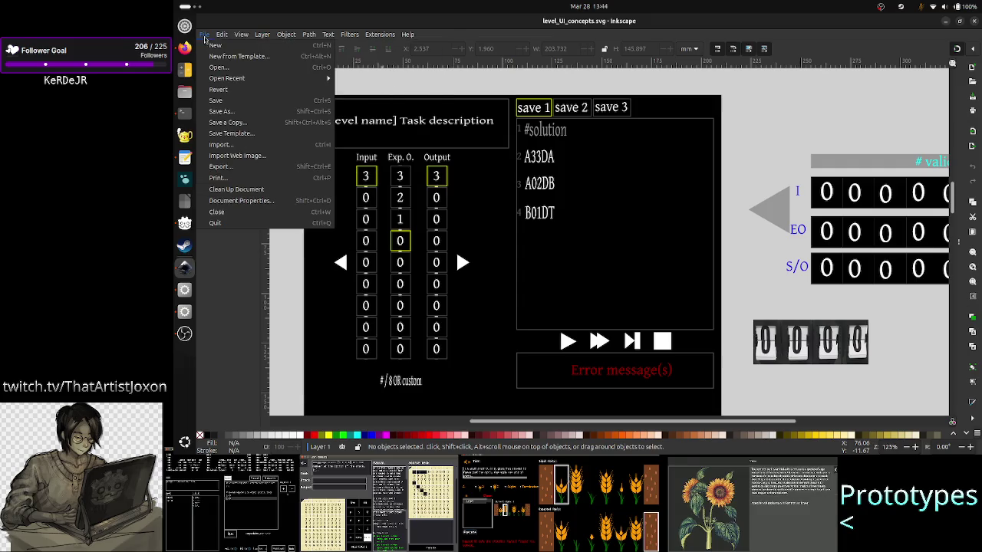
pyautogui.click(218, 89)
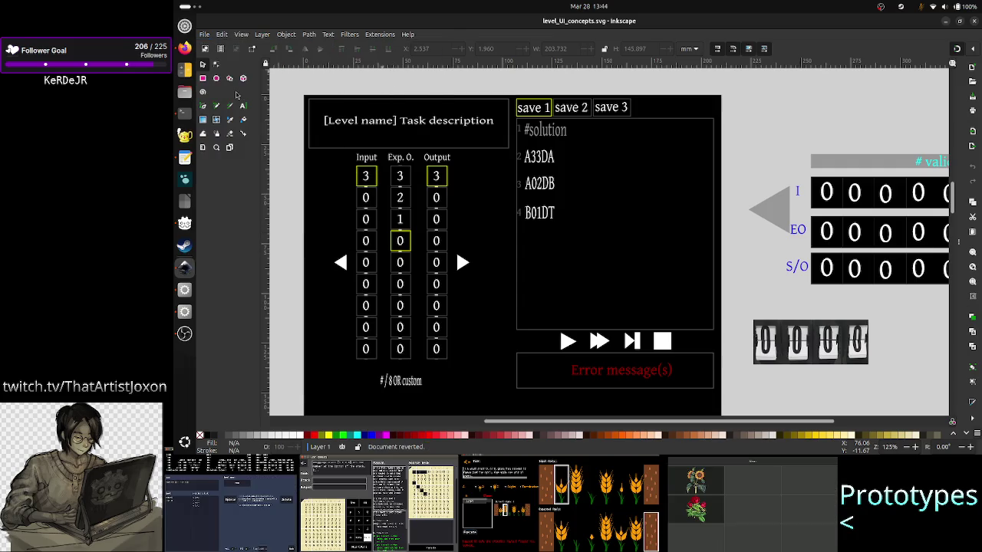
pyautogui.hotkey('alt', 'Tab')
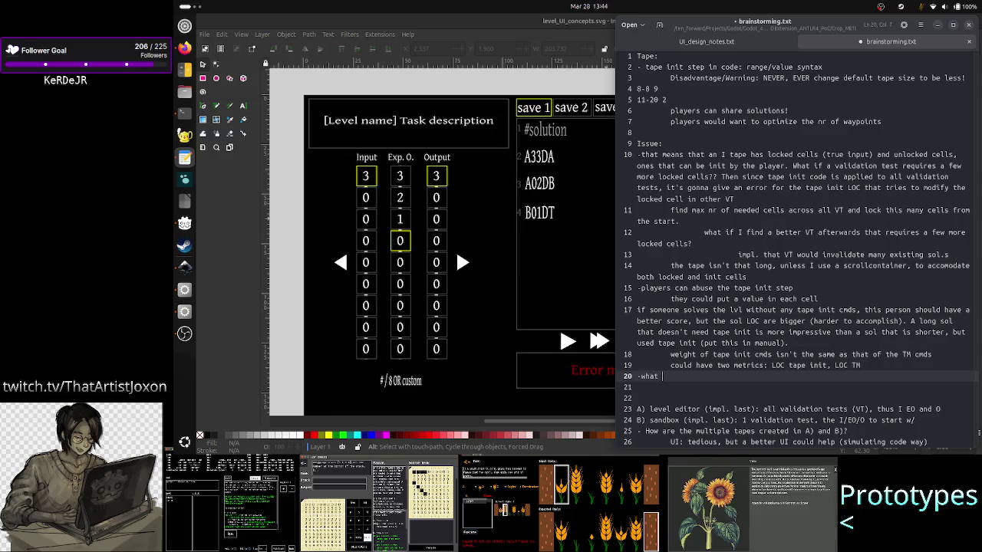
# On line 20, note that tape init belongs only in the sandbox, which has no VTs or predefined input tape.
pyautogui.press('BackSpace')
pyautogui.press('BackSpace')
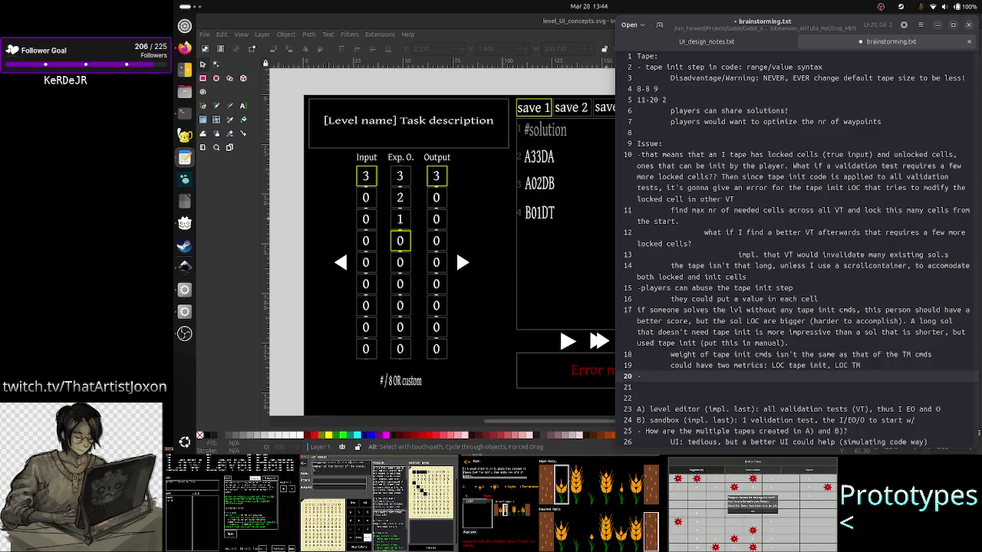
pyautogui.write('this seems l')
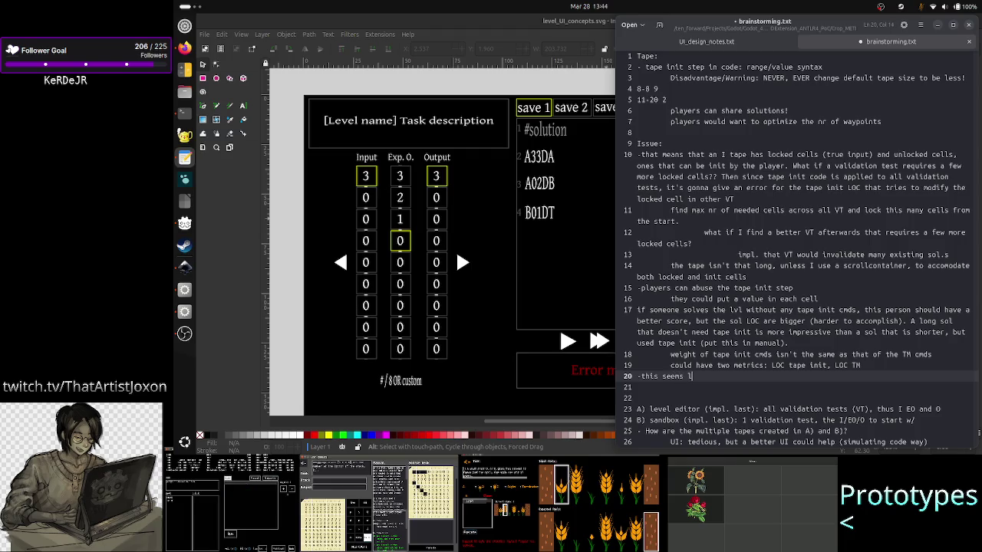
pyautogui.write('ike thi')
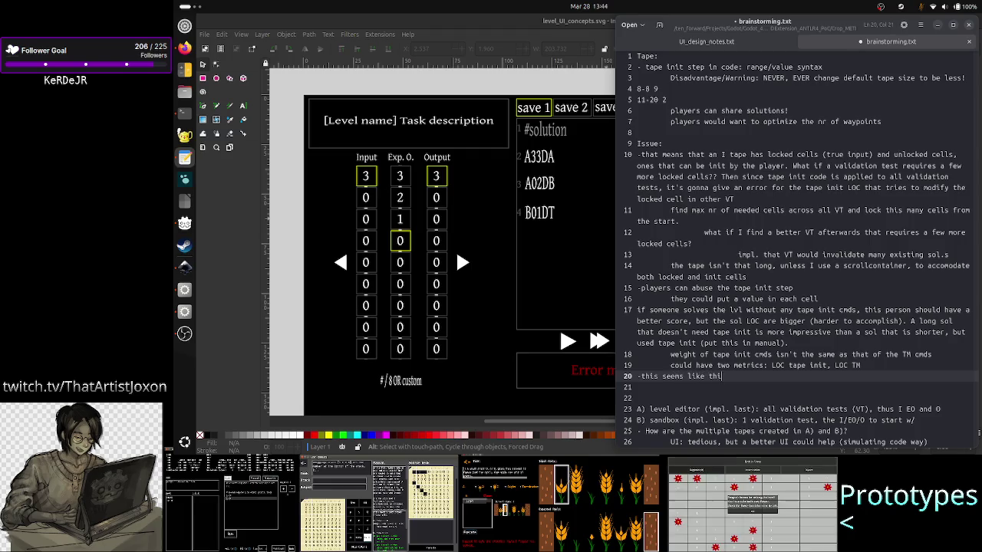
pyautogui.write('s should be ')
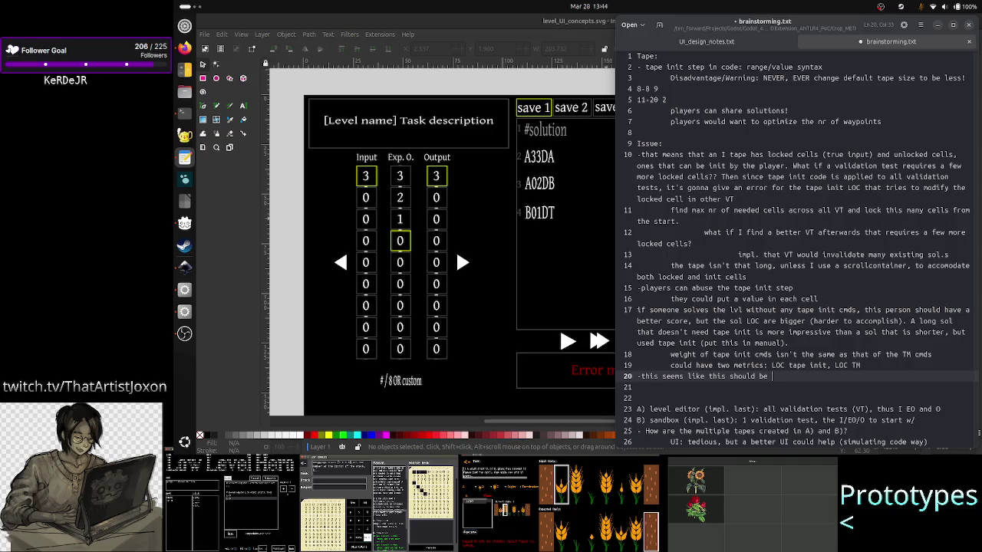
pyautogui.write('done on')
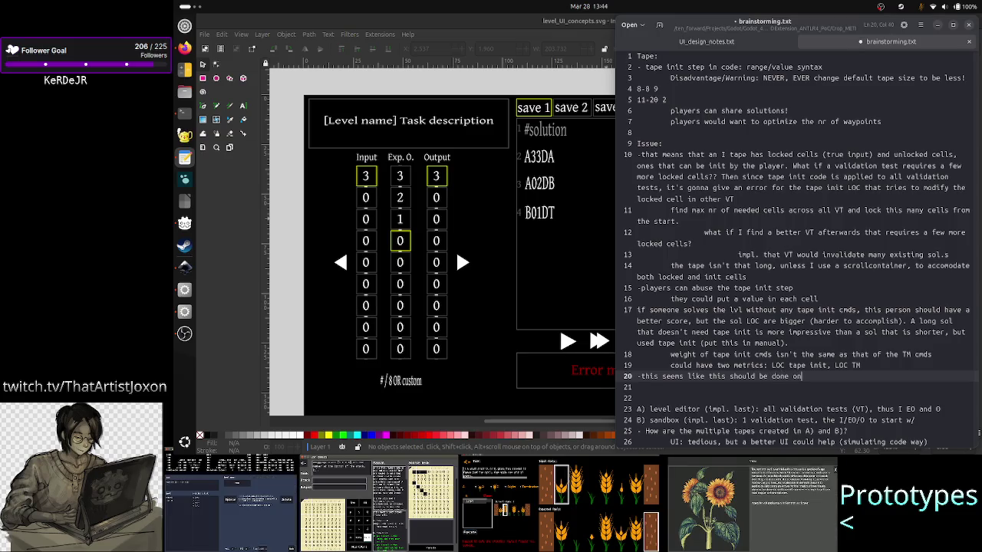
pyautogui.write('ly in the')
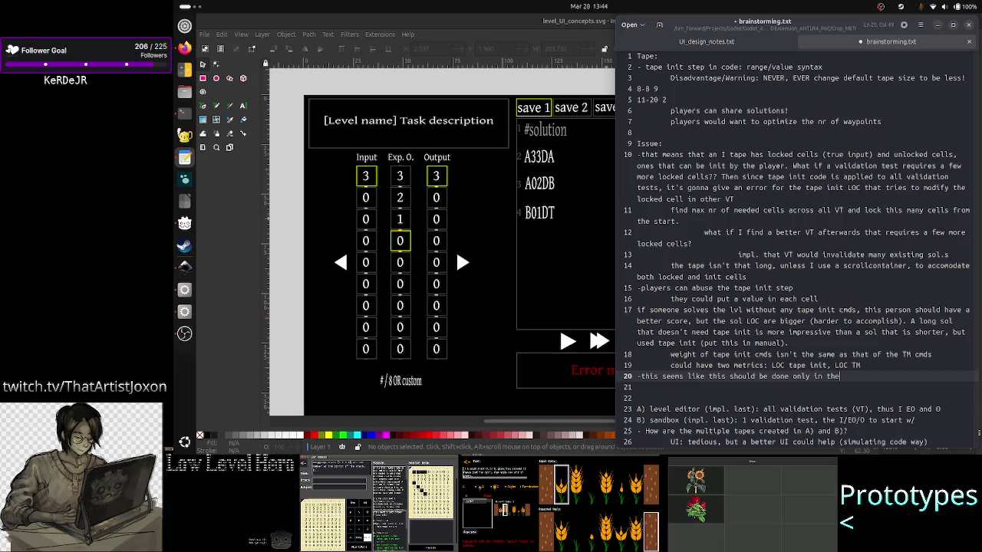
pyautogui.write(' sandbox')
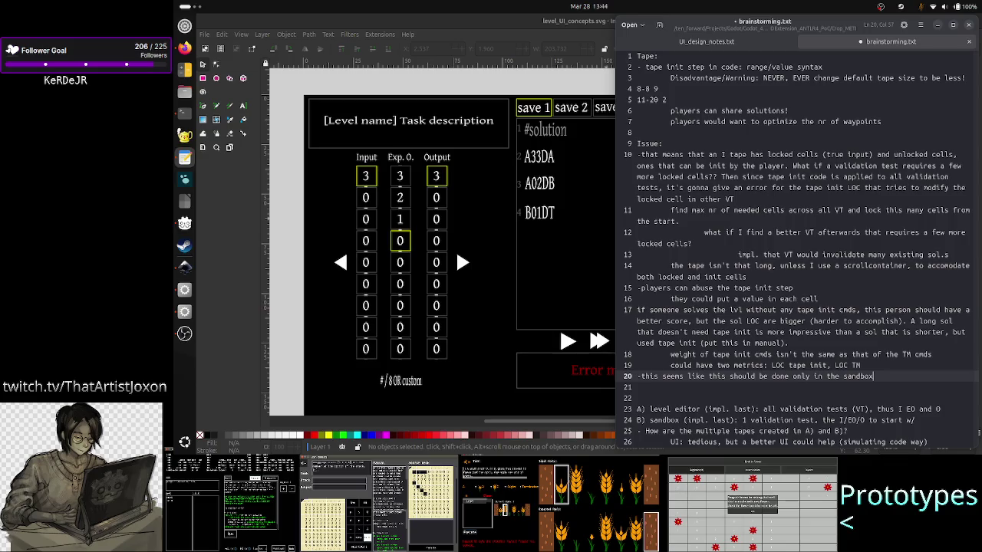
pyautogui.write(',')
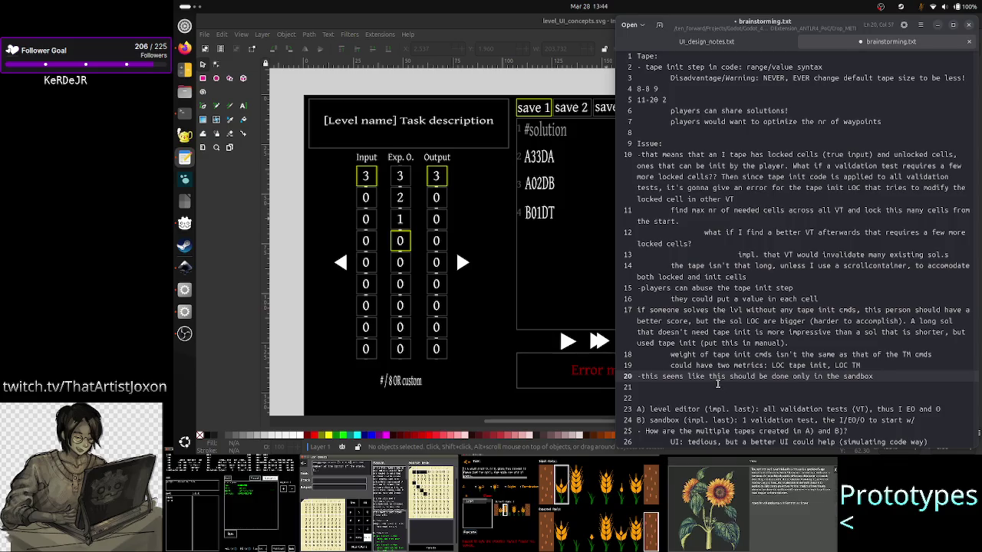
pyautogui.write(' because there ')
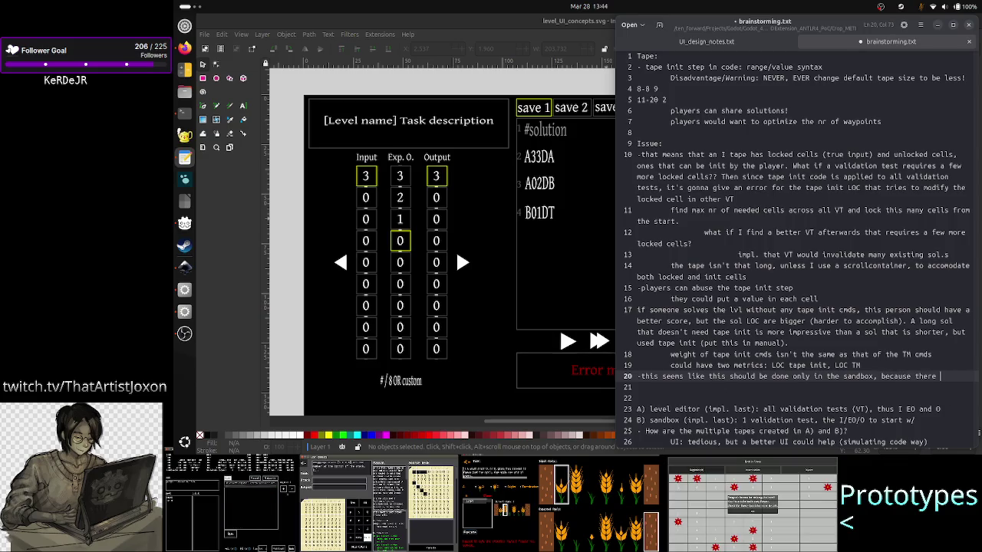
pyautogui.write('ther')
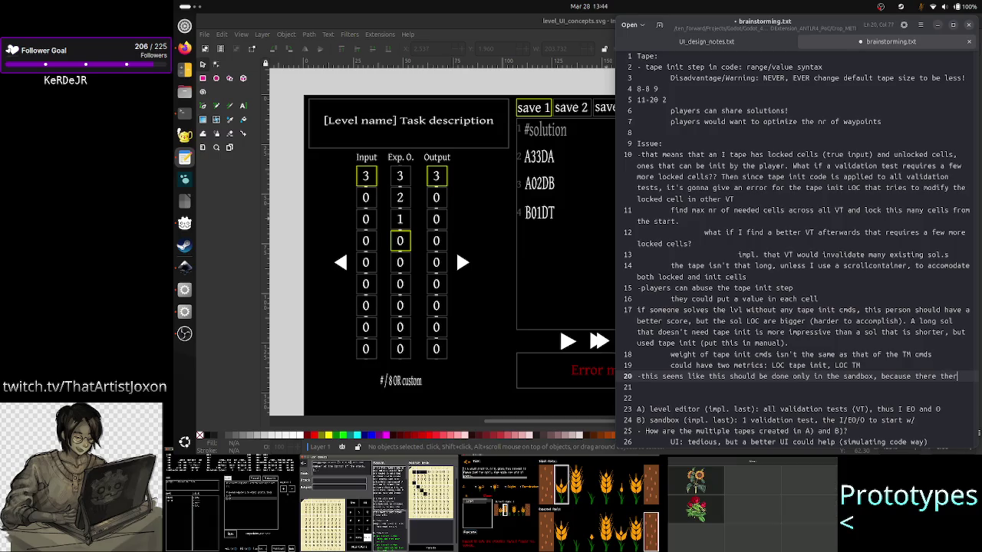
pyautogui.write('e is')
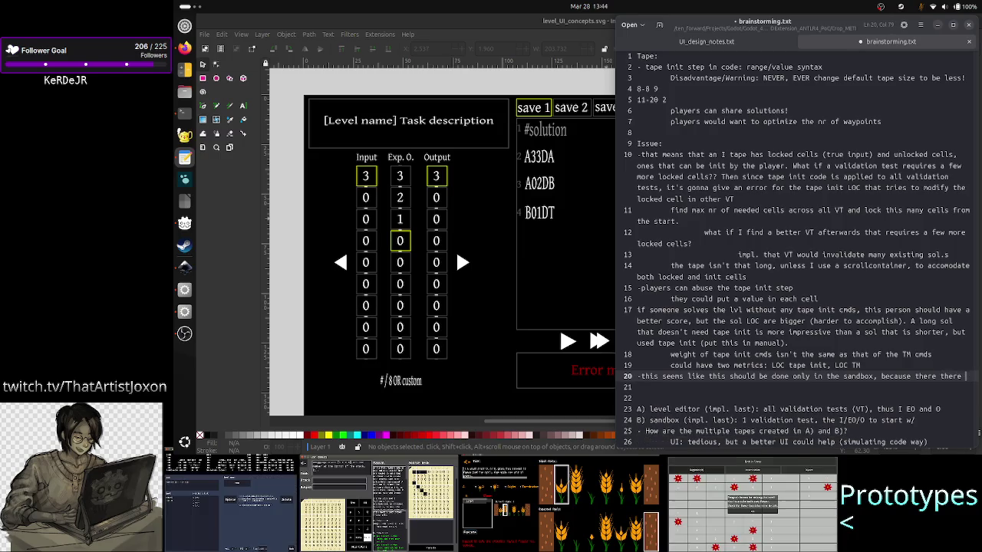
pyautogui.press('BackSpace')
pyautogui.press('BackSpace')
pyautogui.press('BackSpace')
pyautogui.write('are no V')
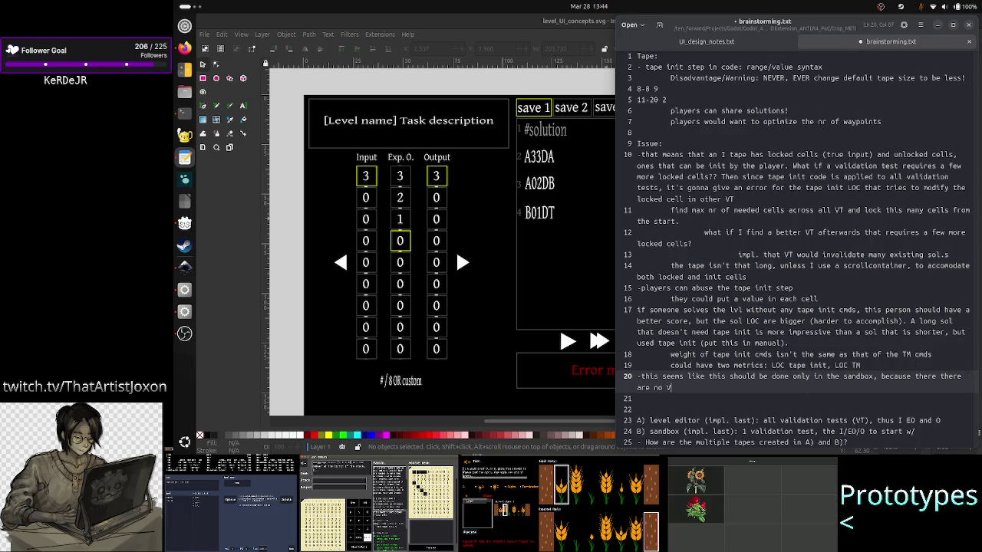
pyautogui.write('TS,, t')
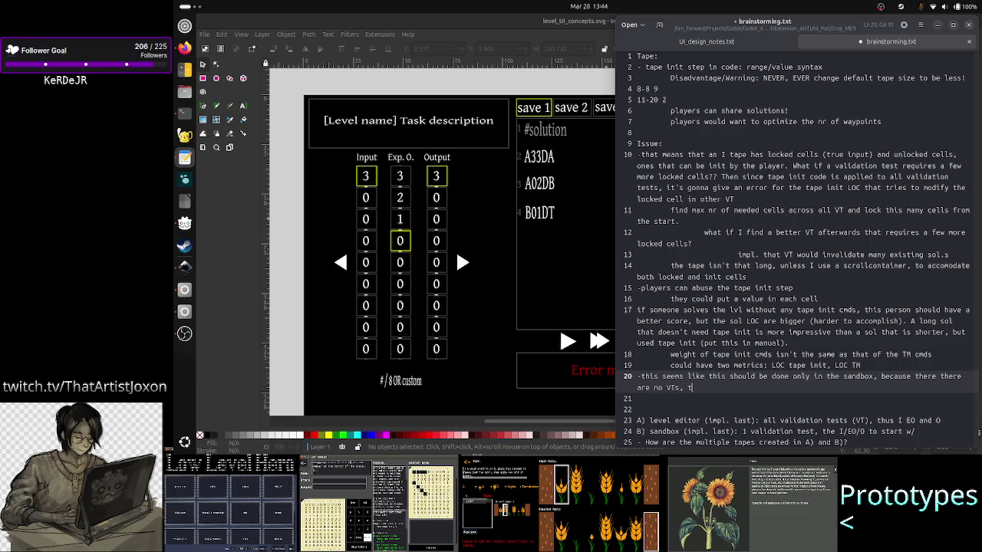
pyautogui.write('here is no')
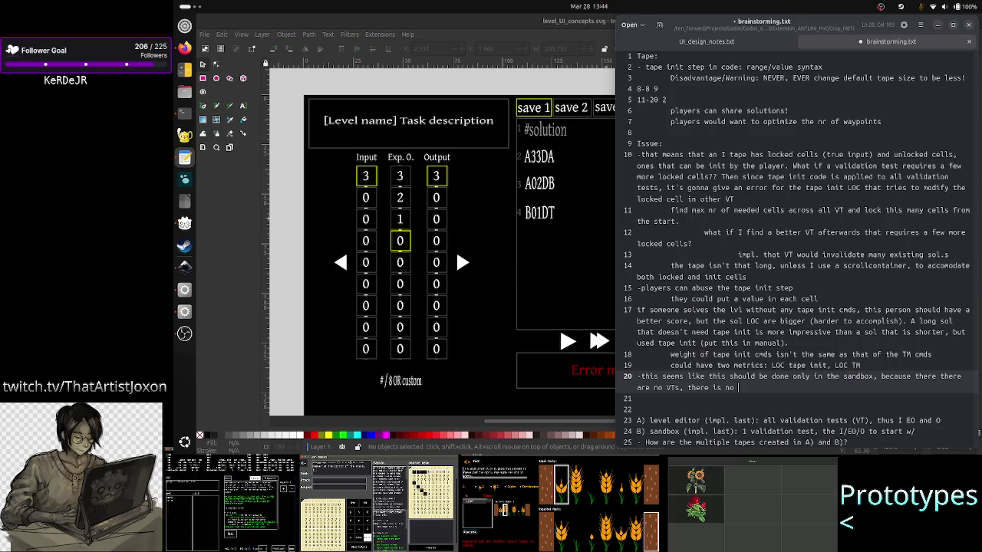
pyautogui.write(' predifened')
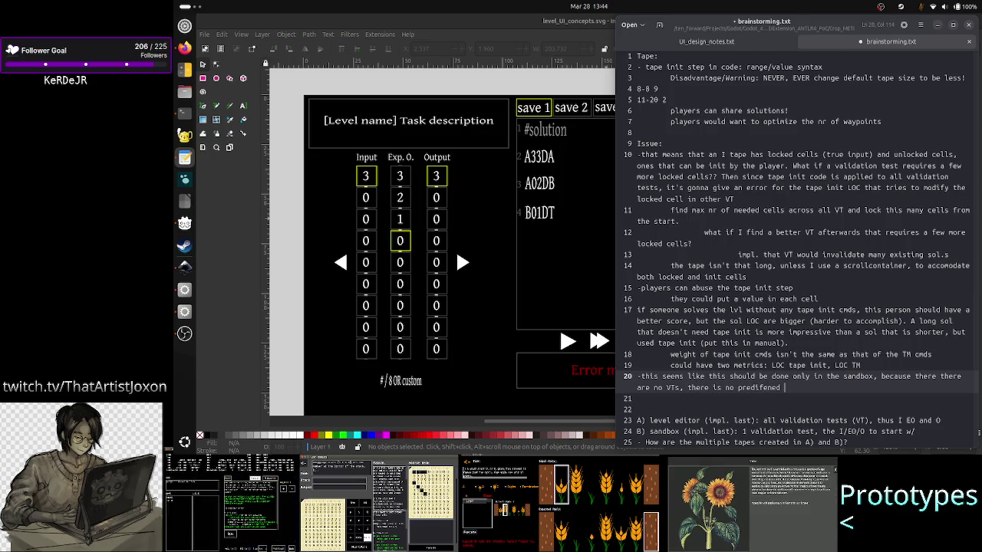
pyautogui.write('inpu')
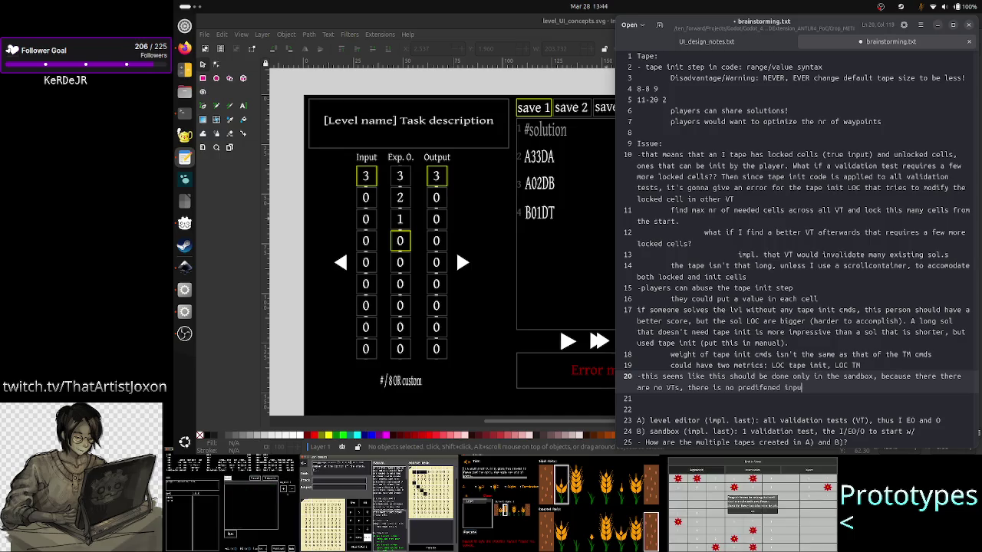
pyautogui.write('t tape')
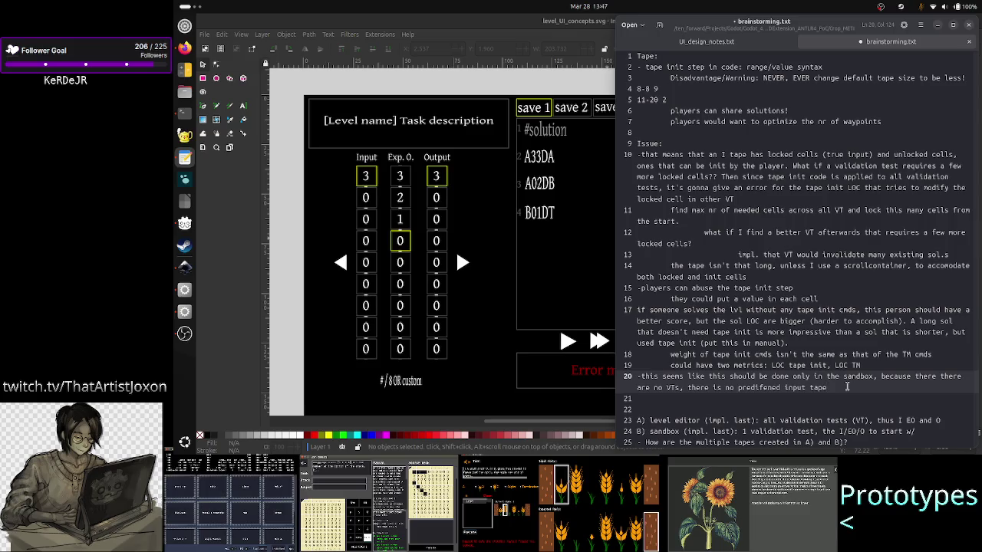
# Place the cursor in line 11's locked-cells note and search the notes for 'small'.
pyautogui.scroll(1, 807, 224)
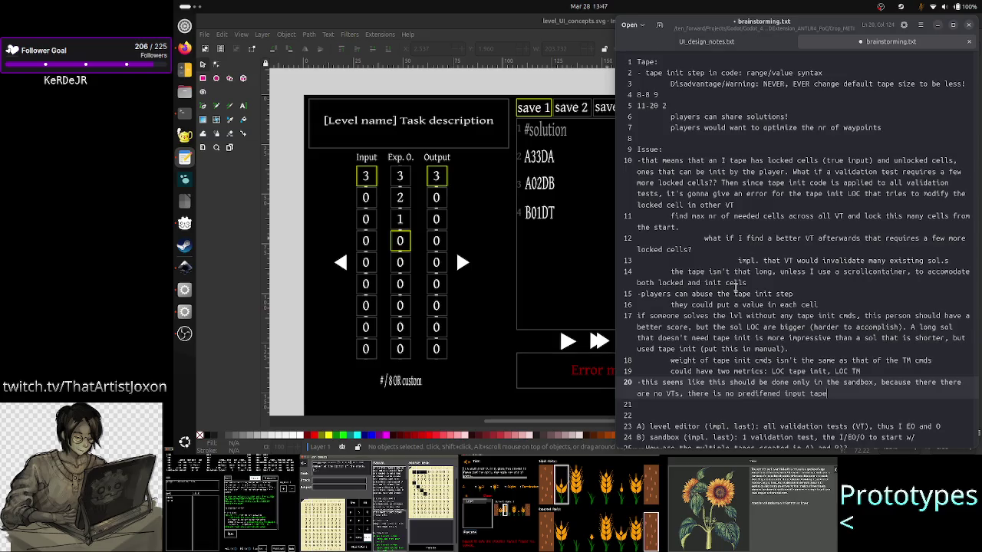
pyautogui.scroll(-5, 735, 288)
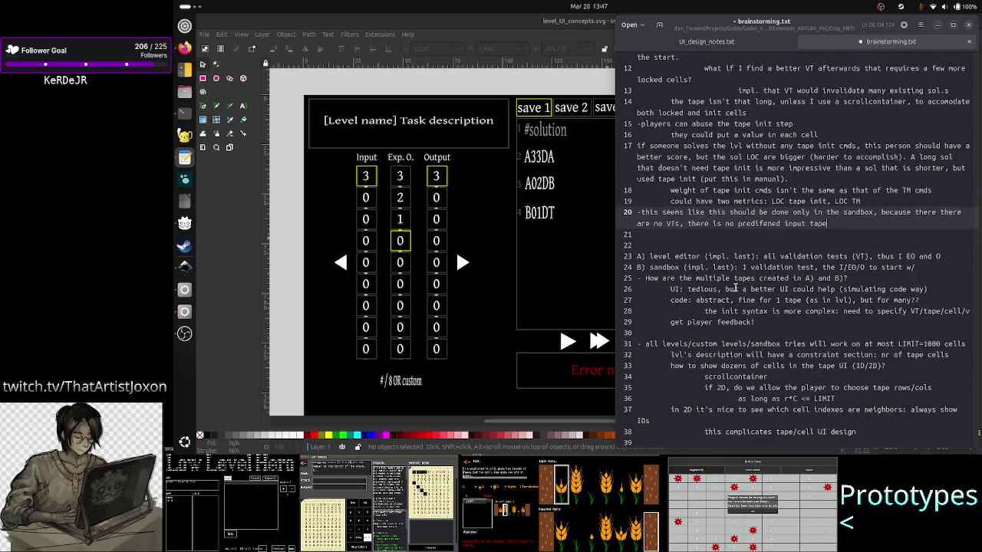
pyautogui.scroll(5, 735, 287)
pyautogui.click(735, 215)
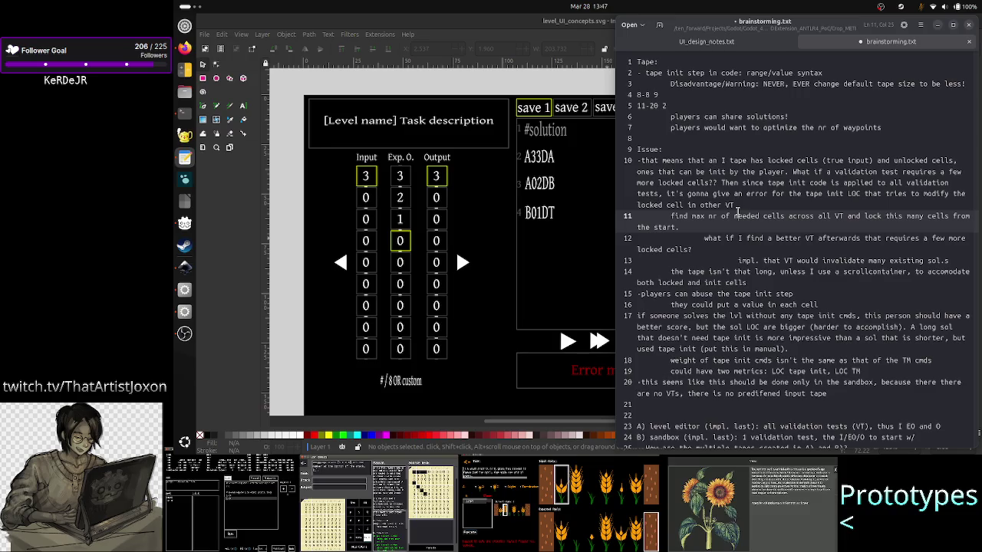
pyautogui.hotkey('ctrl', 'f')
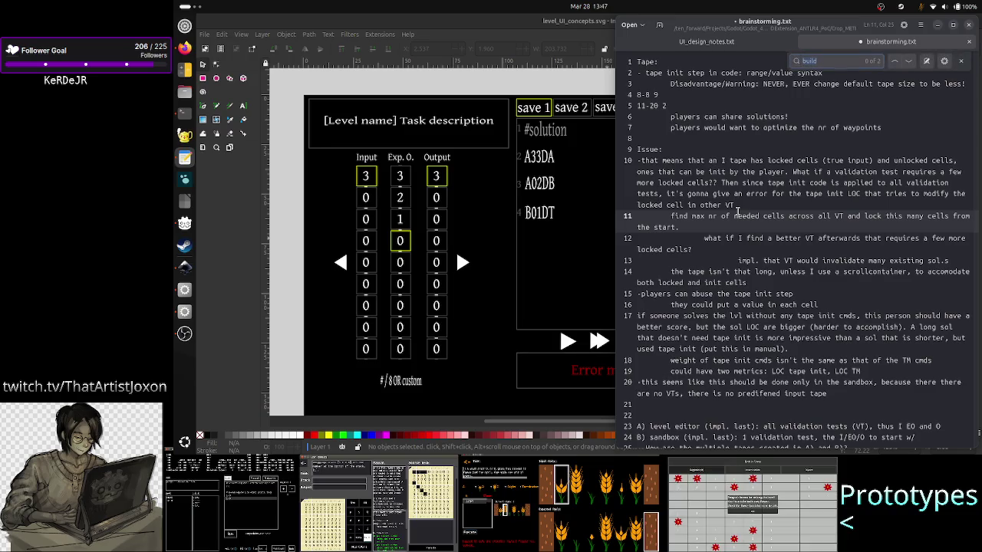
pyautogui.write('small')
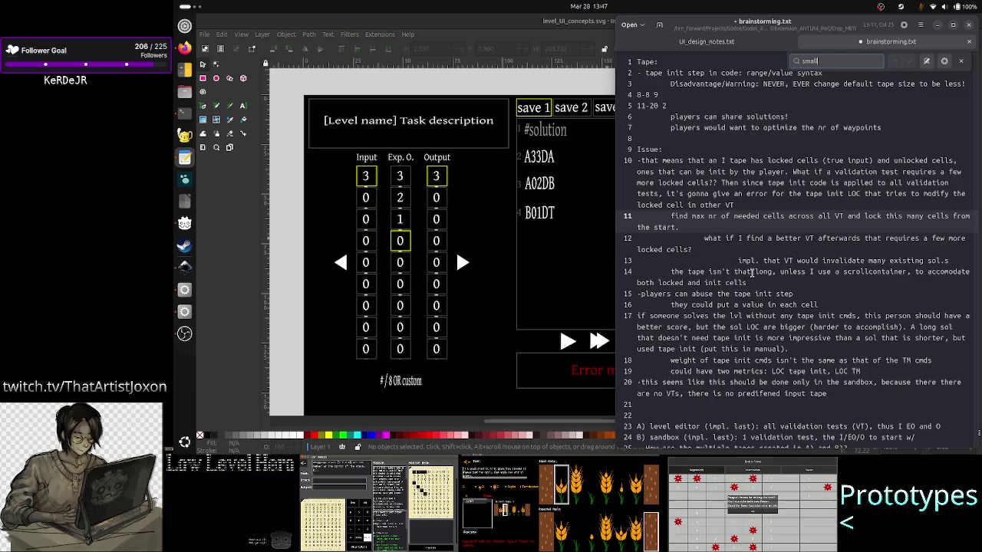
# Scroll through the notes, then change the search term to 'scroll'.
pyautogui.scroll(-7, 740, 231)
pyautogui.scroll(-7, 744, 250)
pyautogui.scroll(-6, 750, 269)
pyautogui.scroll(-10, 752, 273)
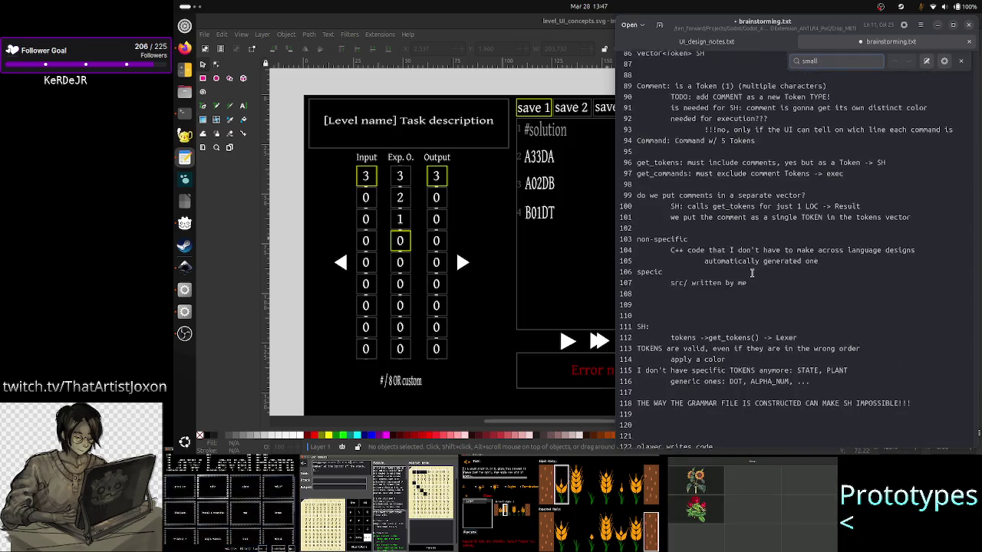
pyautogui.scroll(1, 752, 272)
pyautogui.scroll(20, 752, 272)
pyautogui.scroll(3, 752, 271)
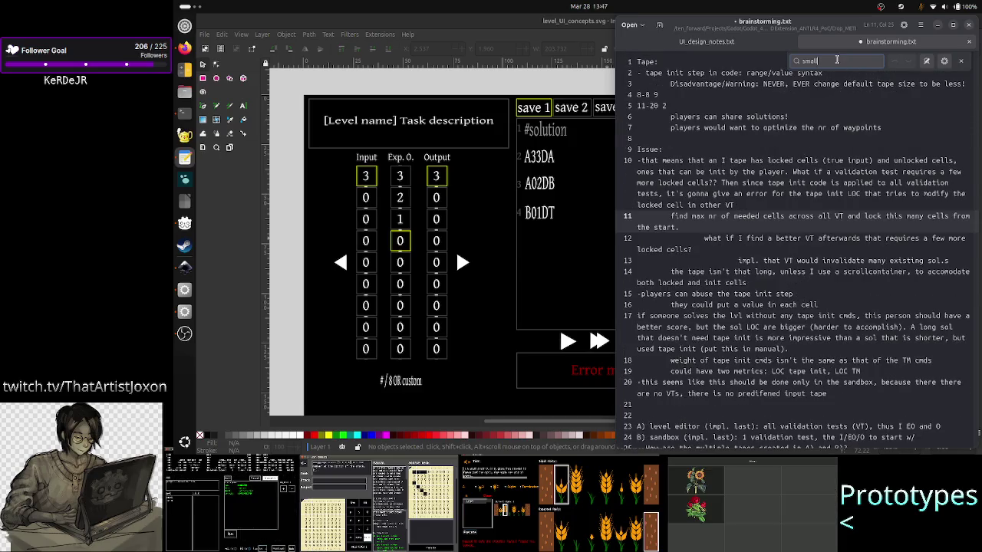
pyautogui.write('vb')
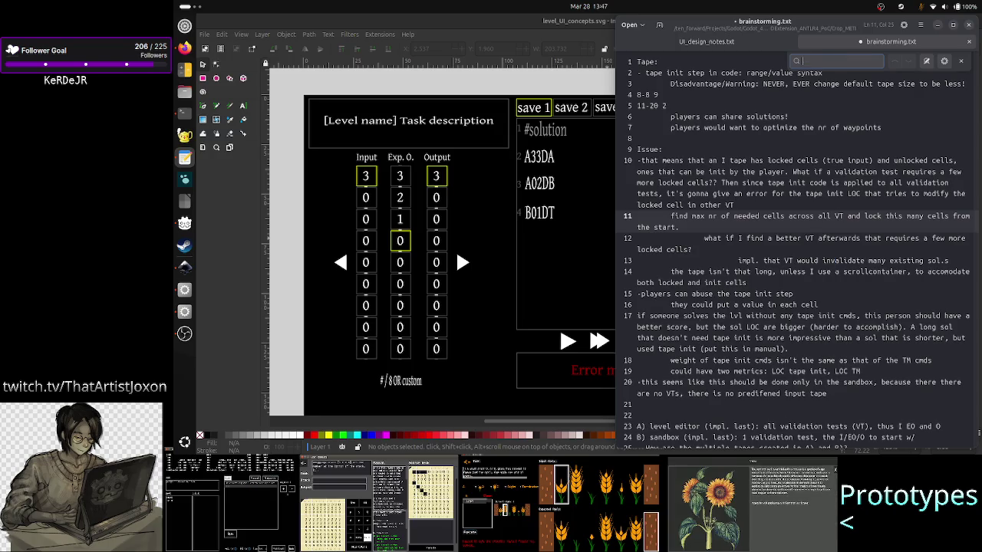
pyautogui.press('BackSpace')
pyautogui.press('BackSpace')
pyautogui.write('sc')
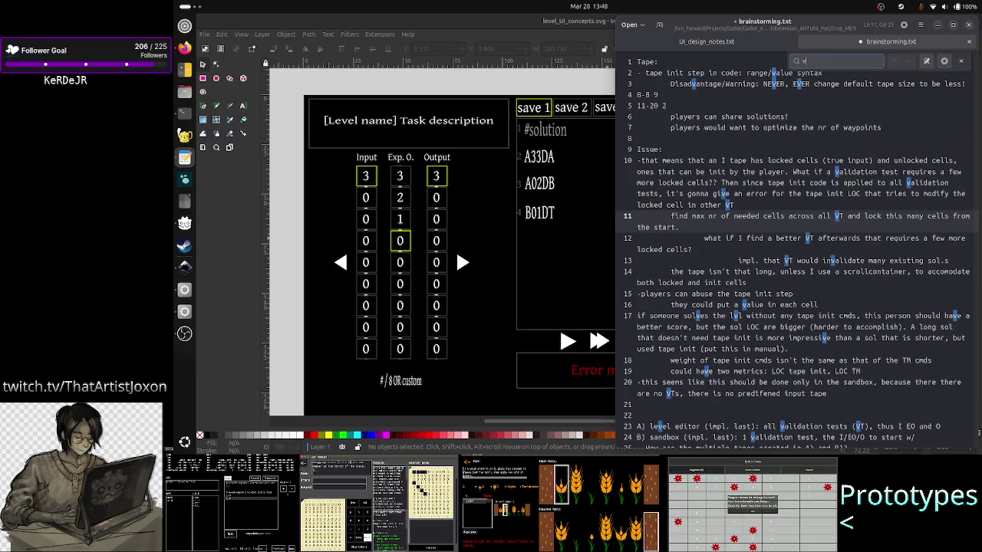
pyautogui.write('roll')
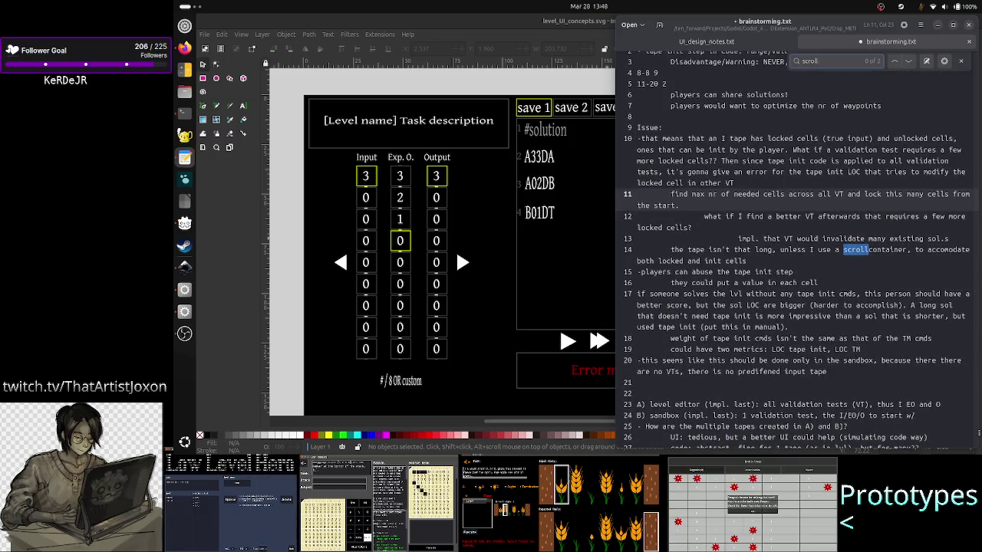
# Step through both 'scroll' search matches in the tape-cell notes.
pyautogui.click(908, 61)
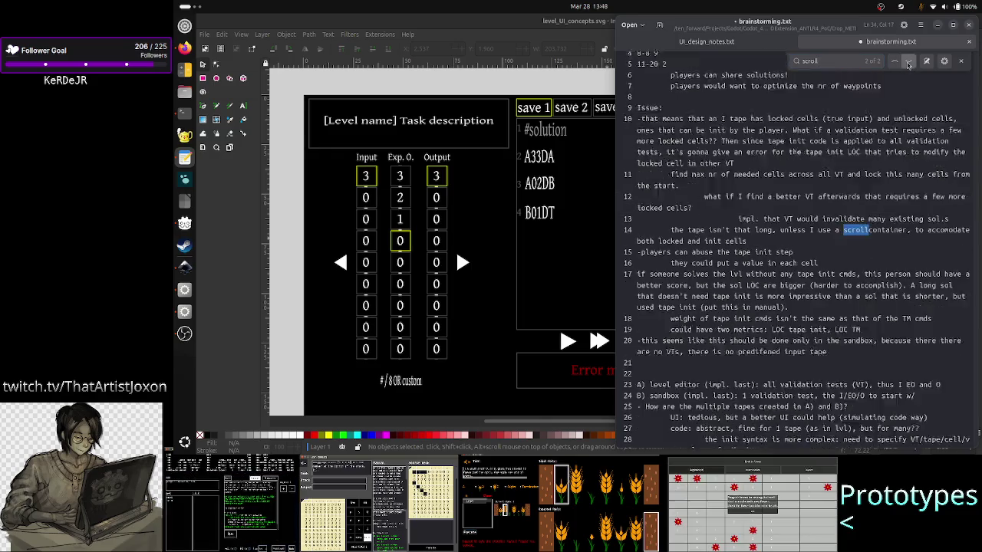
pyautogui.click(909, 61)
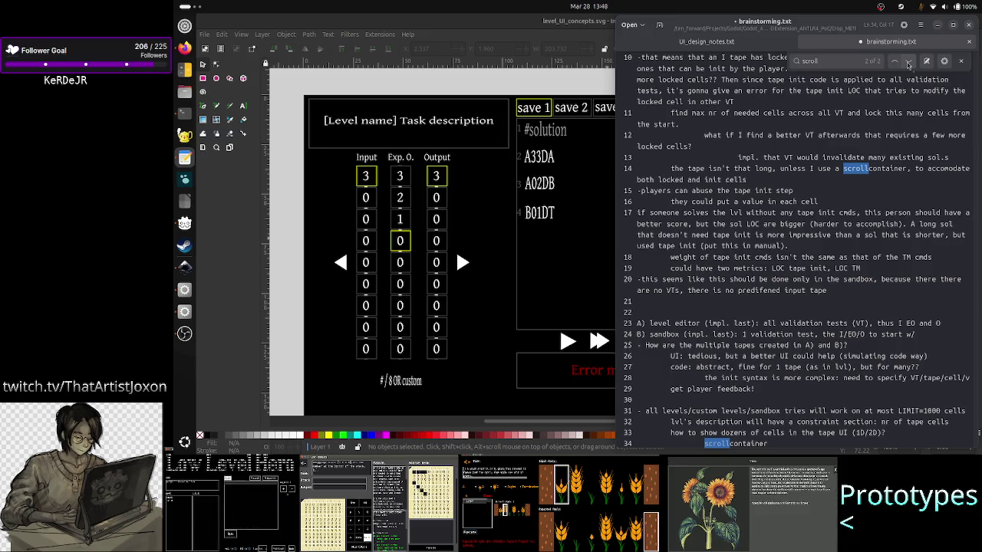
pyautogui.scroll(-3, 784, 310)
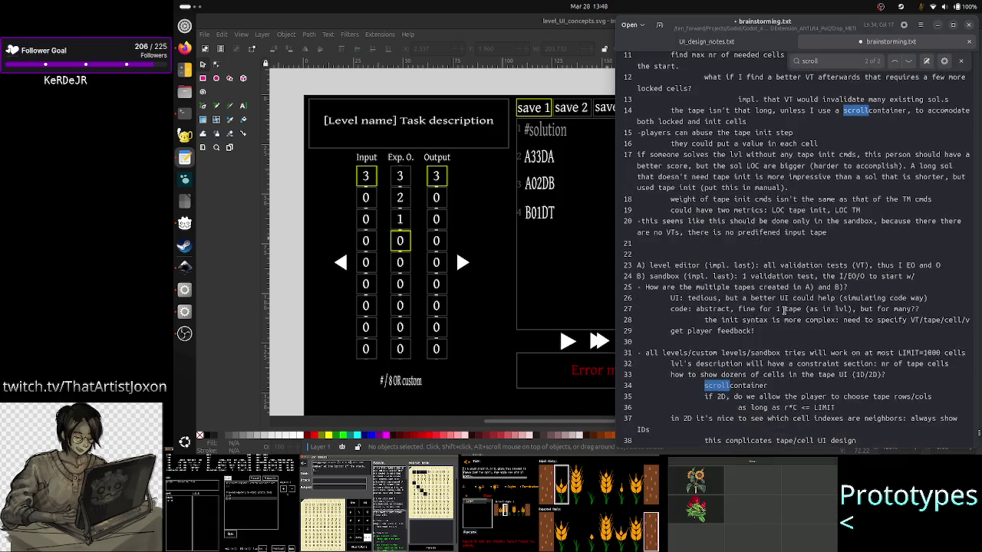
pyautogui.scroll(-2, 784, 310)
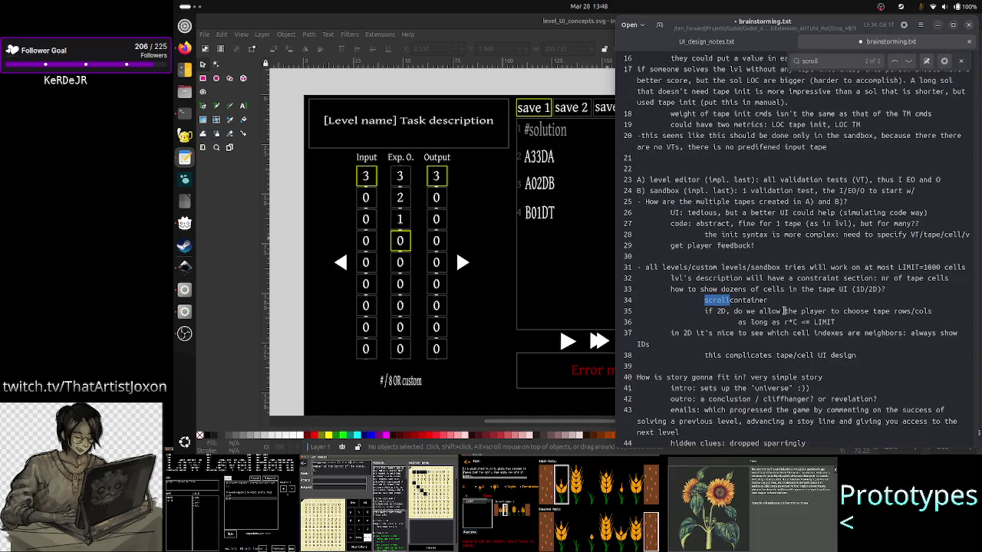
# Inspect the words 'cells' and 'scrollcontainer' on lines 33–34.
pyautogui.click(688, 288)
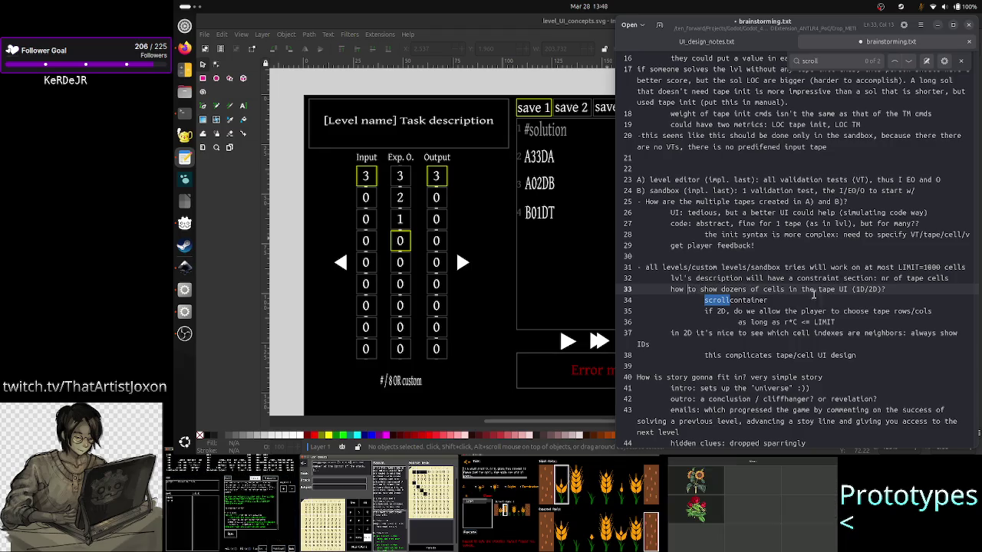
pyautogui.doubleClick(771, 289)
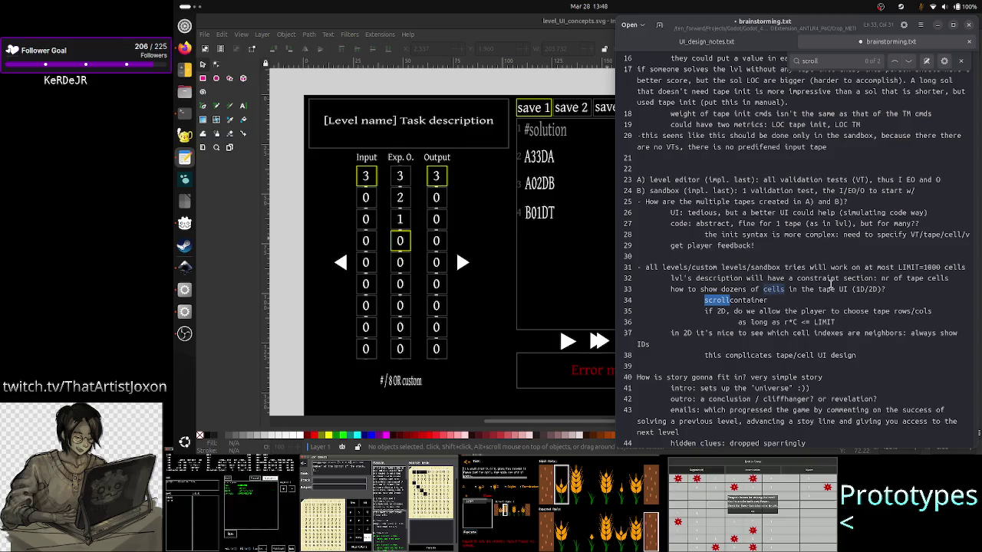
pyautogui.click(842, 289)
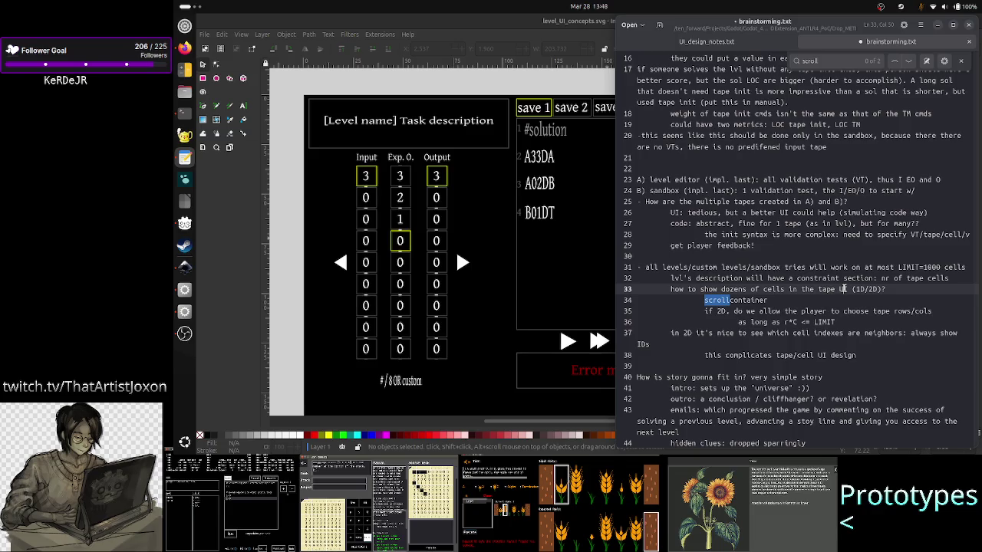
pyautogui.doubleClick(745, 302)
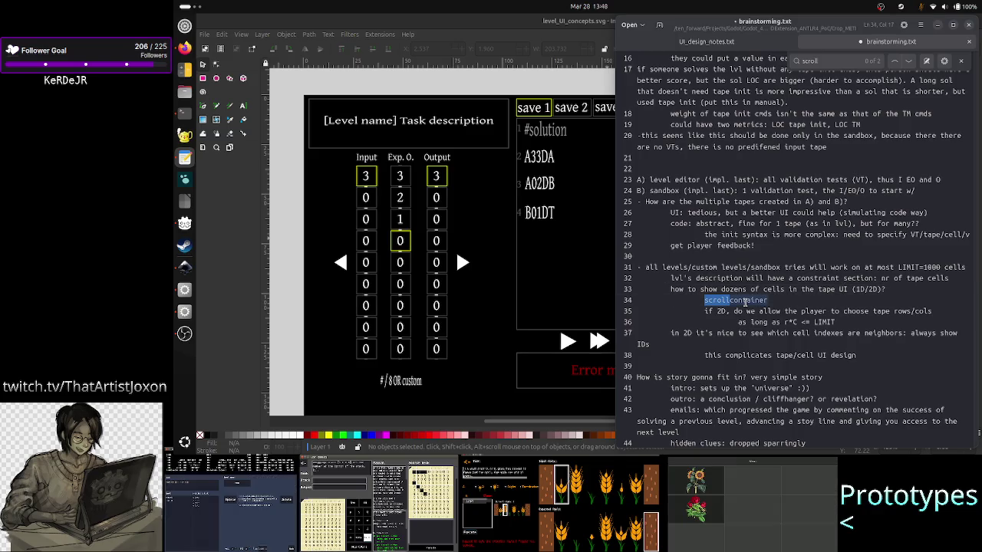
pyautogui.click(780, 301)
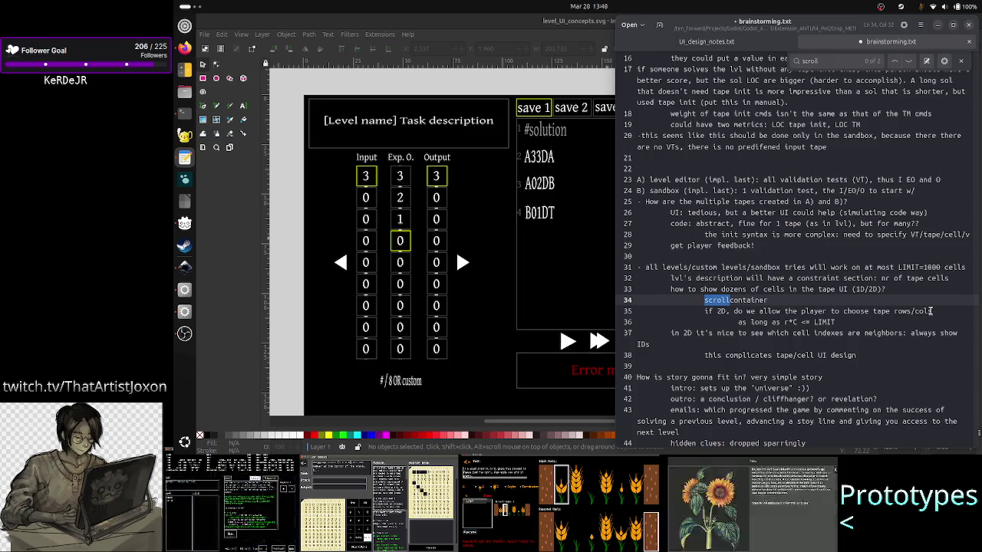
# Review lines 36–38 about showing IDs and tape/cell UI design.
pyautogui.click(847, 322)
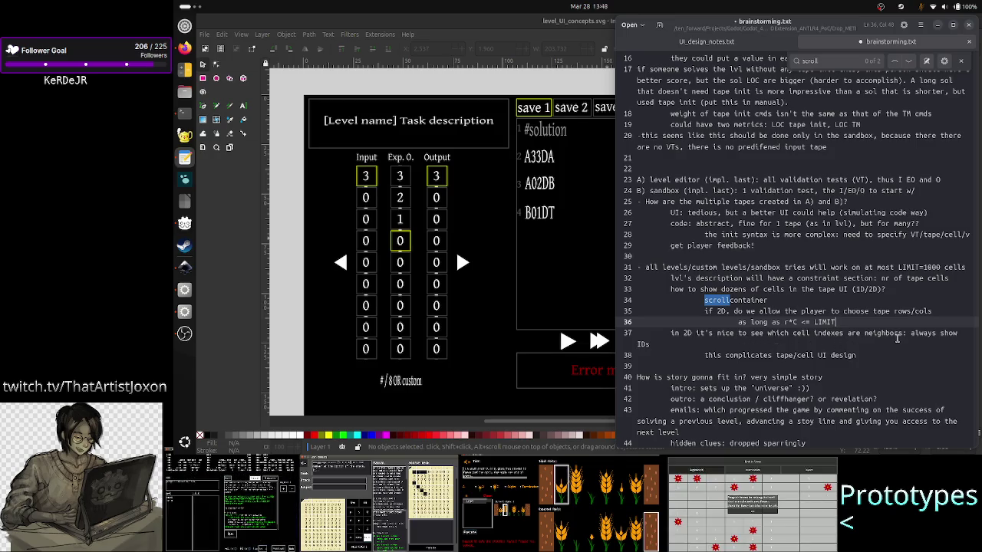
pyautogui.moveTo(957, 333); pyautogui.dragTo(910, 333)
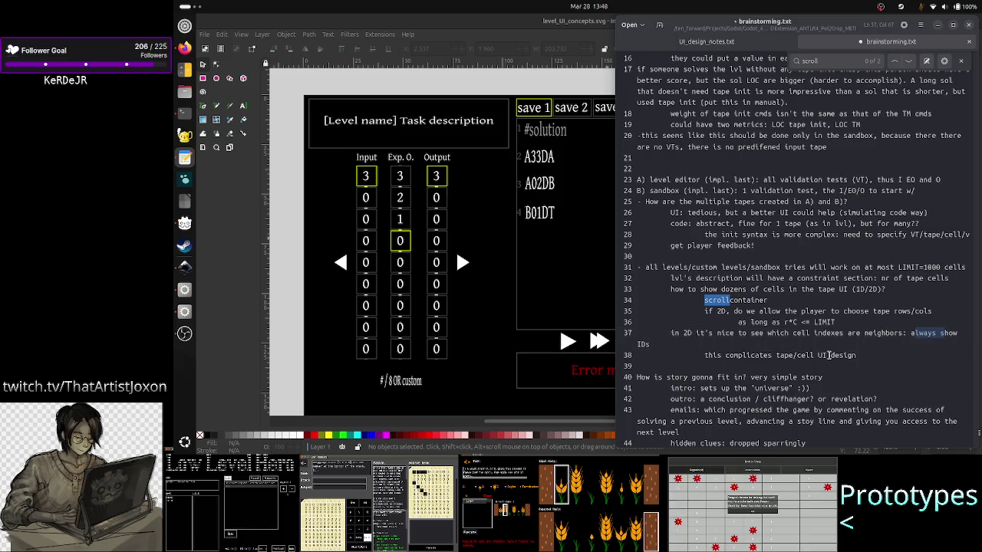
pyautogui.moveTo(859, 355); pyautogui.dragTo(774, 355)
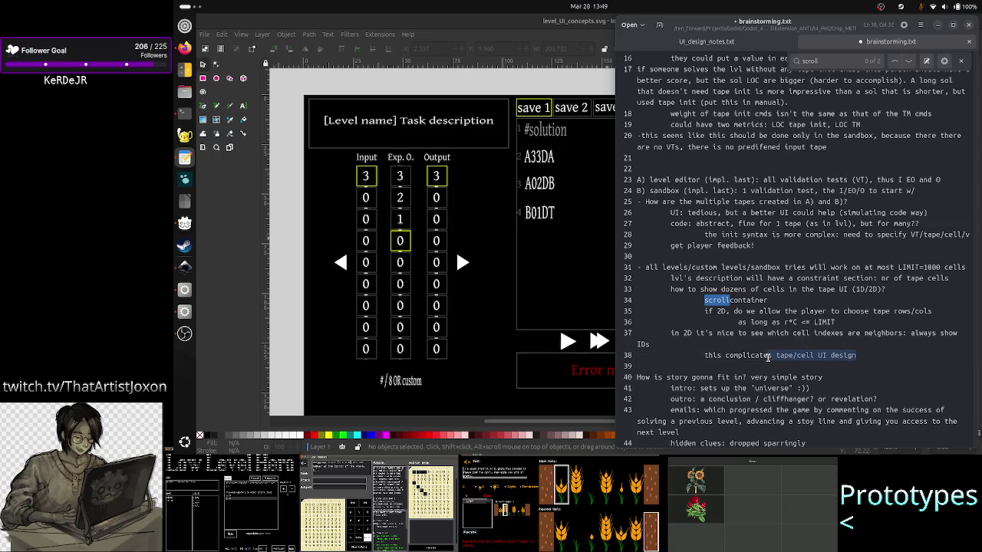
pyautogui.click(713, 366)
pyautogui.scroll(5, 758, 252)
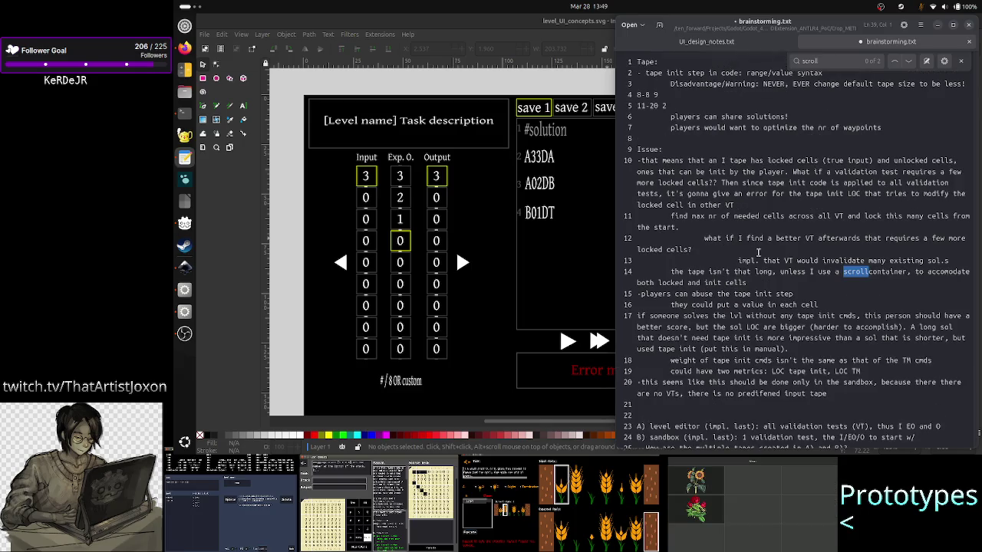
# Save brainstorming.txt.
pyautogui.click(758, 252)
pyautogui.hotkey('ctrl', 's')
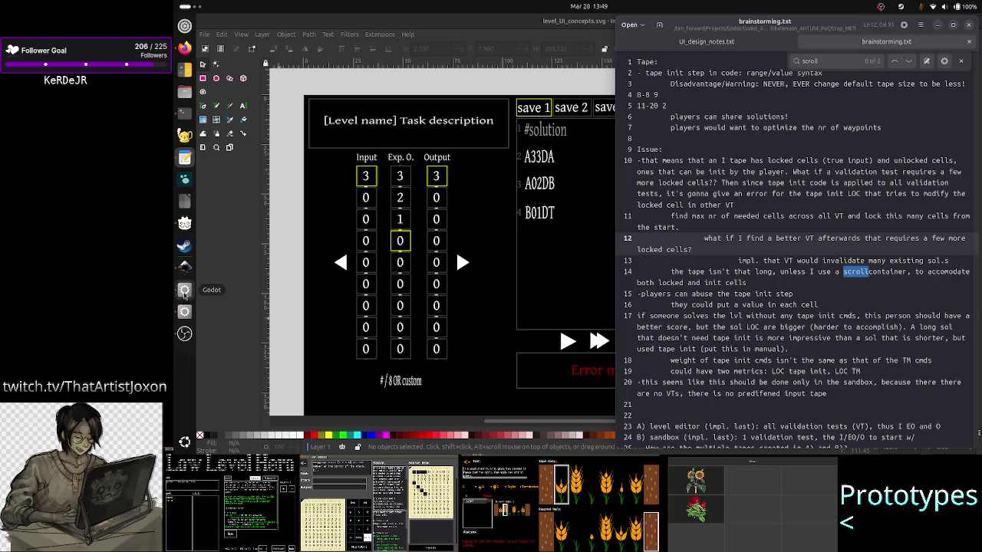
pyautogui.click(184, 333)
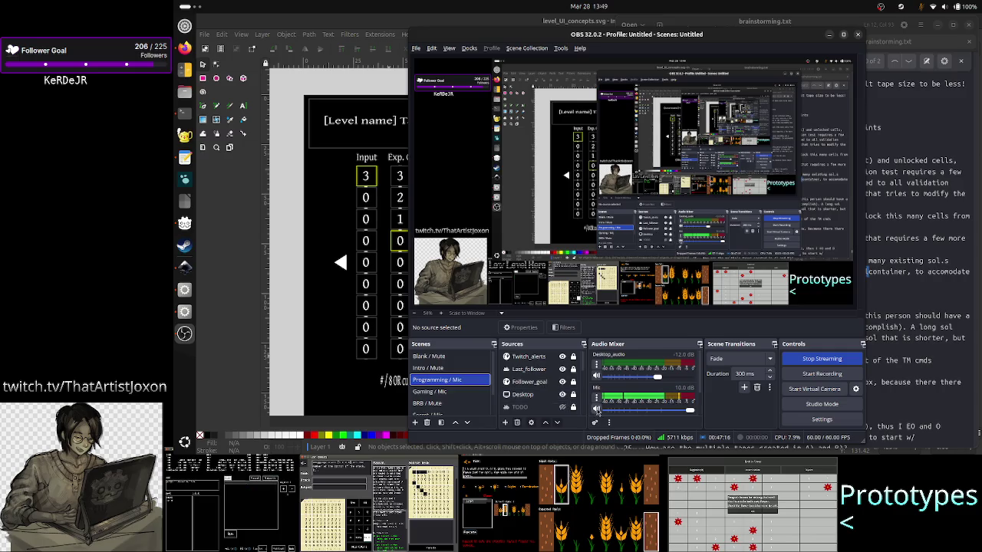
# Switch the OBS stream to the 'BRB / Mute' scene.
pyautogui.click(451, 403)
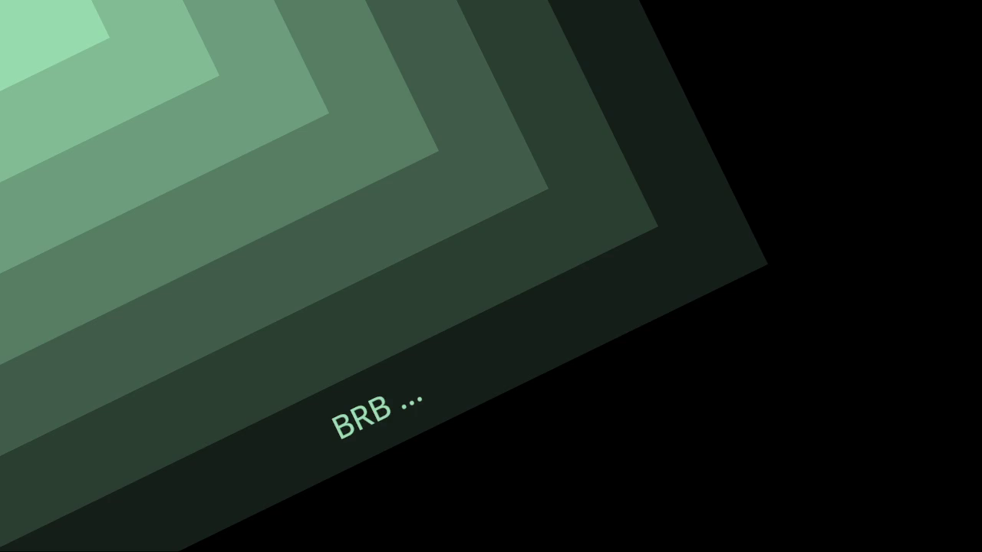
# Switch OBS to the Programming / Mic scene, hide OBS, and raise the Inkscape level mockup.
pyautogui.click(451, 380)
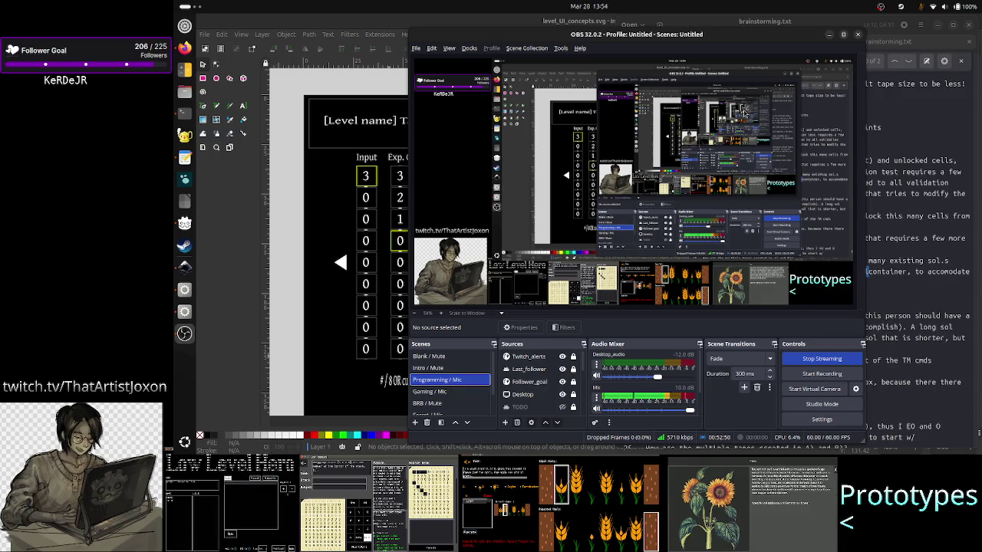
pyautogui.click(830, 35)
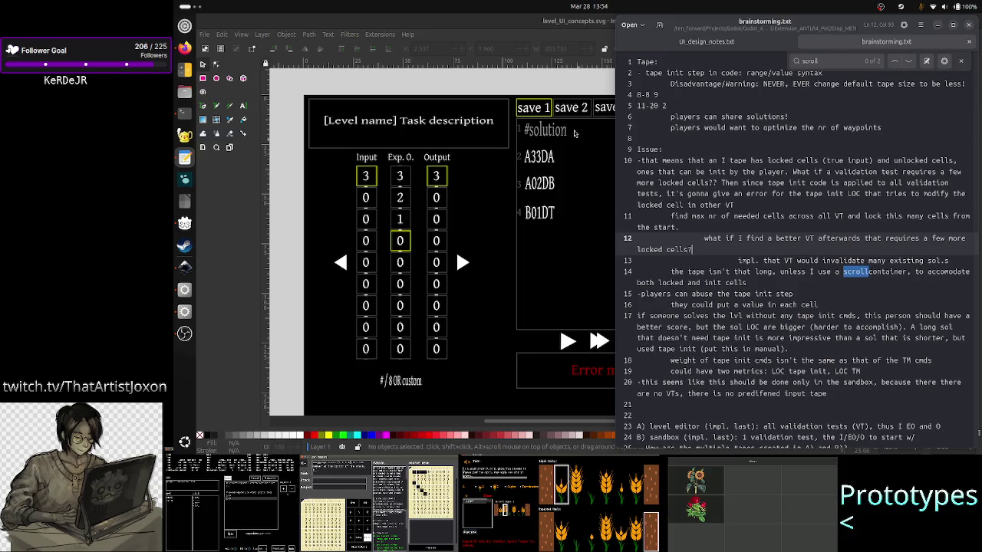
pyautogui.click(514, 25)
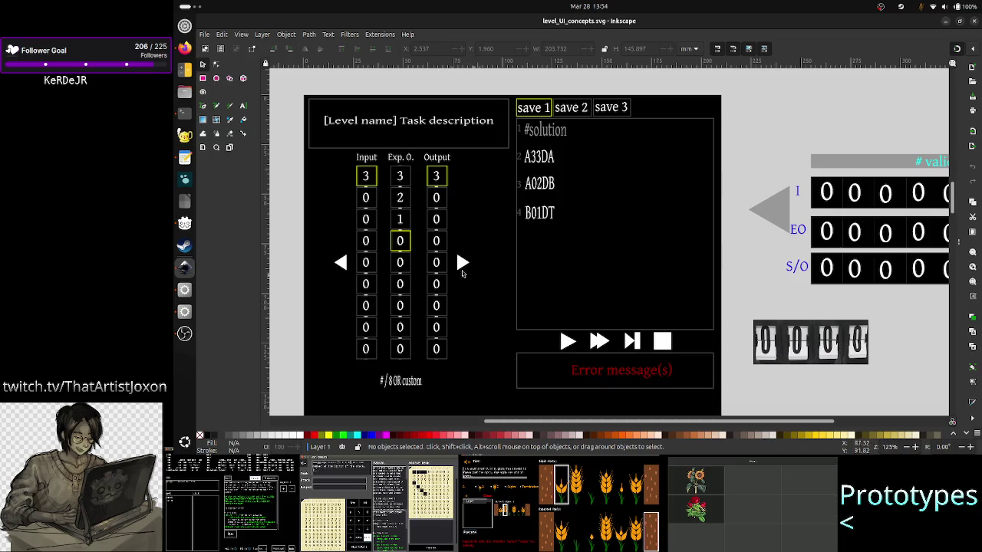
# Draw a rectangle beside the Output column's top cells and fill it with 50% Gray.
pyautogui.scroll(-1, 430, 276)
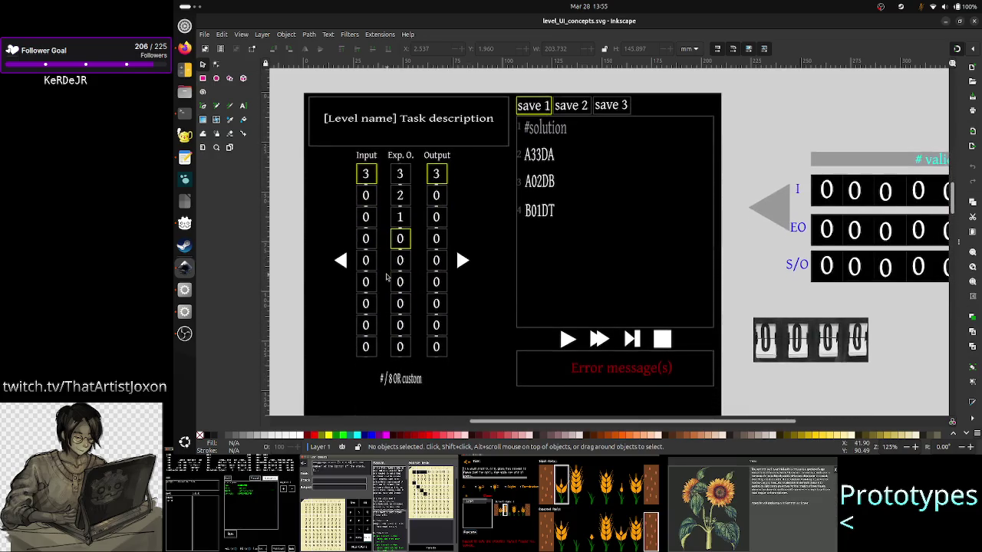
pyautogui.scroll(6, 387, 278)
pyautogui.scroll(-5, 387, 278)
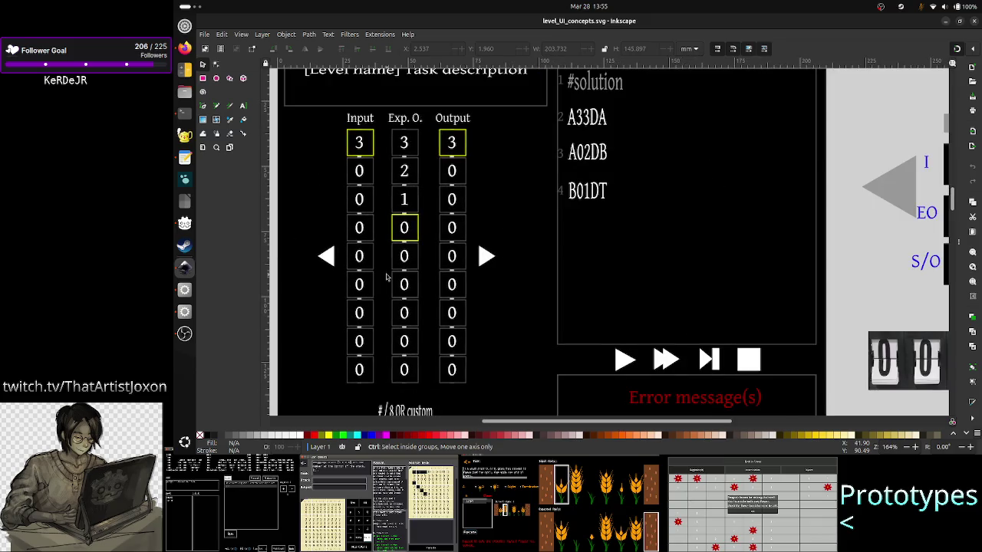
pyautogui.scroll(2, 386, 278)
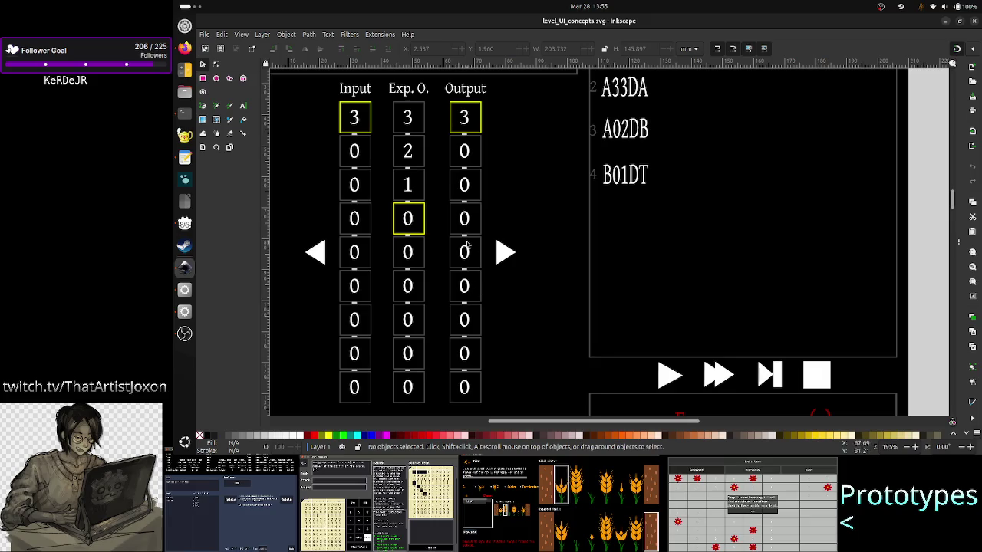
pyautogui.scroll(-3, 465, 253)
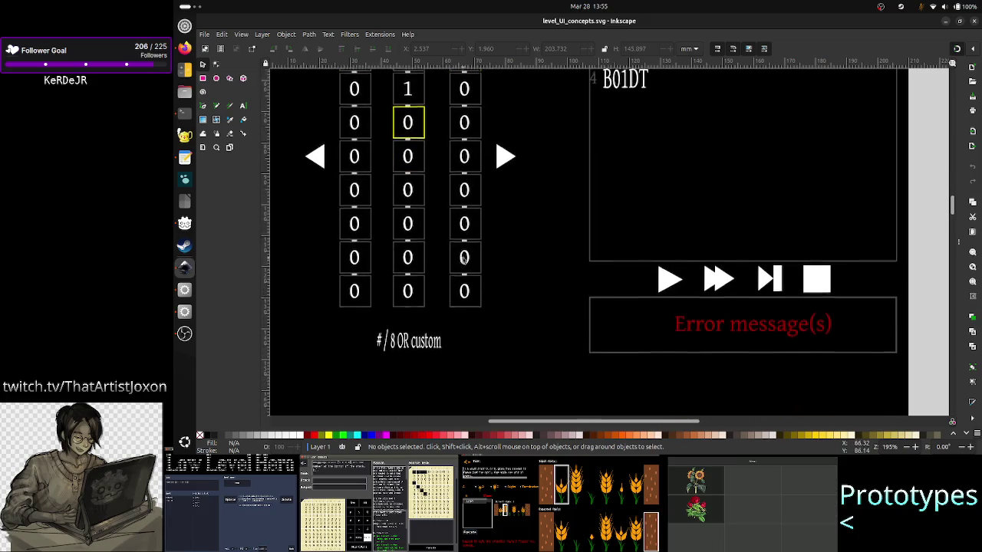
pyautogui.scroll(3, 463, 261)
pyautogui.scroll(2, 463, 261)
pyautogui.scroll(-1, 464, 261)
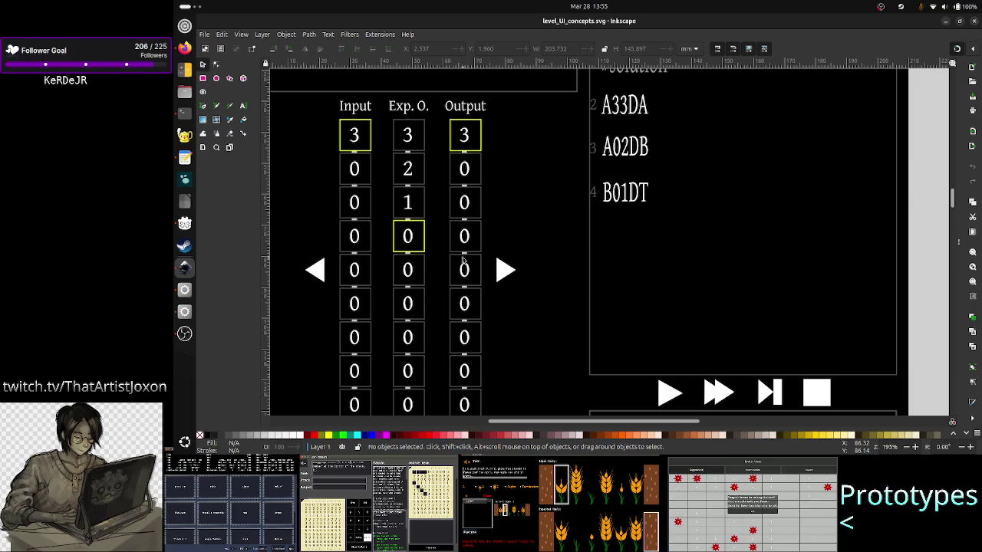
pyautogui.scroll(-1, 463, 261)
pyautogui.scroll(1, 464, 260)
pyautogui.scroll(-1, 464, 261)
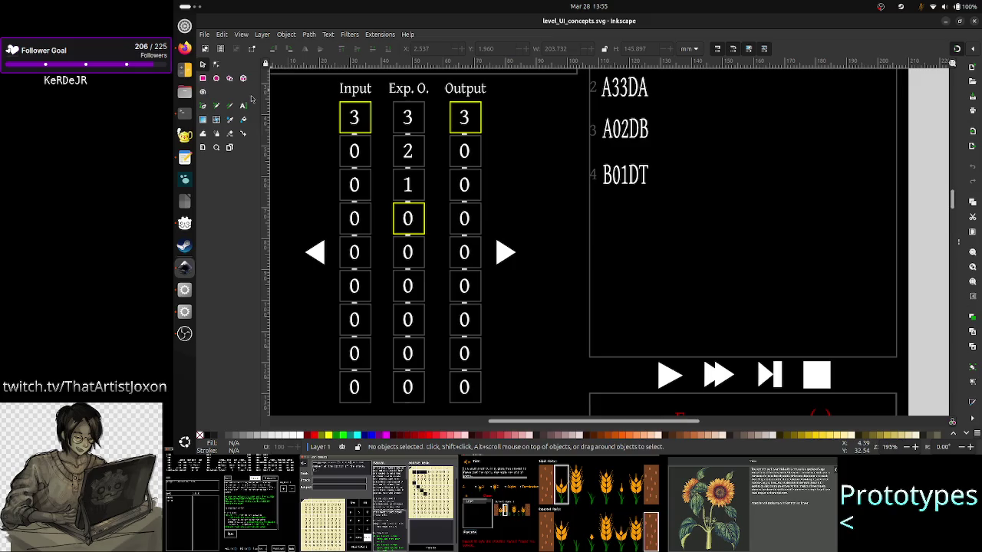
pyautogui.click(204, 78)
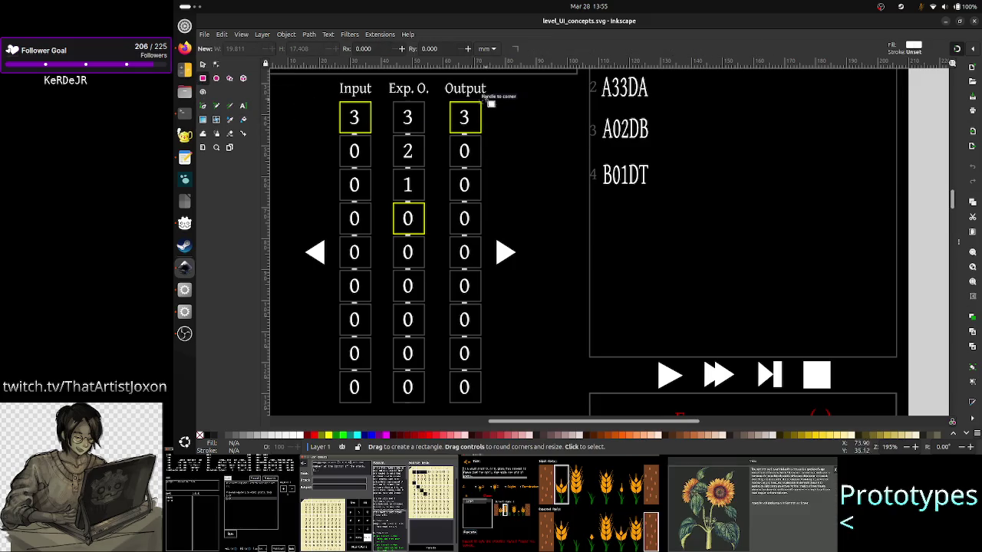
pyautogui.moveTo(491, 102); pyautogui.dragTo(488, 203)
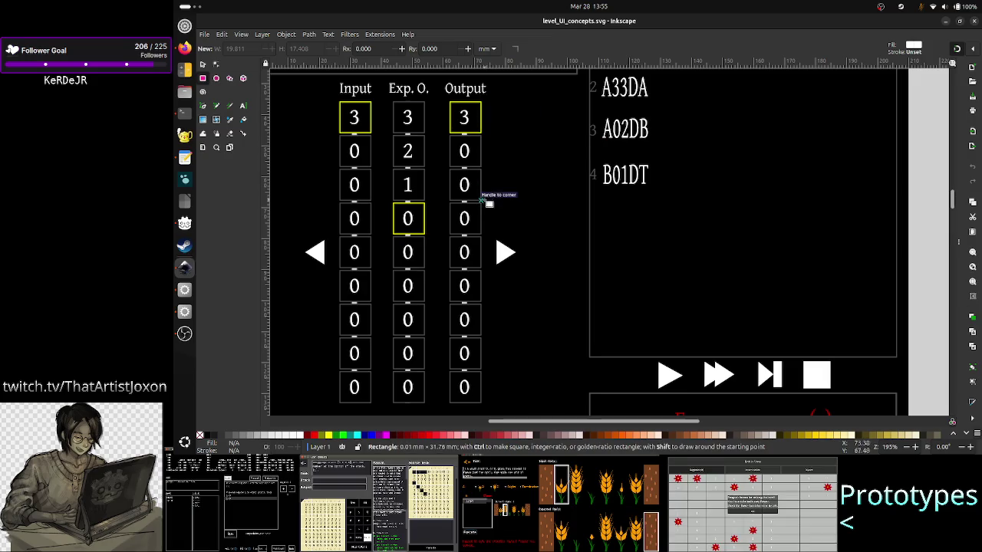
pyautogui.moveTo(488, 203)
pyautogui.mouseDown()
pyautogui.moveTo(484, 299)
pyautogui.moveTo(490, 201)
pyautogui.mouseUp()
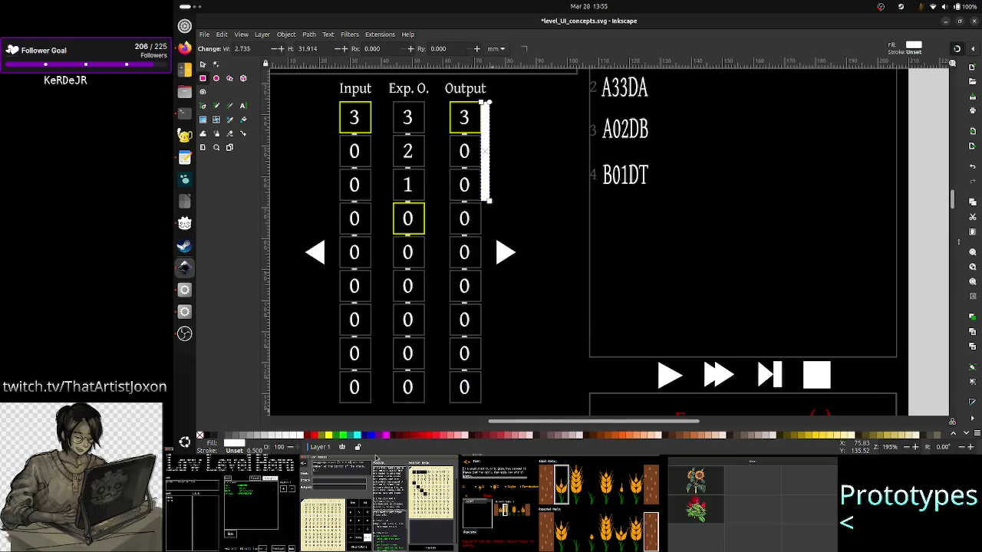
pyautogui.click(244, 437)
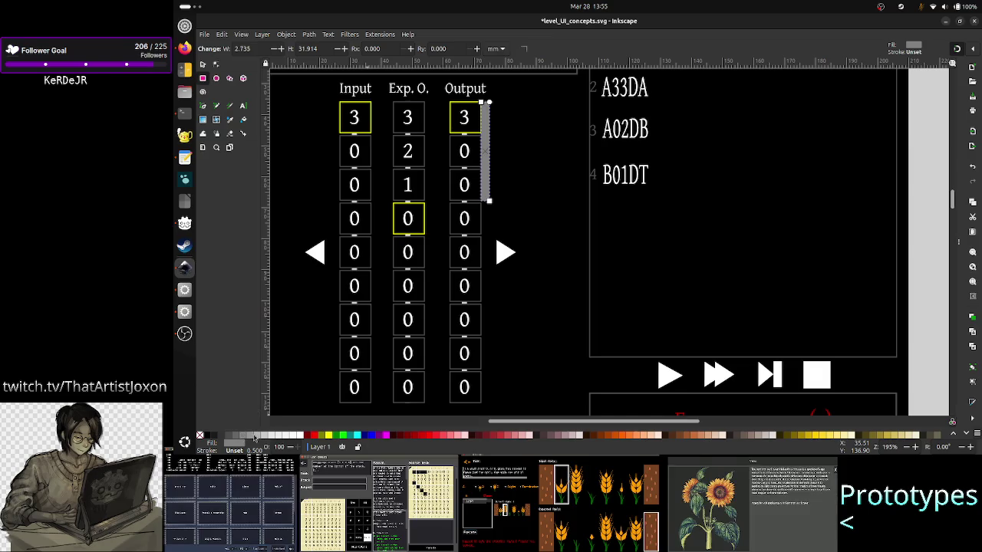
pyautogui.click(256, 436)
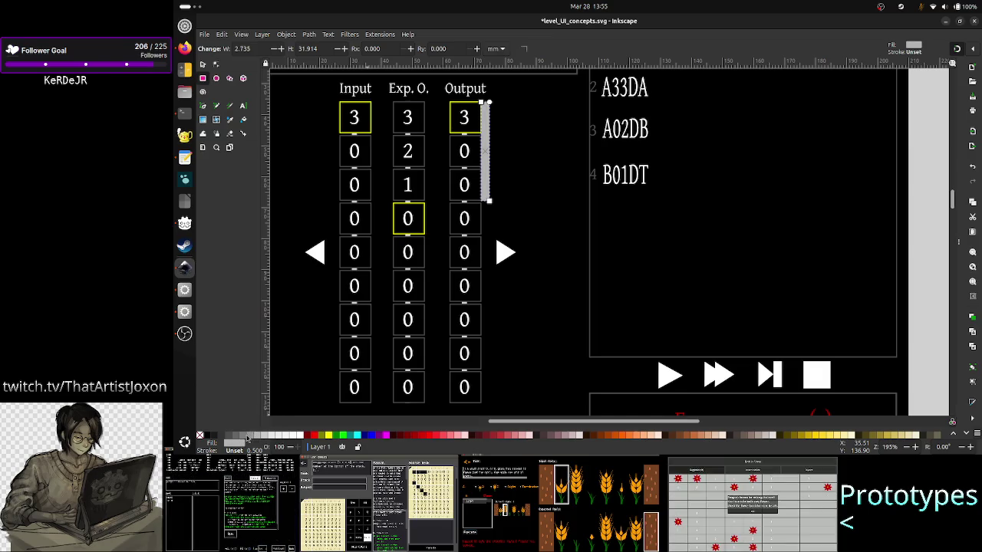
pyautogui.click(244, 437)
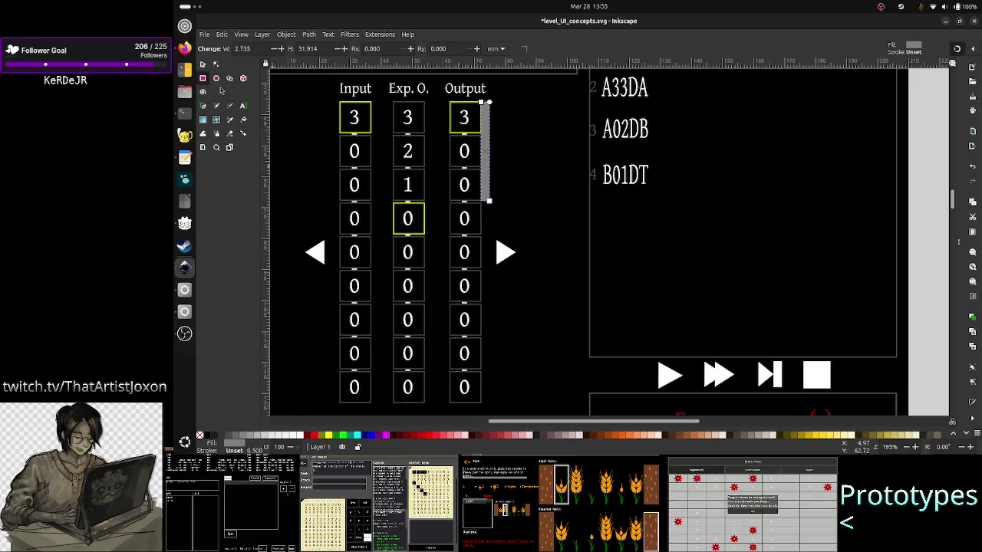
# Narrow the bar from 2.735 to 0.543 mm wide and nudge it flush against the column.
pyautogui.click(203, 65)
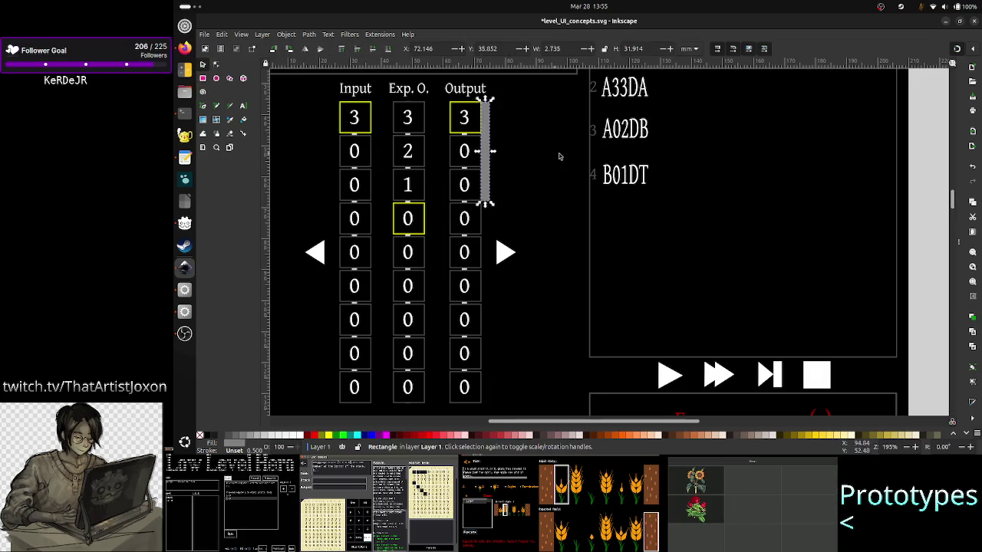
pyautogui.press('Right')
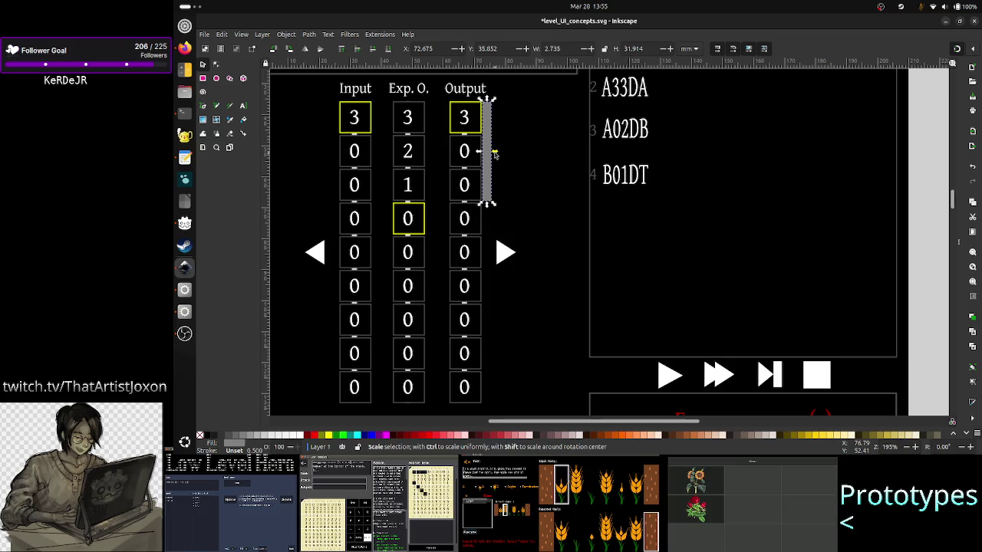
pyautogui.moveTo(494, 154); pyautogui.dragTo(485, 155)
pyautogui.click(514, 166)
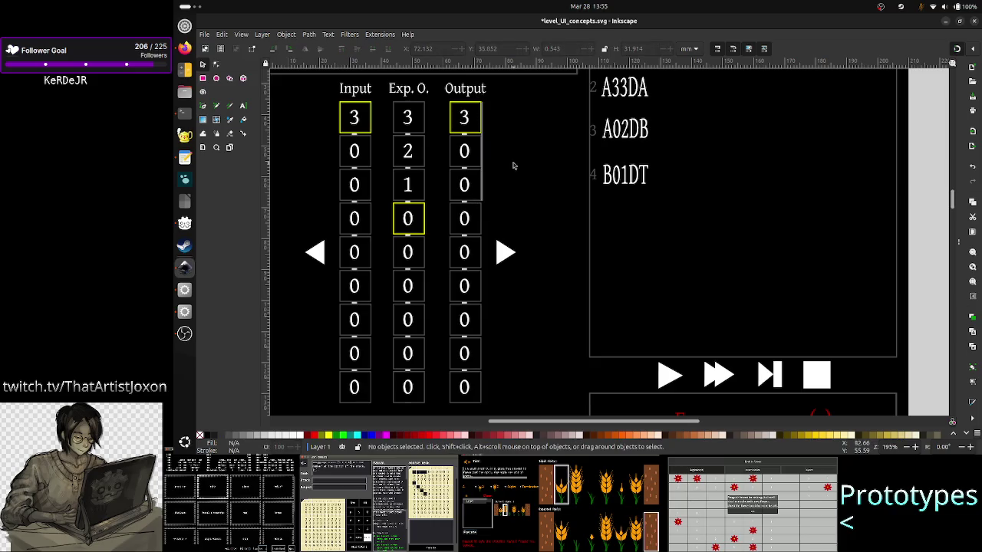
pyautogui.click(482, 191)
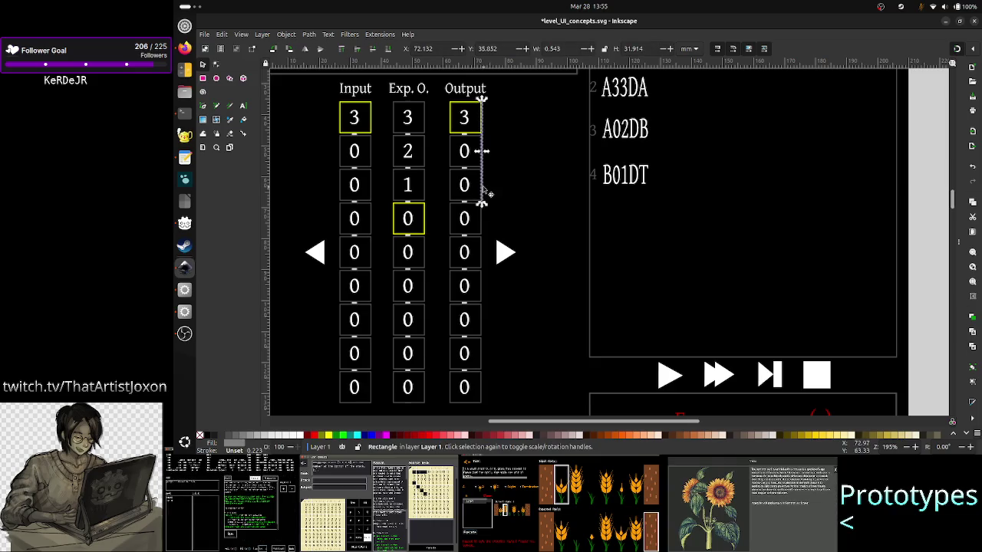
pyautogui.press('Right')
pyautogui.press('Right')
pyautogui.click(489, 162)
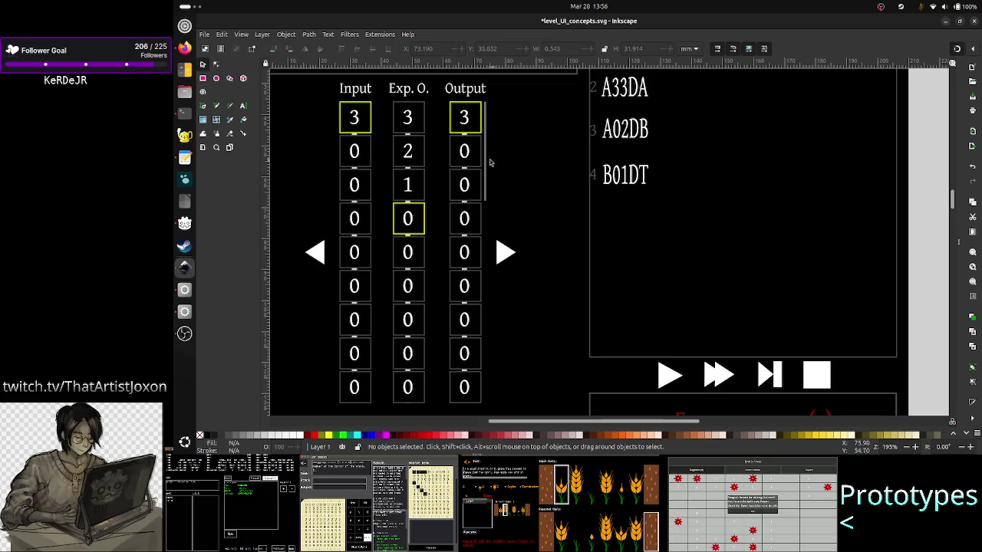
pyautogui.click(484, 164)
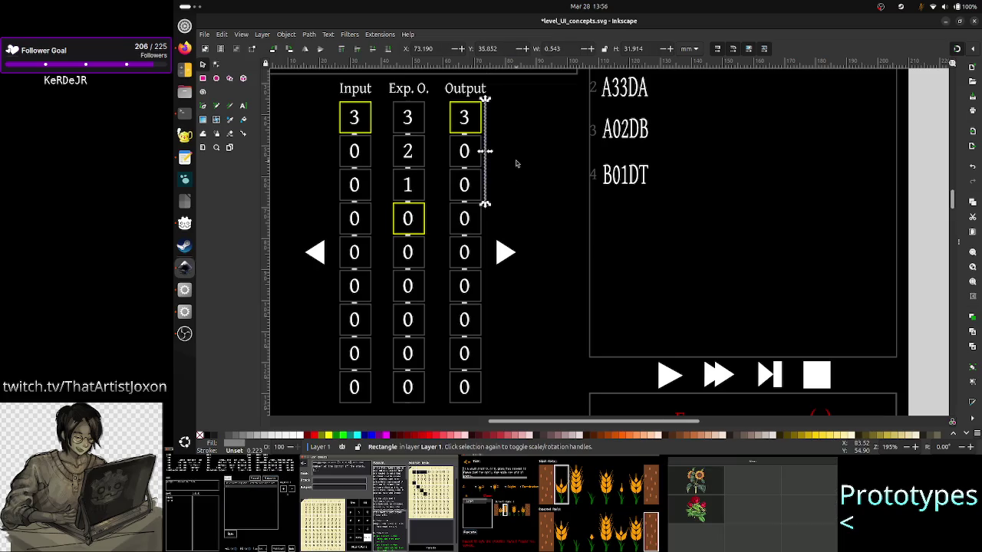
pyautogui.press('Escape')
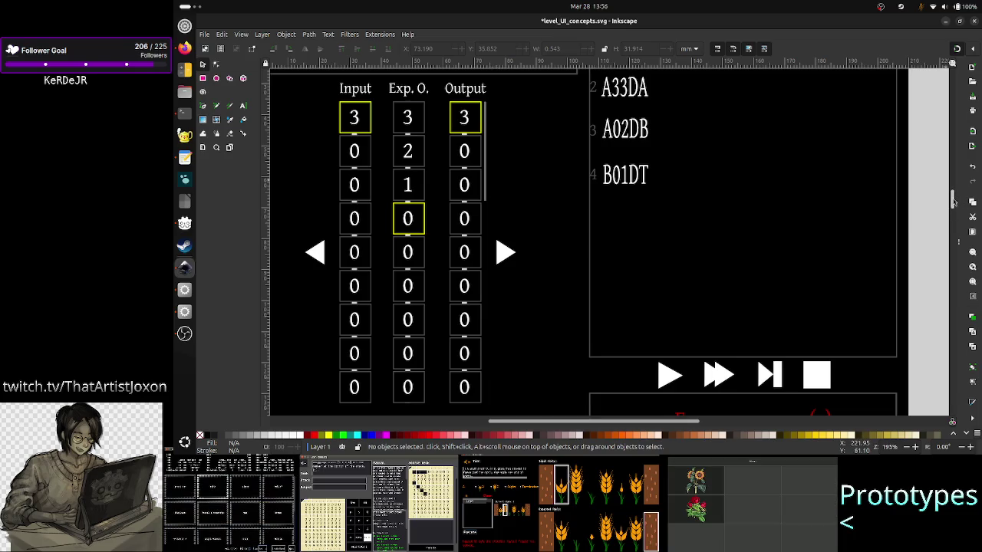
pyautogui.moveTo(954, 201); pyautogui.dragTo(960, 309)
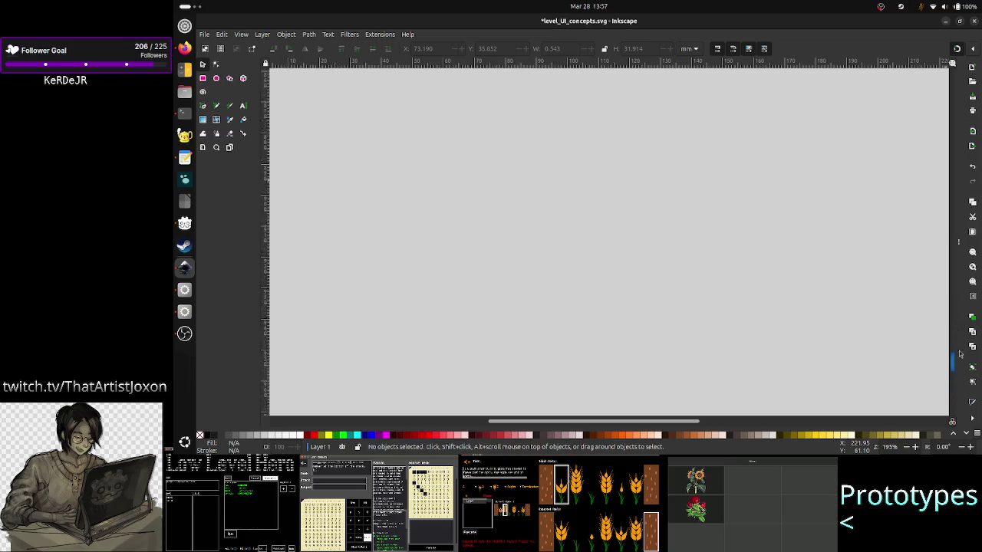
pyautogui.moveTo(955, 317)
pyautogui.mouseDown()
pyautogui.moveTo(956, 185)
pyautogui.moveTo(956, 280)
pyautogui.moveTo(931, 106)
pyautogui.moveTo(949, 244)
pyautogui.mouseUp()
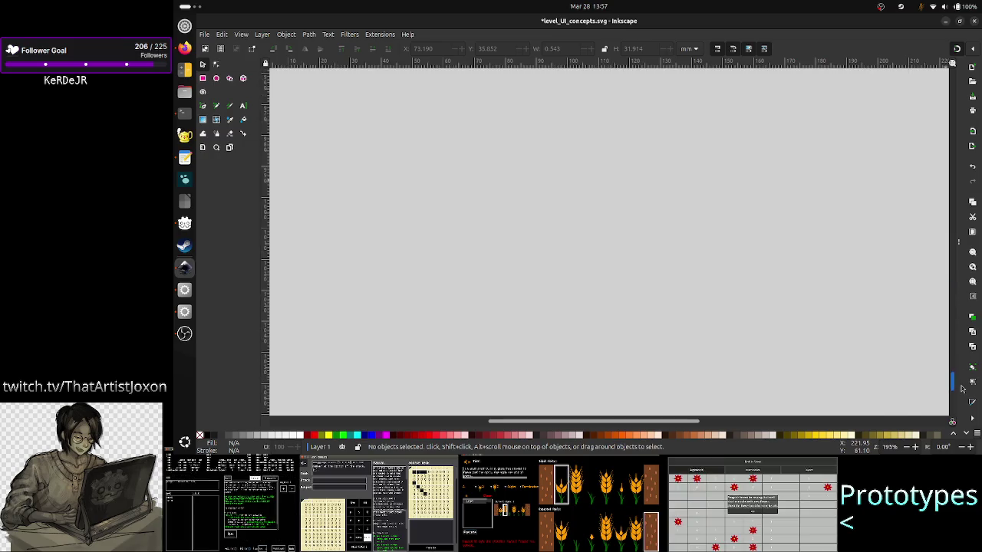
pyautogui.moveTo(950, 244)
pyautogui.mouseDown()
pyautogui.moveTo(959, 331)
pyautogui.moveTo(952, 201)
pyautogui.mouseUp()
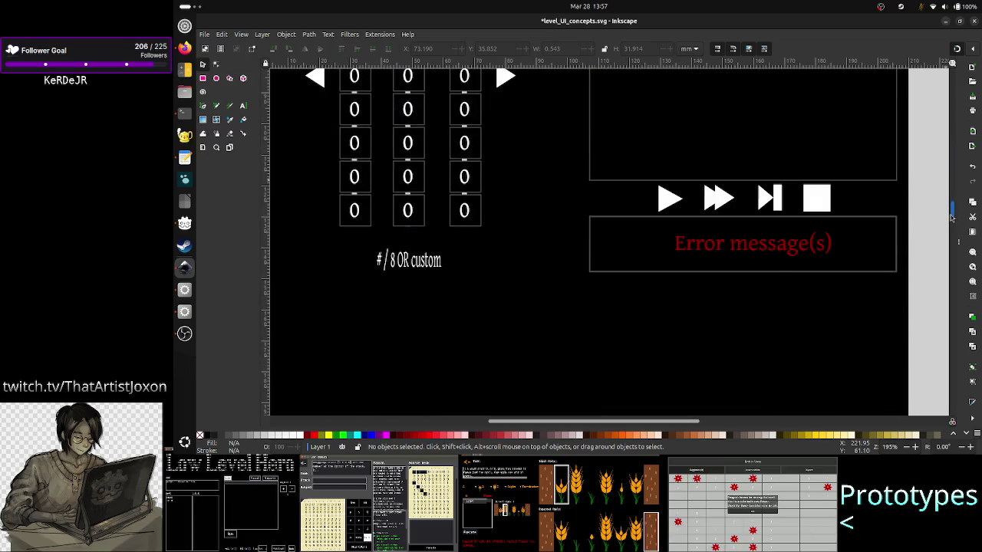
pyautogui.moveTo(952, 201)
pyautogui.mouseDown()
pyautogui.moveTo(951, 296)
pyautogui.moveTo(946, 206)
pyautogui.mouseUp()
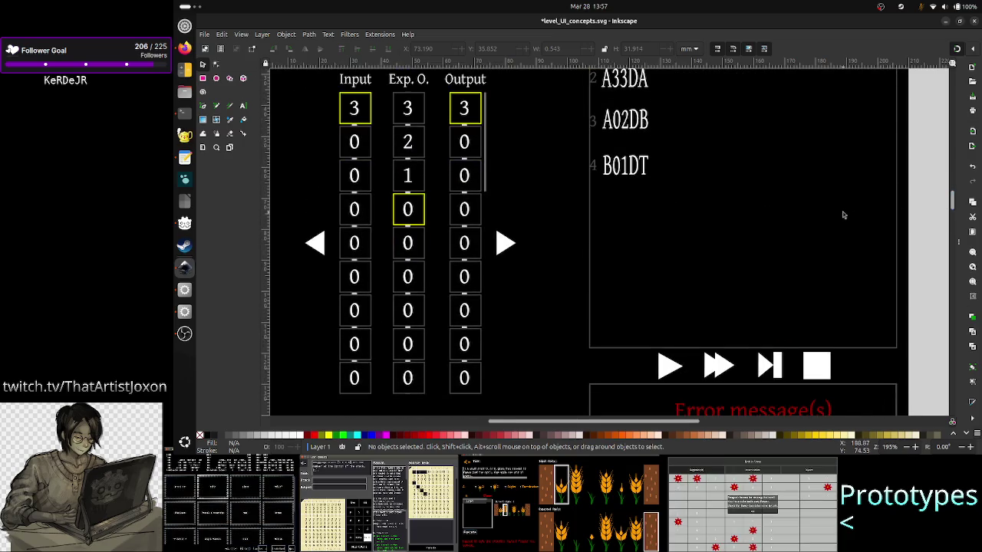
pyautogui.scroll(2, 850, 215)
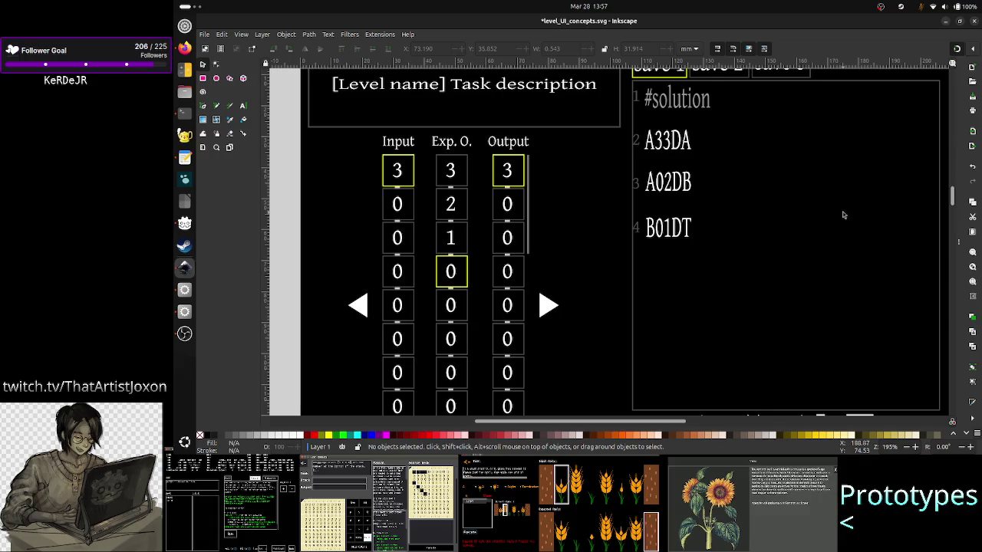
pyautogui.scroll(-2, 782, 249)
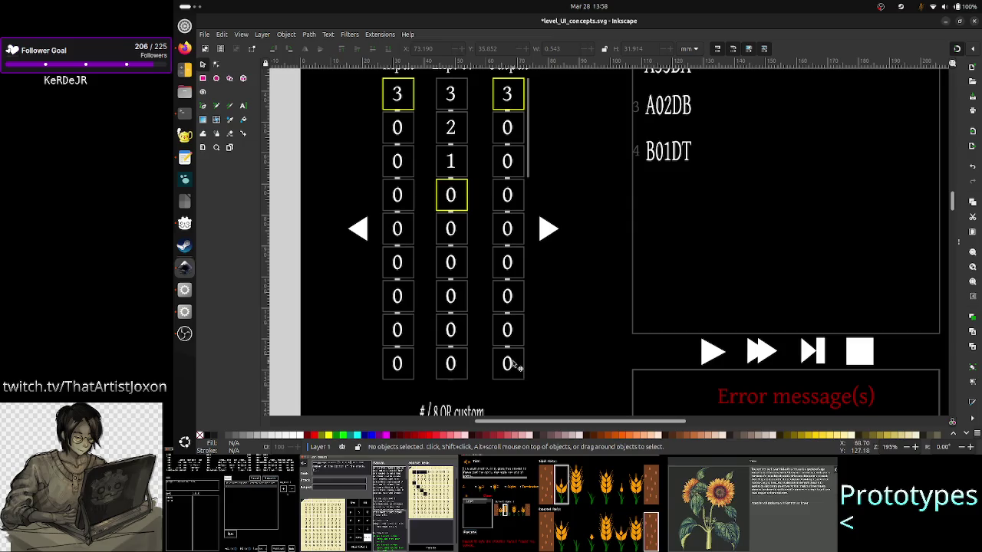
# Select the tape scrollbar and nudge it down nine steps along the Output column.
pyautogui.click(529, 156)
pyautogui.press('Down')
pyautogui.press('Down')
pyautogui.press('Down')
pyautogui.press('Down')
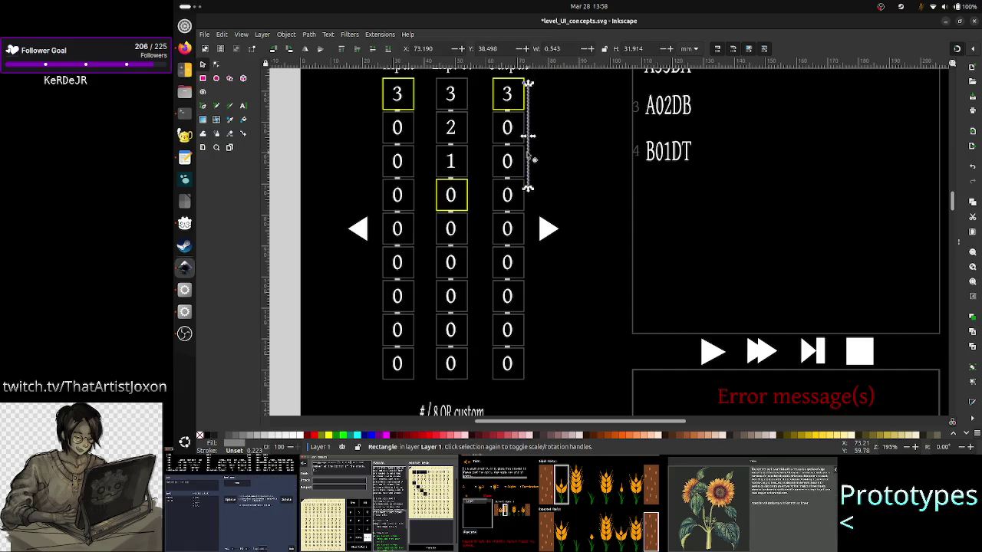
pyautogui.press('Down')
pyautogui.press('Down')
pyautogui.press('Down')
pyautogui.press('Down')
pyautogui.press('Down')
pyautogui.press('Down')
pyautogui.press('Down')
pyautogui.press('Down')
pyautogui.press('Down')
pyautogui.press('Down')
pyautogui.press('Down')
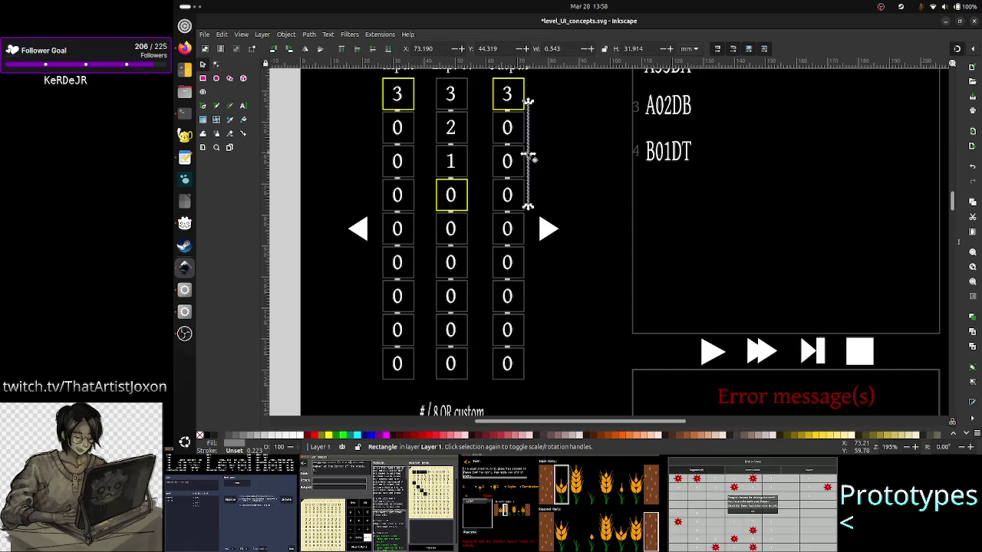
pyautogui.press('Down')
pyautogui.press('Down')
pyautogui.press('Down')
pyautogui.press('Down')
pyautogui.press('Down')
pyautogui.press('Down')
pyautogui.press('Down')
pyautogui.press('Down')
pyautogui.press('Down')
pyautogui.press('Down')
pyautogui.press('Down')
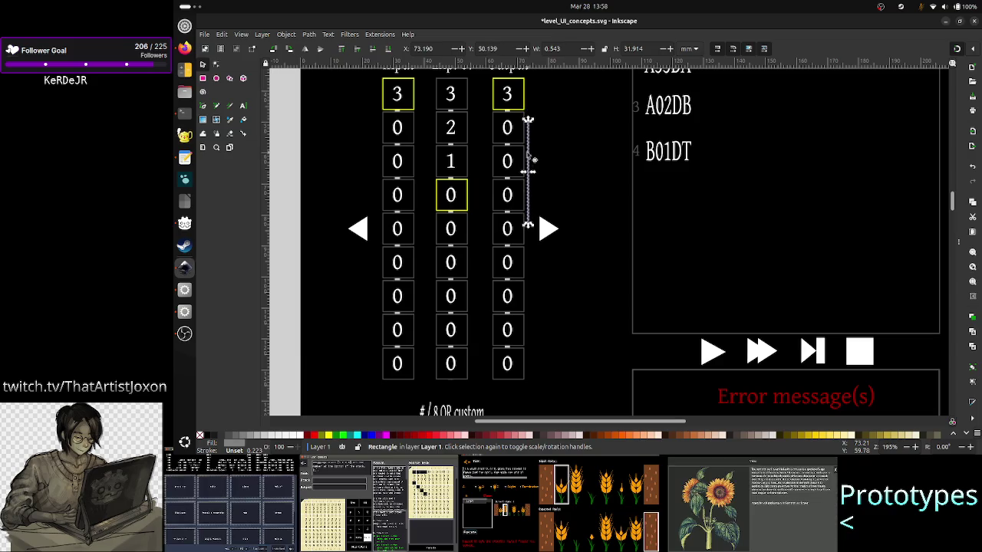
pyautogui.press('Down')
pyautogui.press('Down')
pyautogui.press('Down')
pyautogui.press('Down')
pyautogui.press('Down')
pyautogui.press('Down')
pyautogui.press('Down')
pyautogui.press('Down')
pyautogui.press('Down')
pyautogui.press('Down')
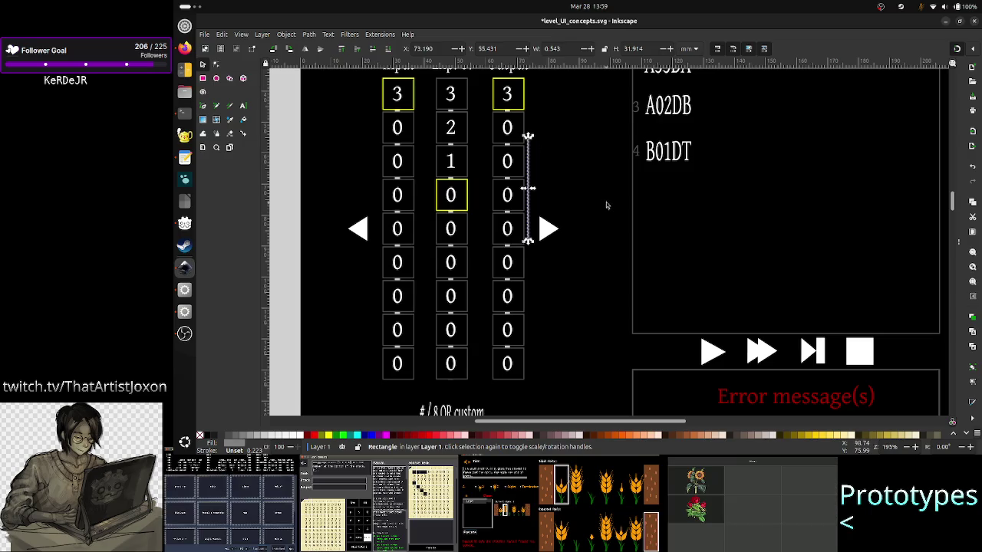
pyautogui.press('Down')
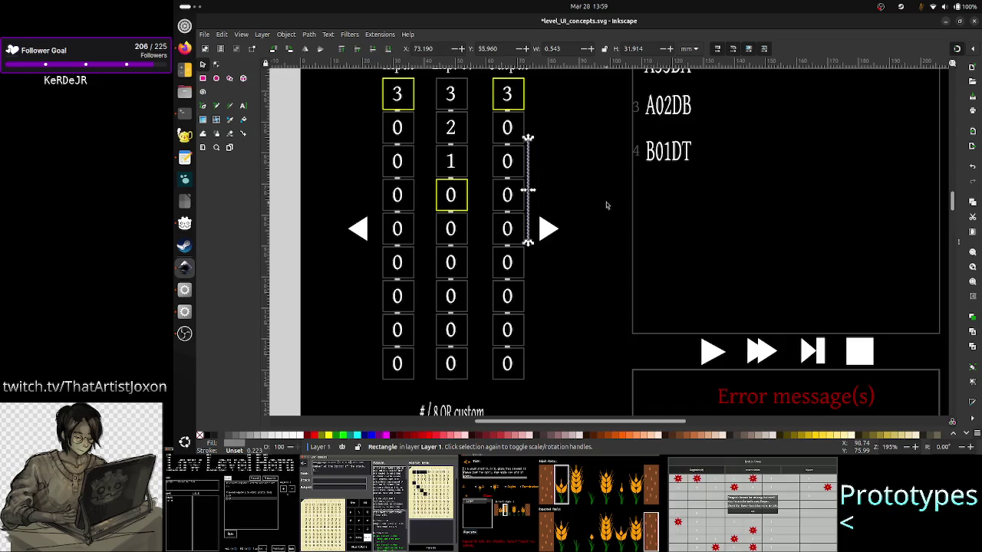
pyautogui.press('Down')
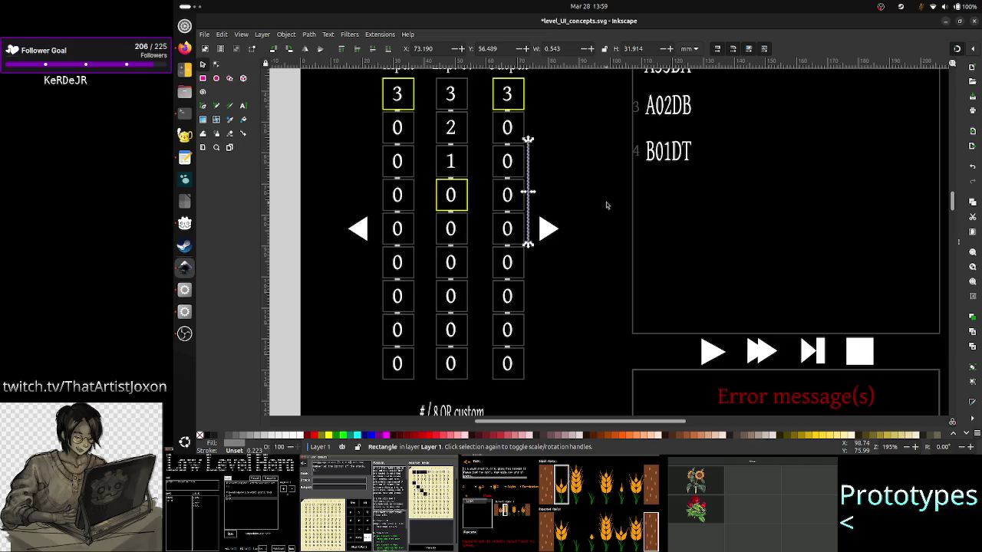
pyautogui.press('Down')
pyautogui.press('Down')
pyautogui.press('Down')
pyautogui.press('Down')
pyautogui.press('Down')
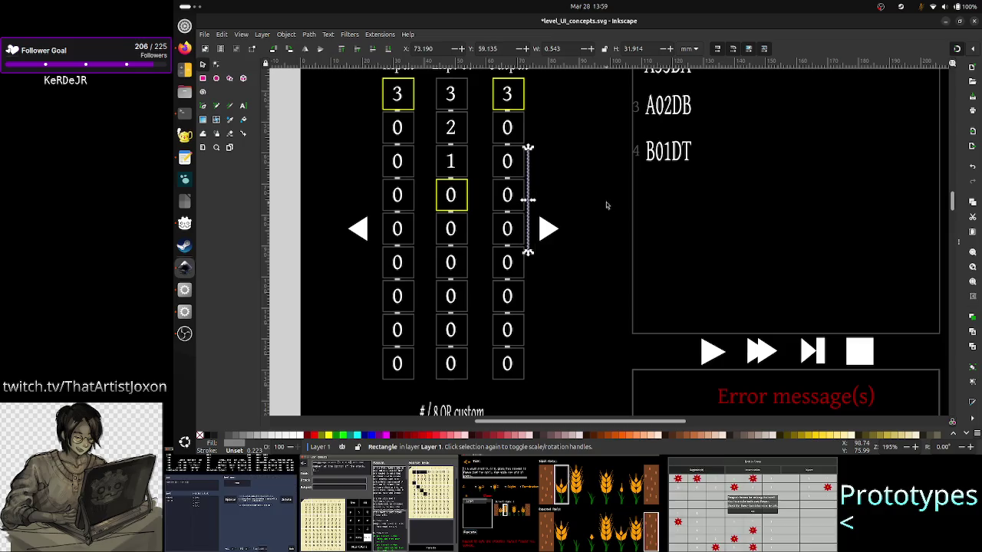
pyautogui.press('Down')
pyautogui.press('Down')
pyautogui.press('Down')
pyautogui.press('Down')
pyautogui.press('Down')
pyautogui.press('Down')
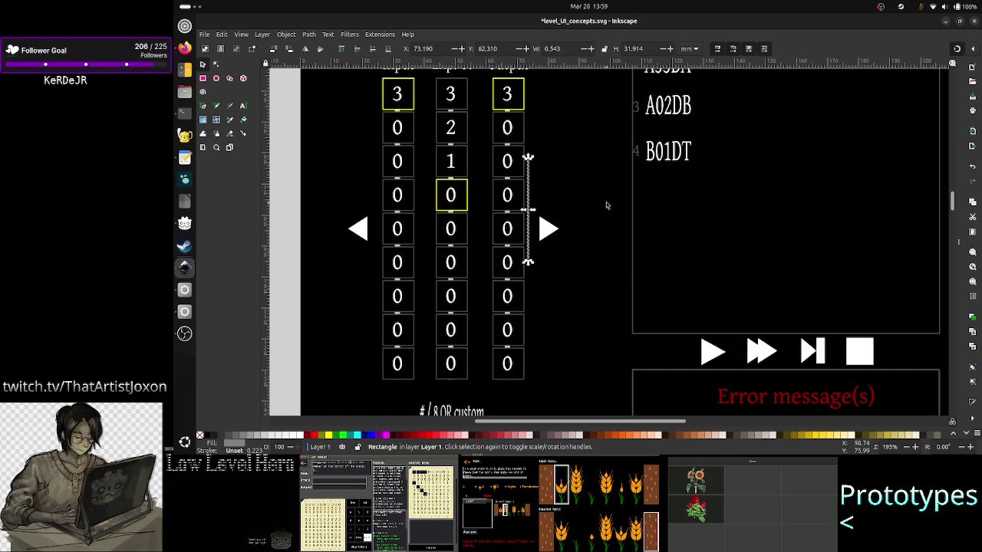
pyautogui.press('Down')
pyautogui.press('Down')
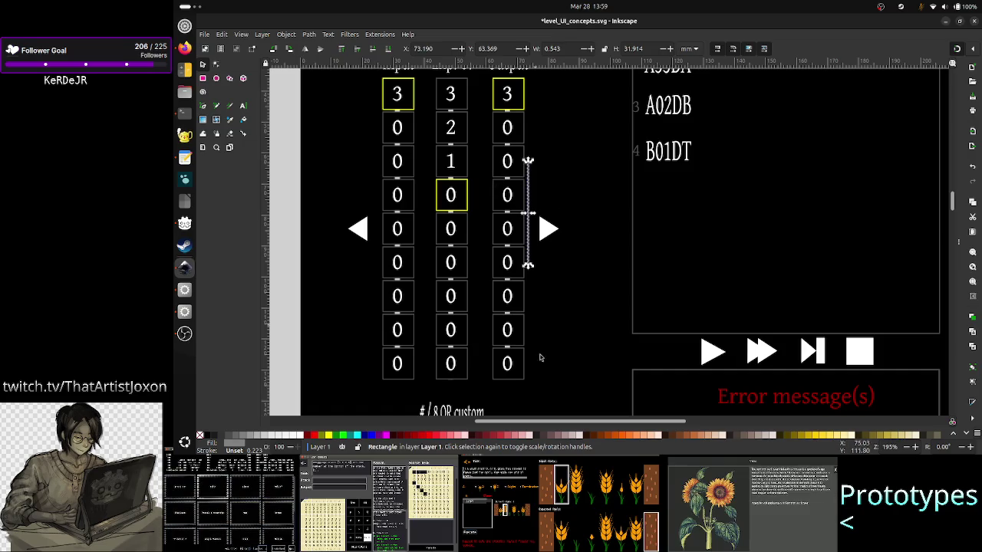
# Keep nudging the scrollbar down toward the bottom rows, then deselect it.
pyautogui.scroll(5, 511, 368)
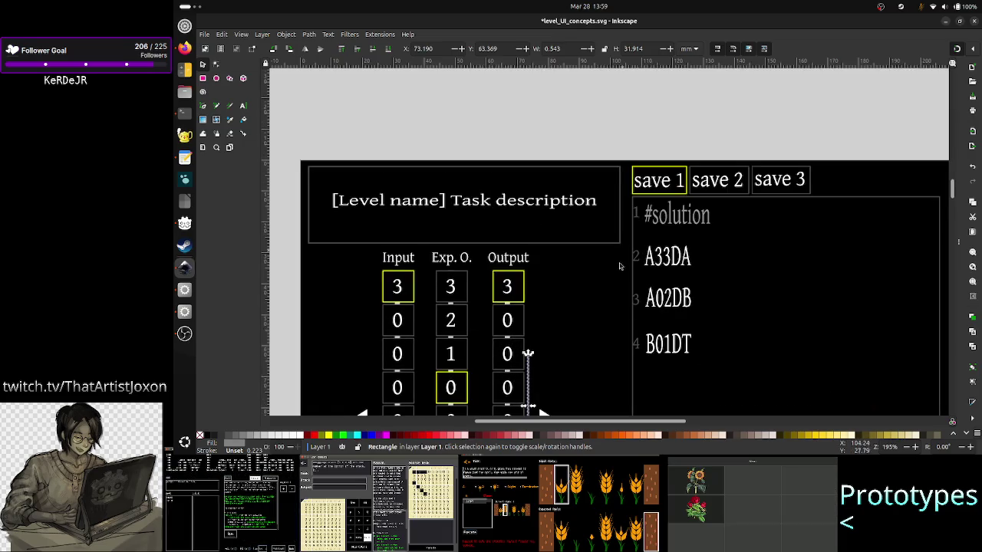
pyautogui.scroll(-5, 516, 338)
pyautogui.scroll(1, 619, 270)
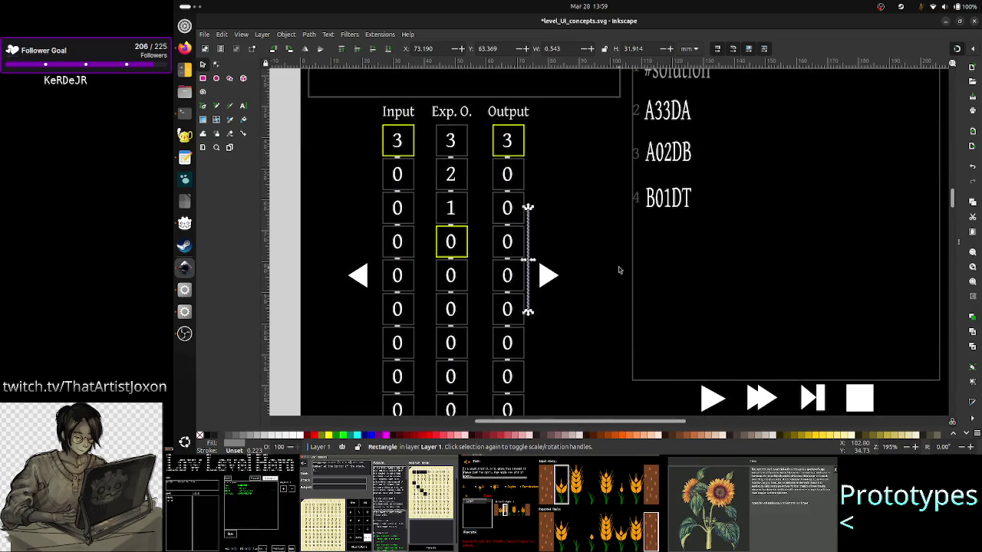
pyautogui.press('Down')
pyautogui.press('Down')
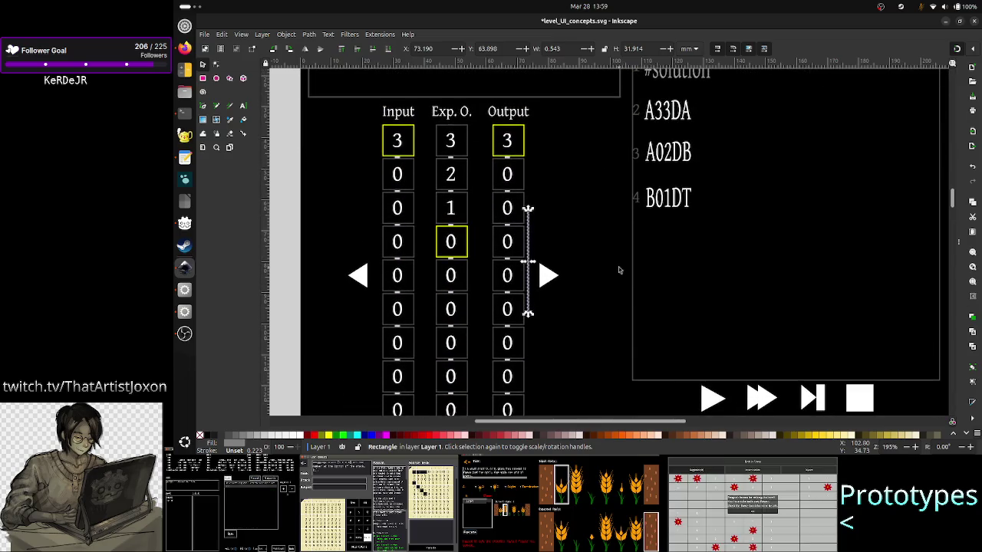
pyautogui.press('Down')
pyautogui.press('Down')
pyautogui.press('Down')
pyautogui.press('Down')
pyautogui.press('Down')
pyautogui.press('Down')
pyautogui.press('Down')
pyautogui.press('Down')
pyautogui.press('Down')
pyautogui.press('Down')
pyautogui.press('Down')
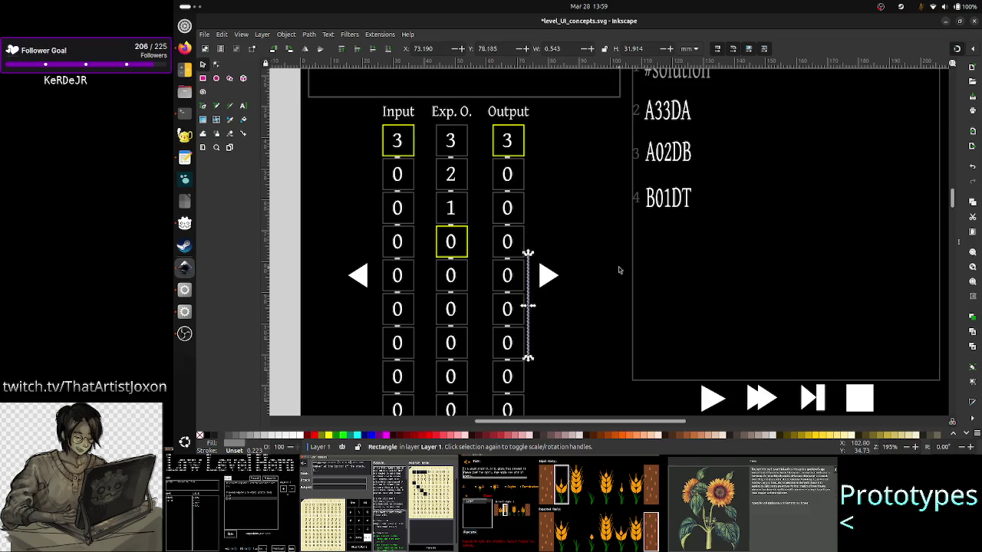
pyautogui.press('Down')
pyautogui.press('Down')
pyautogui.press('Down')
pyautogui.press('Down')
pyautogui.press('Down')
pyautogui.press('Down')
pyautogui.scroll(-3, 604, 234)
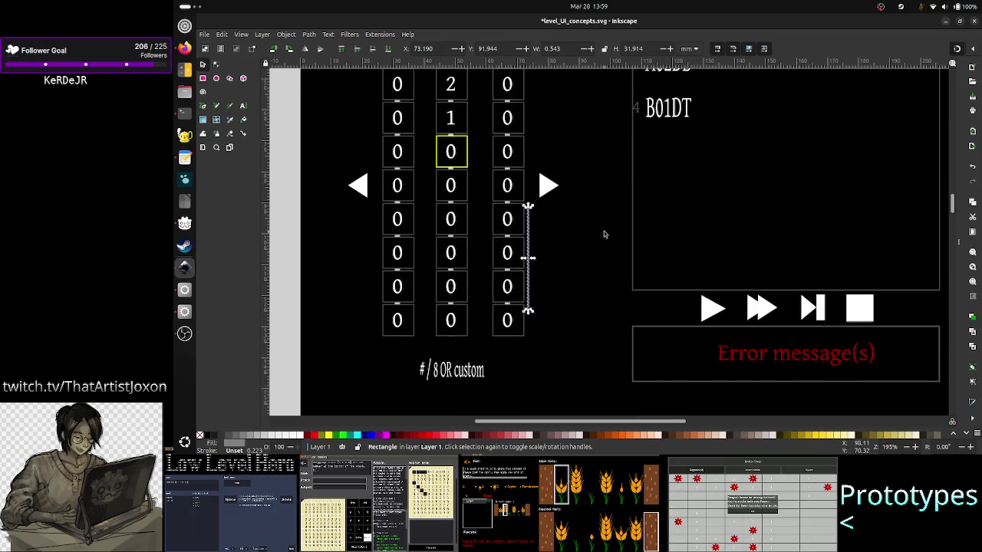
pyautogui.scroll(2, 604, 234)
pyautogui.press('Down')
pyautogui.press('Down')
pyautogui.press('Down')
pyautogui.press('Down')
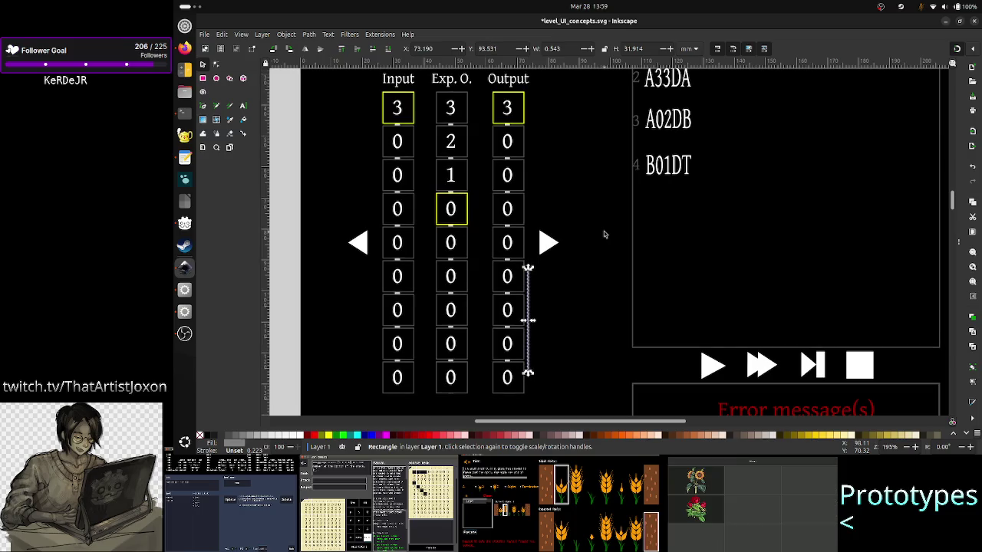
pyautogui.press('Down')
pyautogui.press('Down')
pyautogui.press('Down')
pyautogui.press('Down')
pyautogui.press('Down')
pyautogui.press('Down')
pyautogui.press('Down')
pyautogui.press('Down')
pyautogui.press('Down')
pyautogui.press('Down')
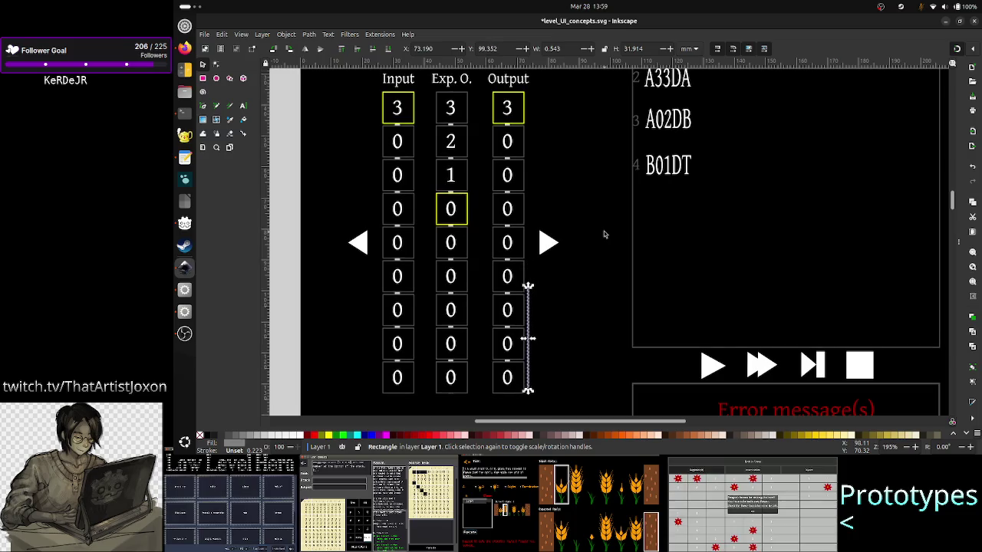
pyautogui.press('Down')
pyautogui.press('Down')
pyautogui.press('Escape')
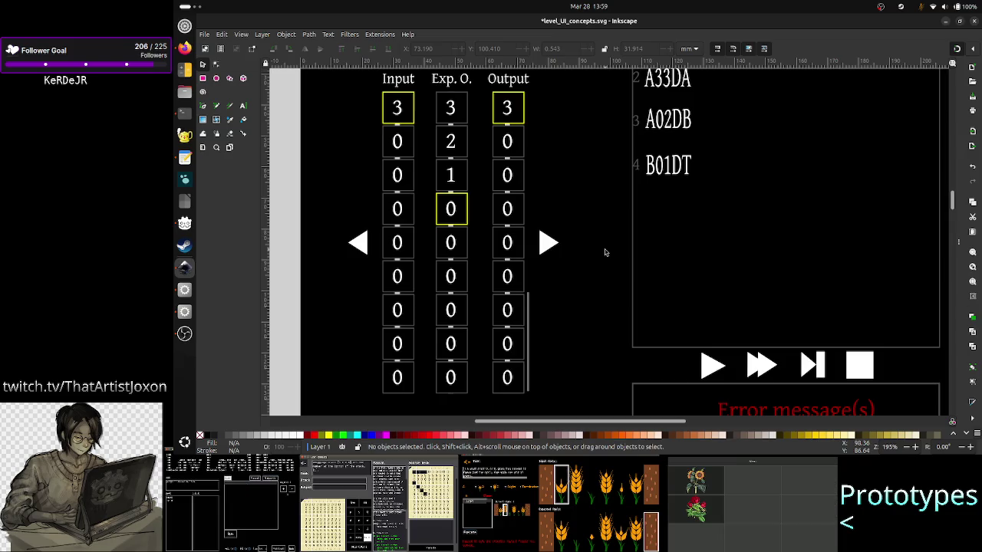
# Move the scrollbar back up beside the upper rows, to Y 61.232 mm.
pyautogui.click(529, 325)
pyautogui.press('Up')
pyautogui.press('Up')
pyautogui.press('Up')
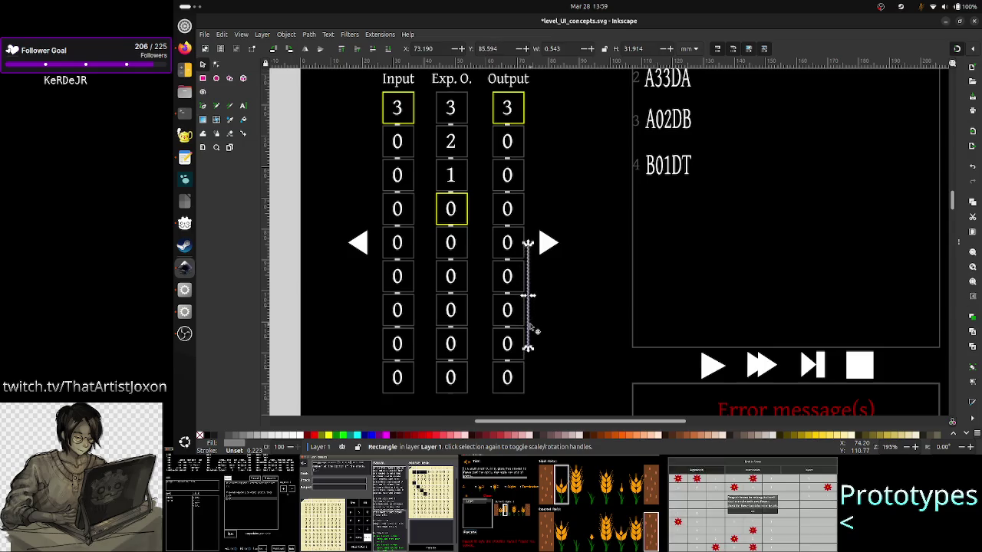
pyautogui.press('Up')
pyautogui.press('Up')
pyautogui.press('Up')
pyautogui.press('Up')
pyautogui.press('Up')
pyautogui.press('Up')
pyautogui.press('Up')
pyautogui.press('Up')
pyautogui.press('Up')
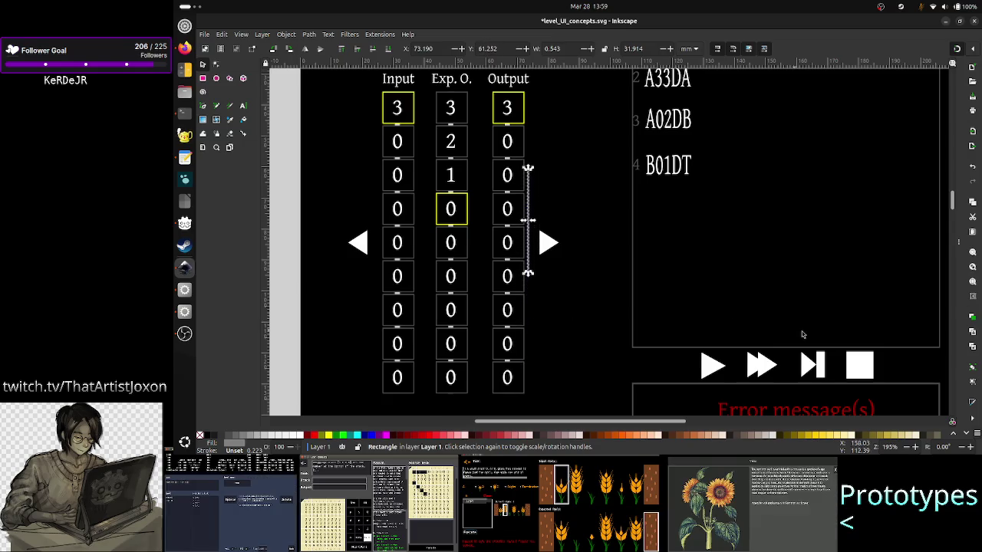
pyautogui.scroll(-5, 889, 301)
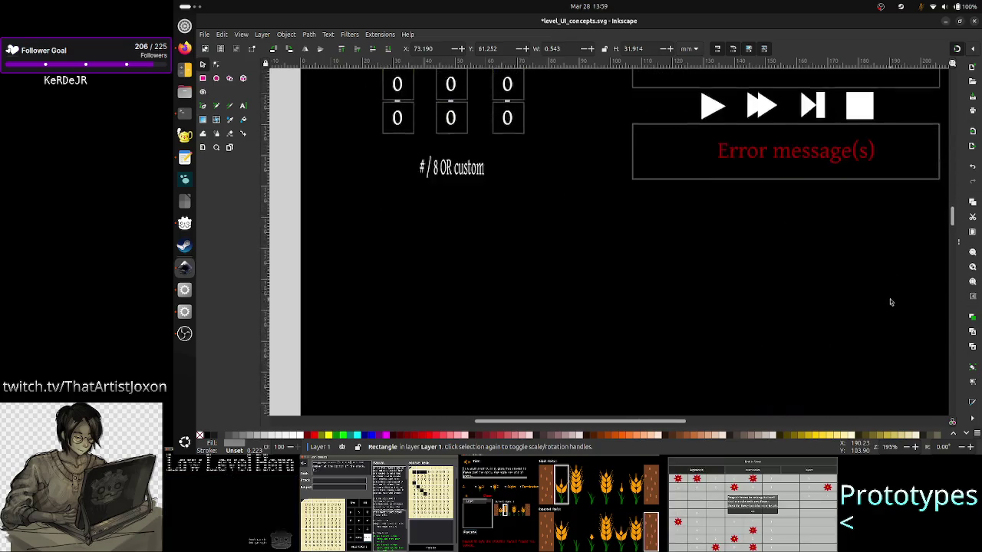
pyautogui.scroll(-5, 889, 302)
pyautogui.scroll(3, 890, 301)
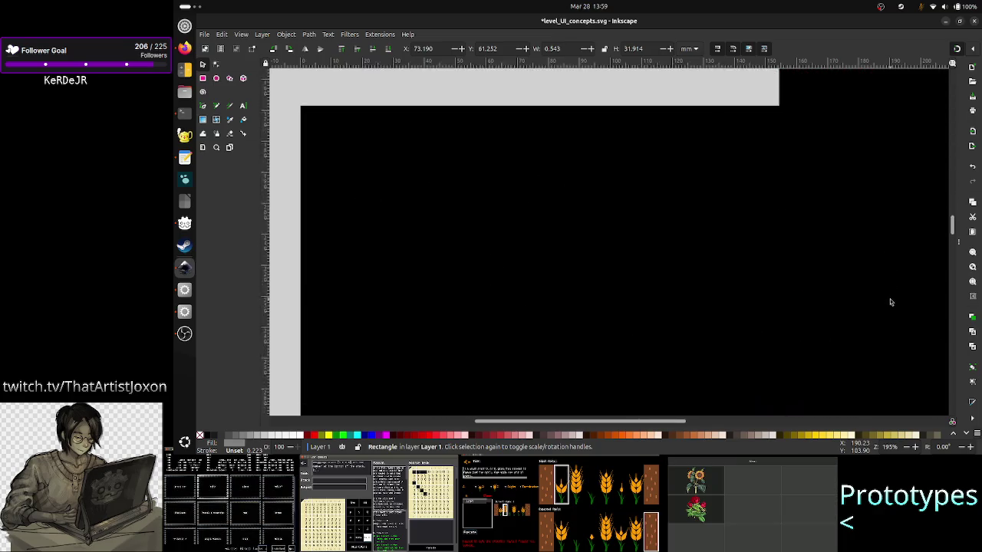
pyautogui.scroll(5, 890, 301)
pyautogui.scroll(5, 890, 302)
pyautogui.scroll(5, 890, 302)
pyautogui.scroll(5, 890, 302)
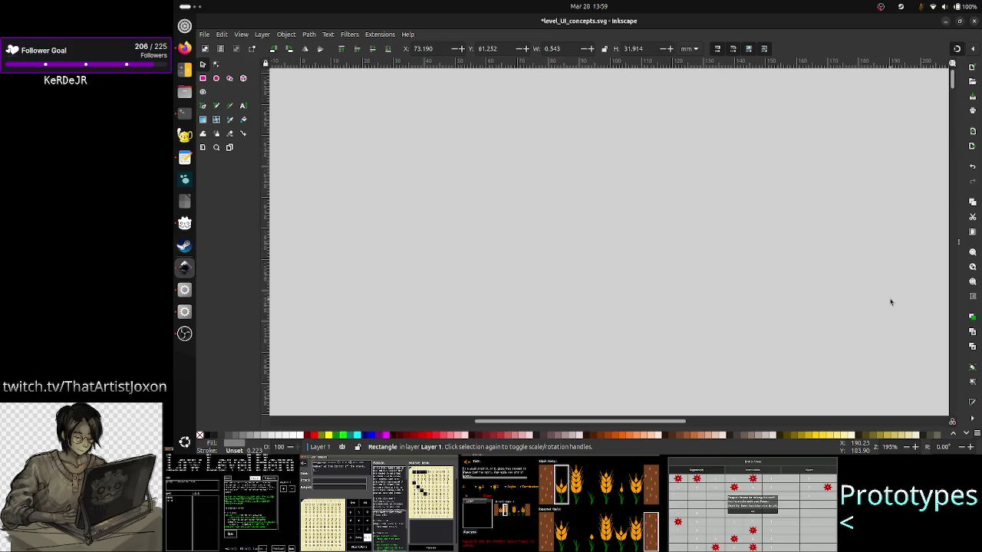
pyautogui.scroll(5, 890, 302)
pyautogui.scroll(5, 890, 301)
pyautogui.scroll(5, 890, 301)
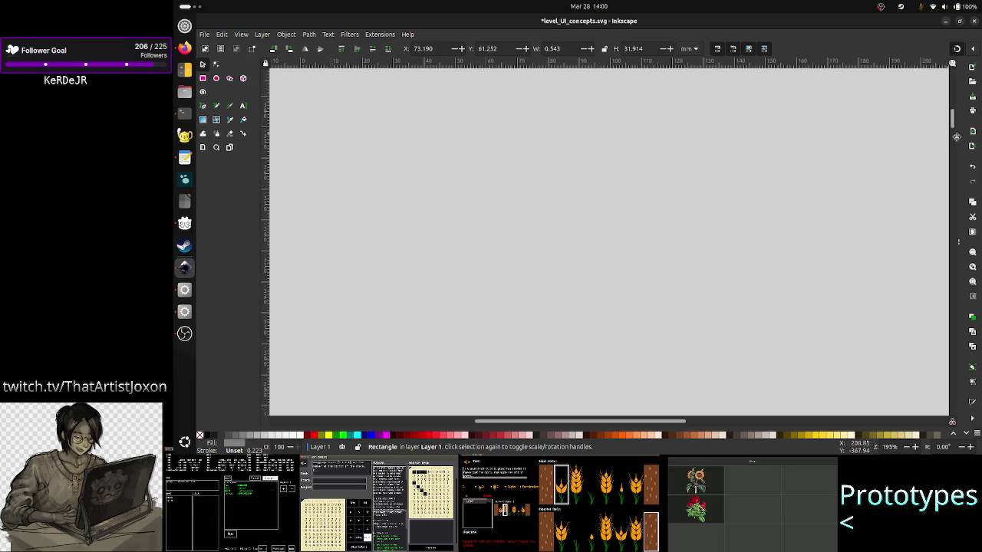
pyautogui.scroll(3, 844, 188)
pyautogui.scroll(3, 852, 183)
pyautogui.scroll(3, 851, 182)
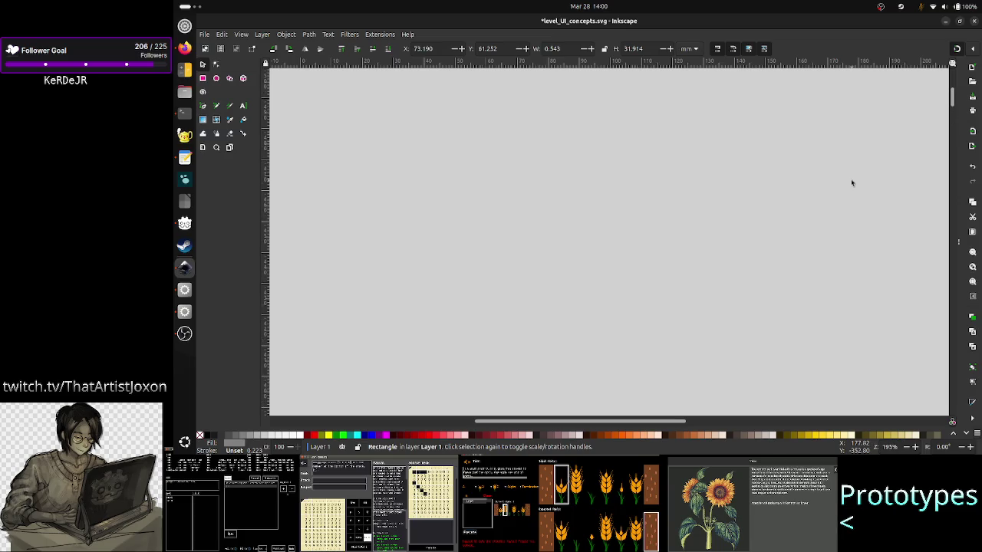
pyautogui.scroll(3, 851, 182)
pyautogui.scroll(5, 844, 161)
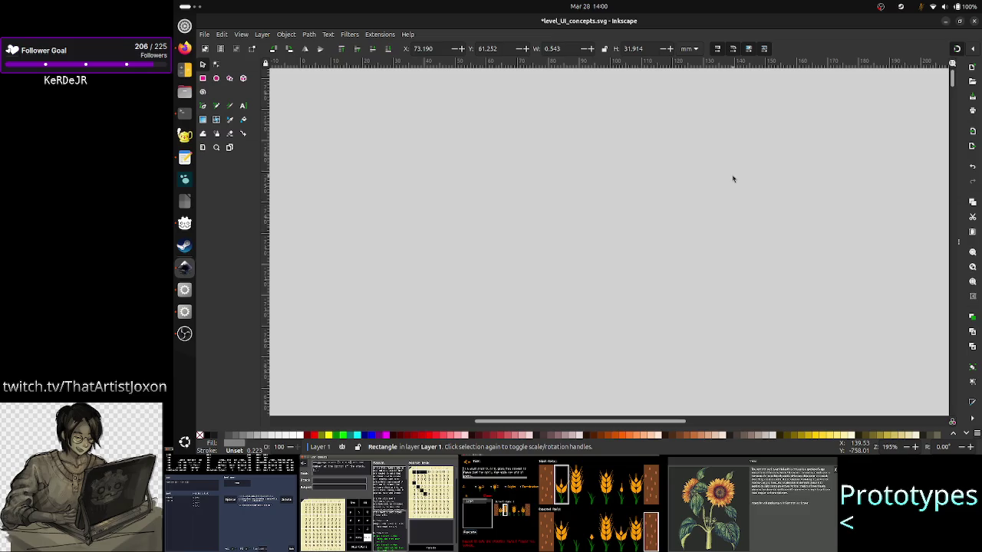
pyautogui.scroll(-10, 752, 146)
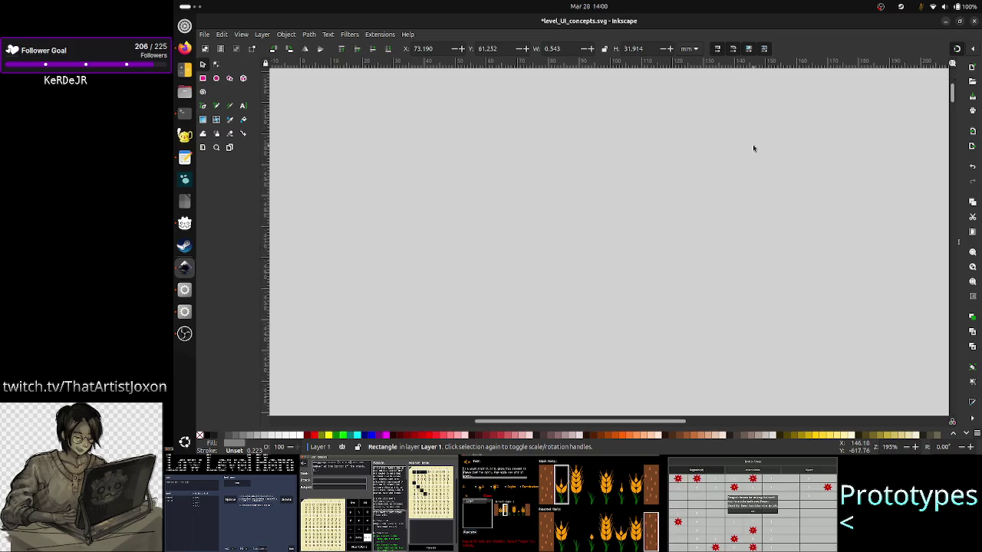
pyautogui.scroll(-2, 753, 149)
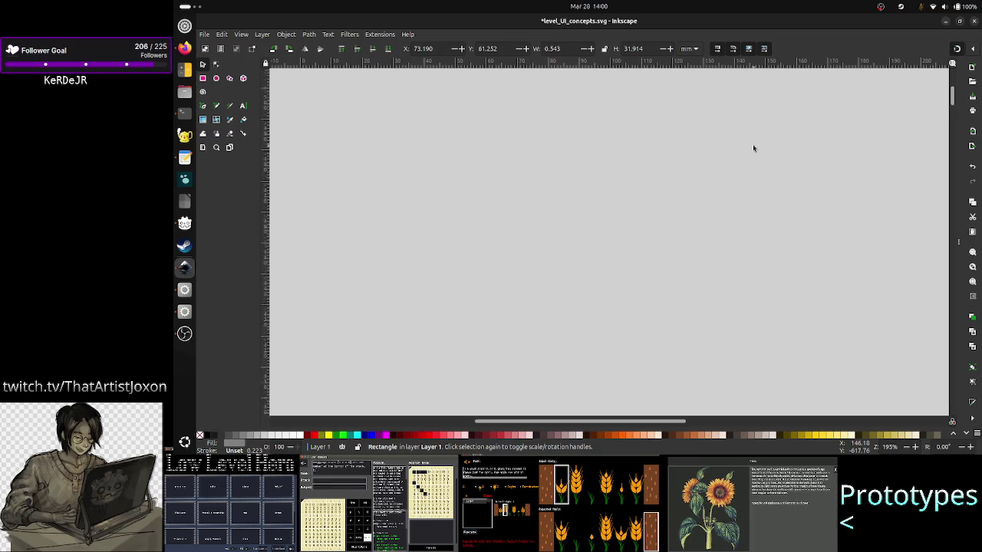
pyautogui.scroll(-2, 753, 148)
pyautogui.scroll(-2, 753, 148)
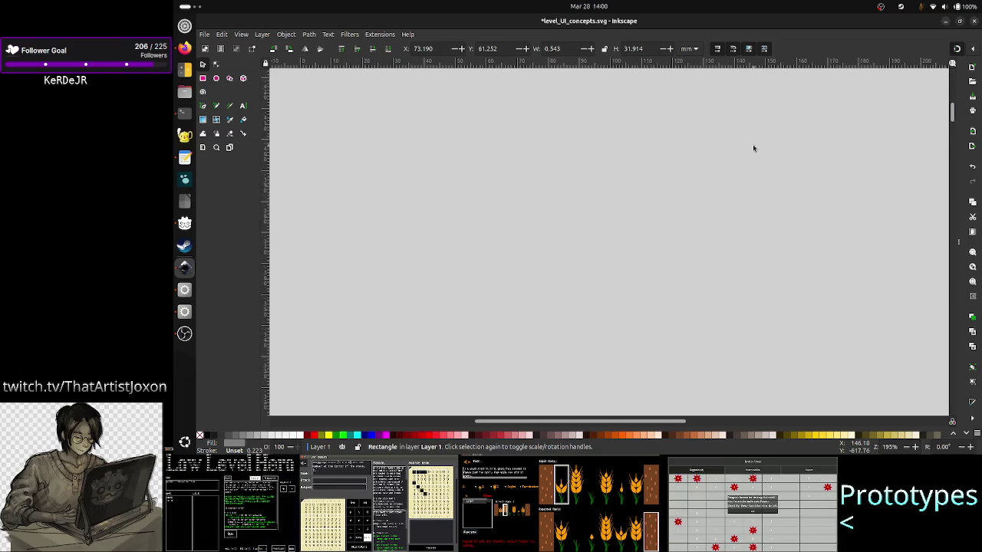
pyautogui.scroll(-2, 754, 148)
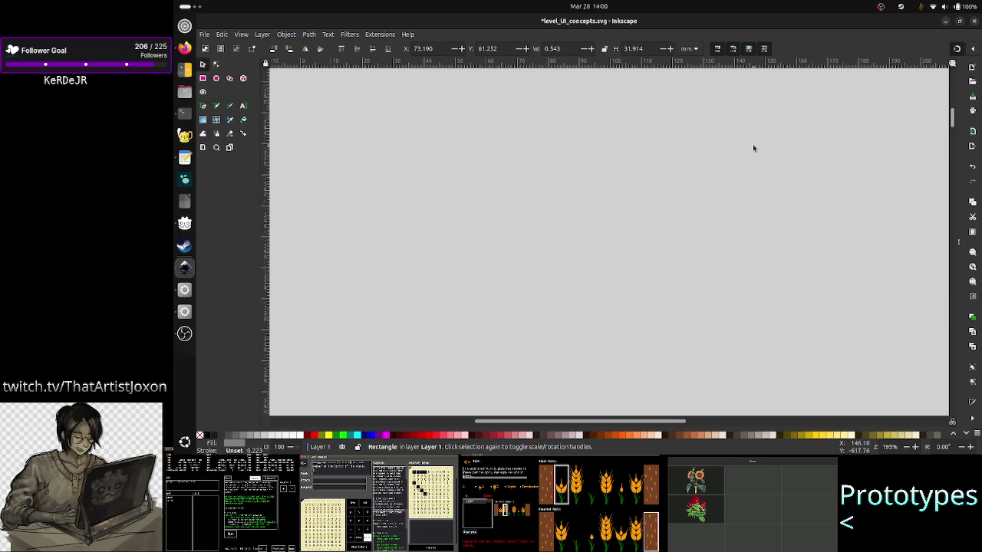
pyautogui.scroll(-2, 753, 148)
pyautogui.scroll(-2, 753, 148)
pyautogui.scroll(-2, 754, 148)
pyautogui.scroll(-2, 753, 149)
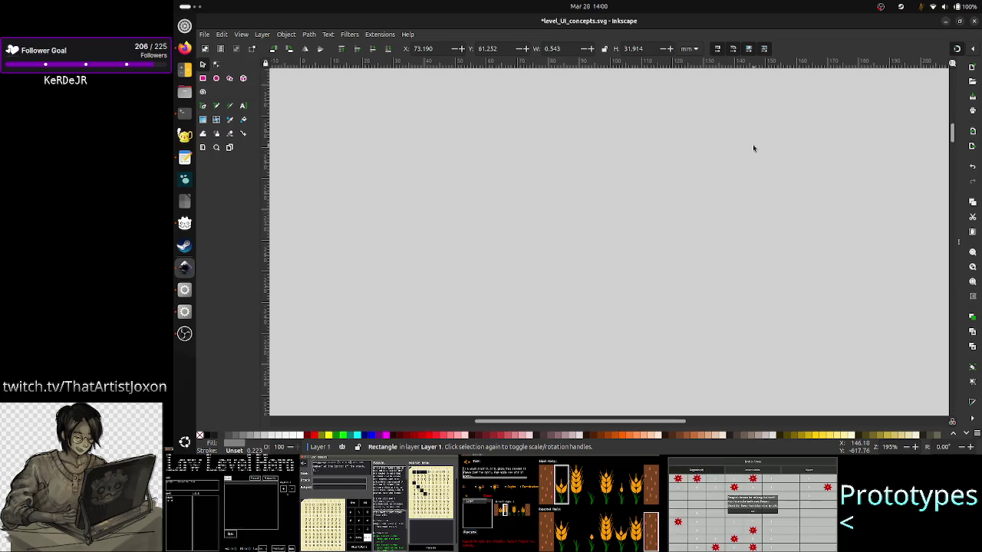
pyautogui.scroll(-2, 753, 148)
pyautogui.scroll(-3, 753, 148)
pyautogui.scroll(-2, 754, 148)
pyautogui.scroll(-2, 753, 148)
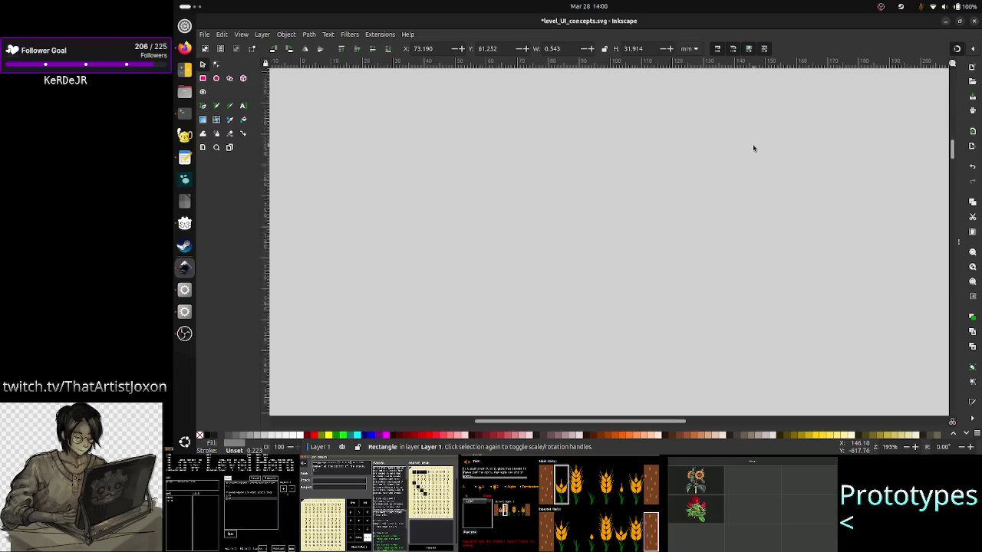
pyautogui.scroll(-2, 754, 149)
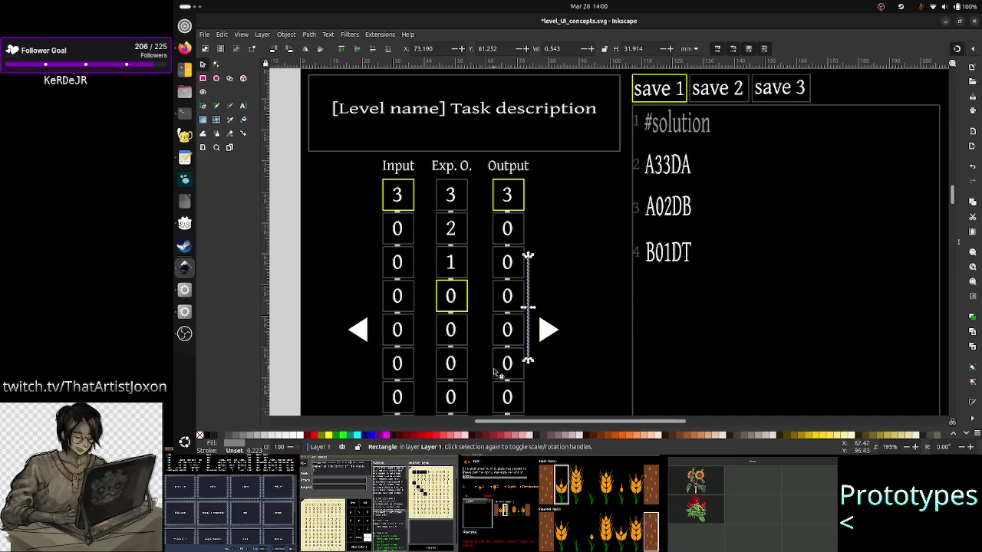
# Nudge the scrollbar down eight steps to Y 77.127 mm beside the middle Output rows.
pyautogui.scroll(-2, 495, 376)
pyautogui.scroll(-2, 489, 395)
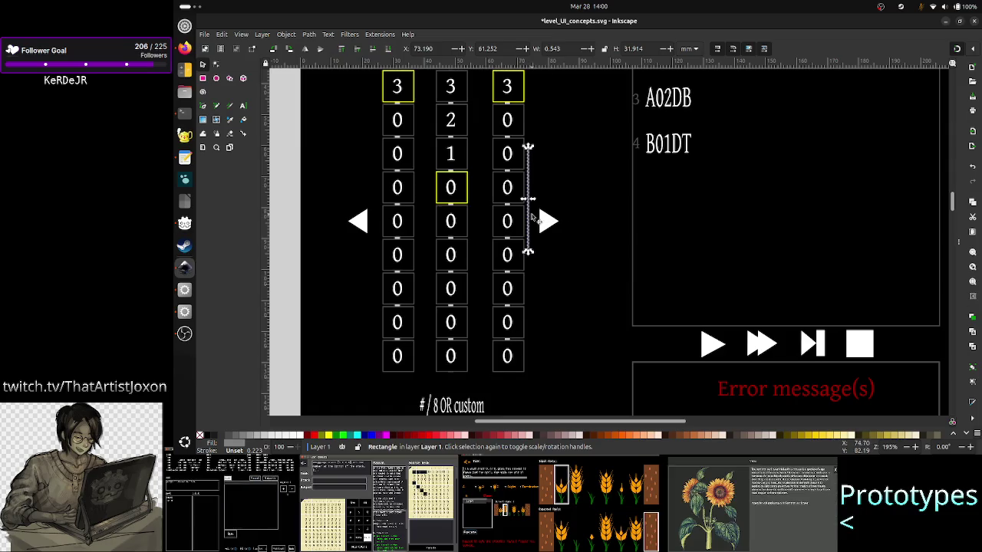
pyautogui.press('Down')
pyautogui.press('Down')
pyautogui.press('Down')
pyautogui.press('Down')
pyautogui.press('Down')
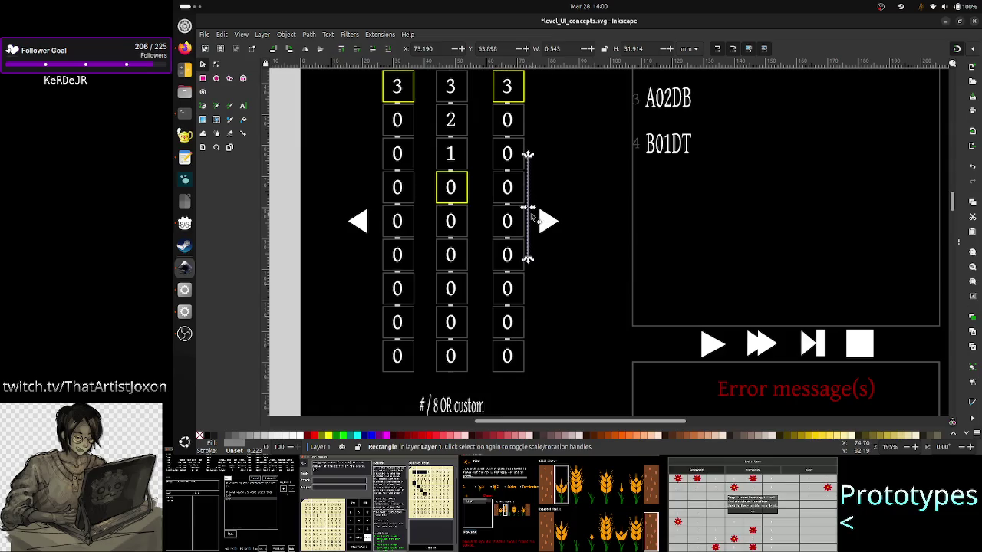
pyautogui.press('Down')
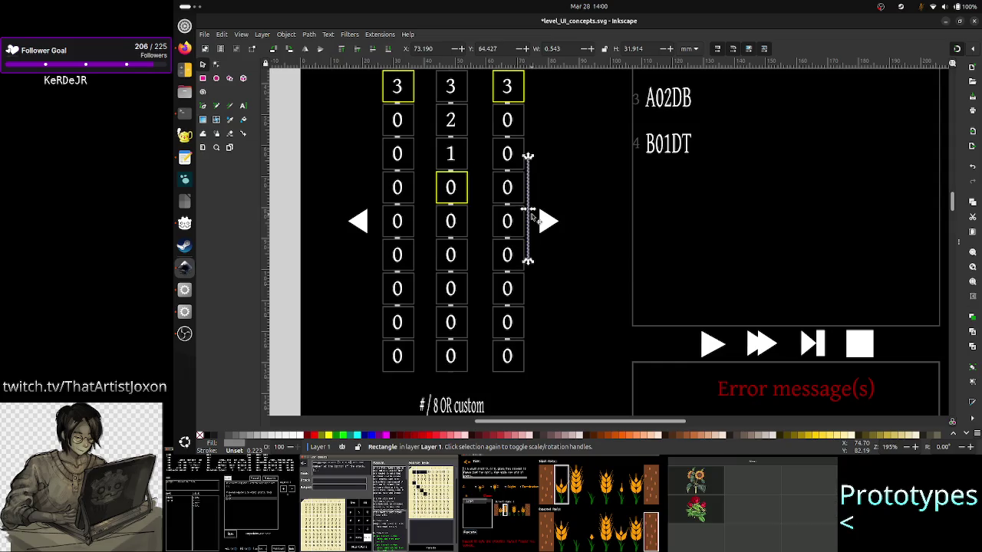
pyautogui.press('Down')
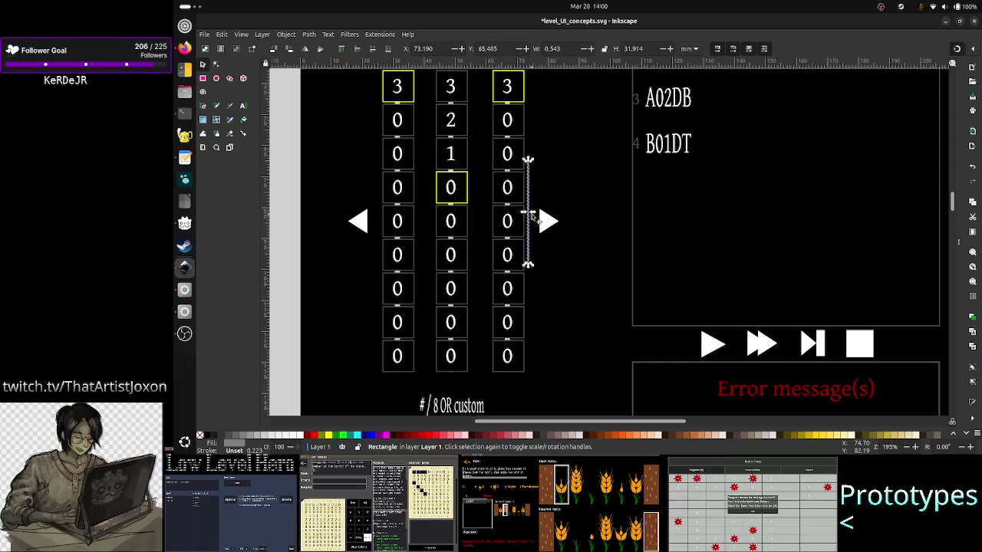
pyautogui.press('Down')
pyautogui.press('Down')
pyautogui.press('Down')
pyautogui.press('Down')
pyautogui.press('Down')
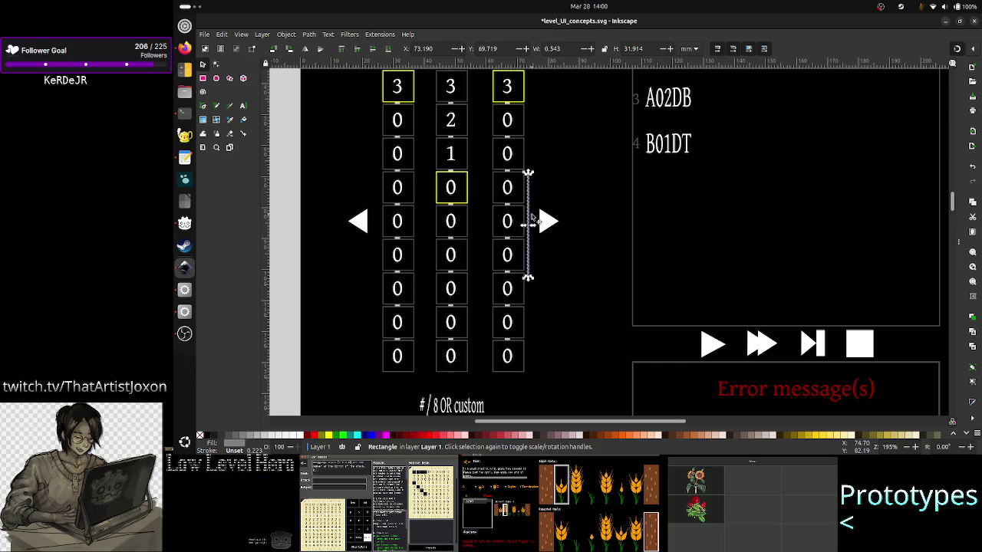
pyautogui.press('Down')
pyautogui.press('Down')
pyautogui.press('Down')
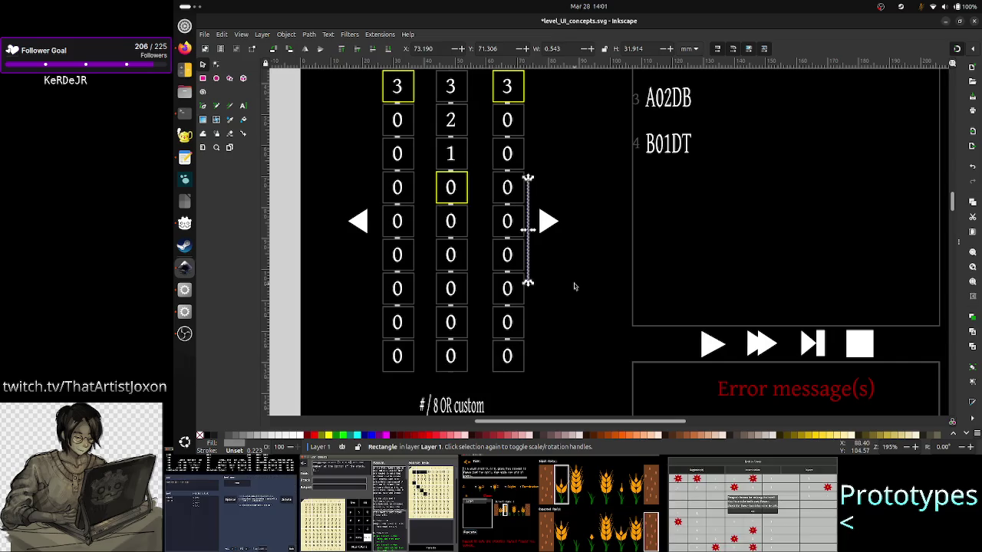
pyautogui.press('Down')
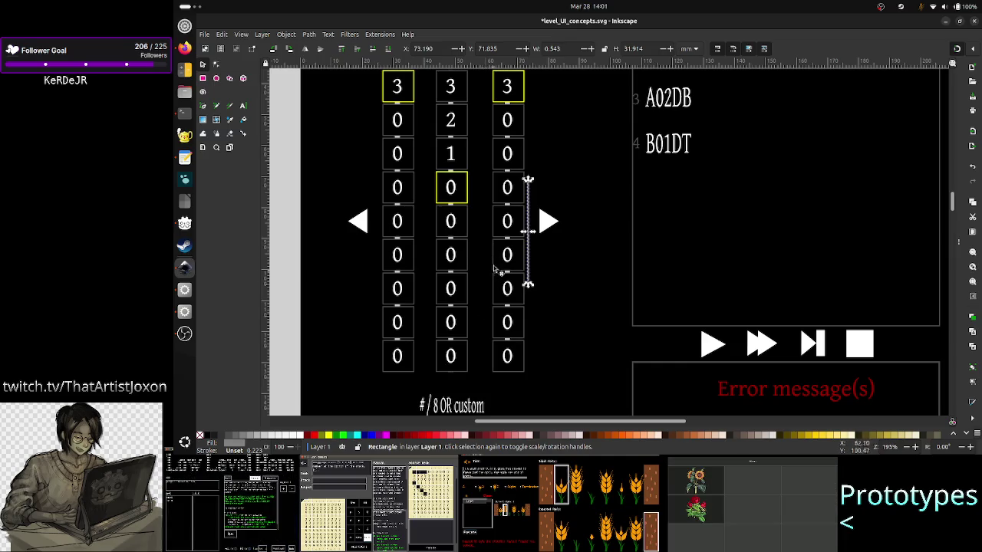
pyautogui.press('Down')
pyautogui.press('Down')
pyautogui.press('Down')
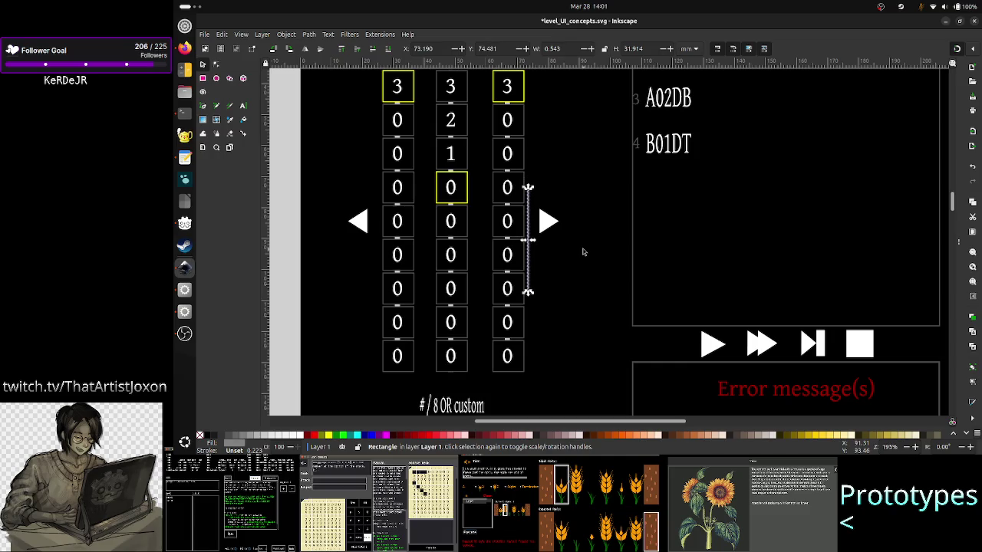
pyautogui.press('Down')
pyautogui.press('Down')
pyautogui.press('Down')
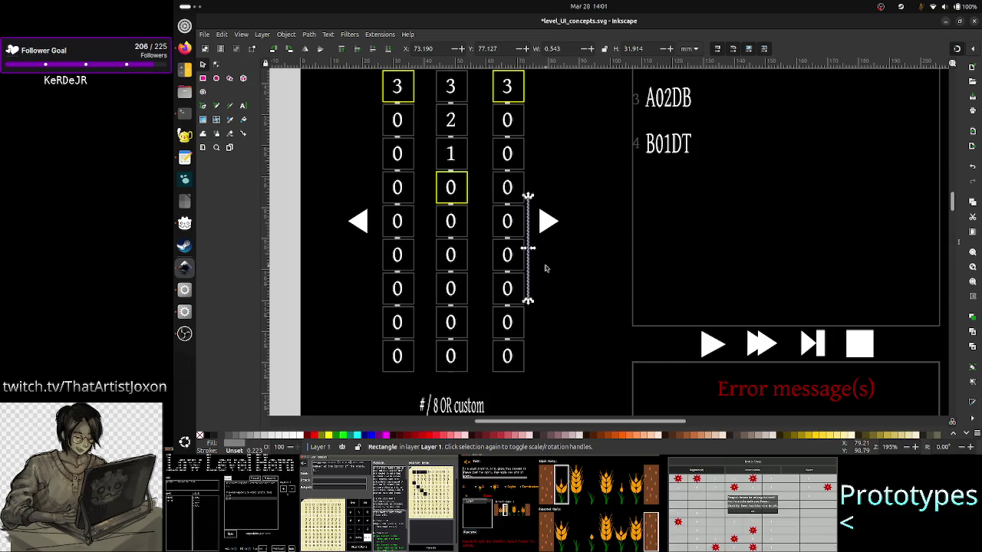
pyautogui.press('Escape')
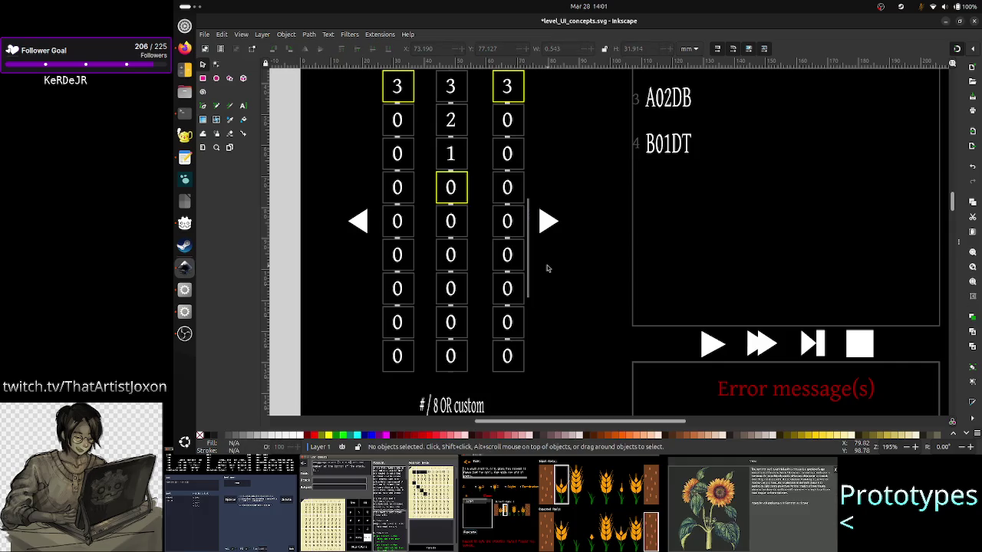
pyautogui.click(531, 254)
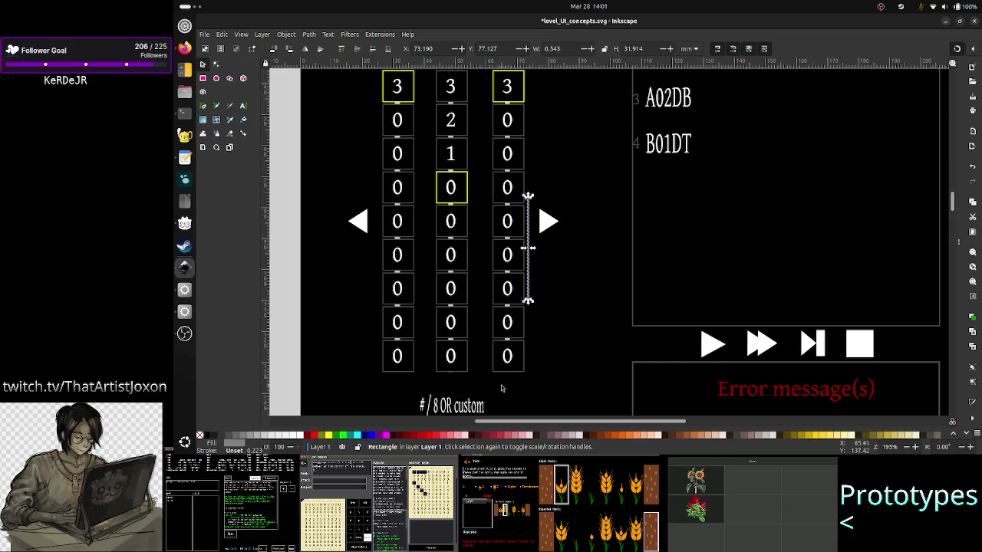
# Nudge the scrollbar four steps down to Y 80.302 mm and shrink Inkscape to reveal the notes.
pyautogui.press('Down')
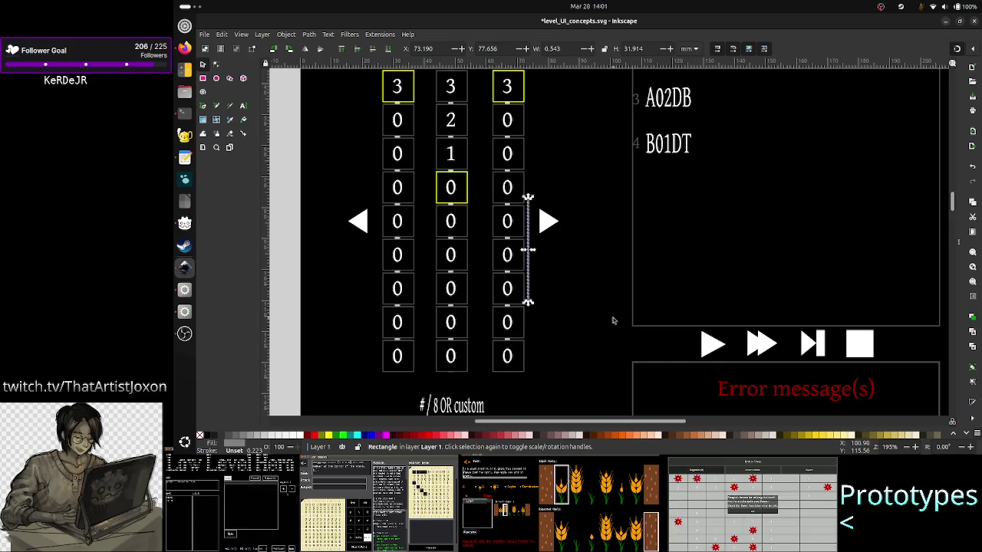
pyautogui.press('Down')
pyautogui.press('Down')
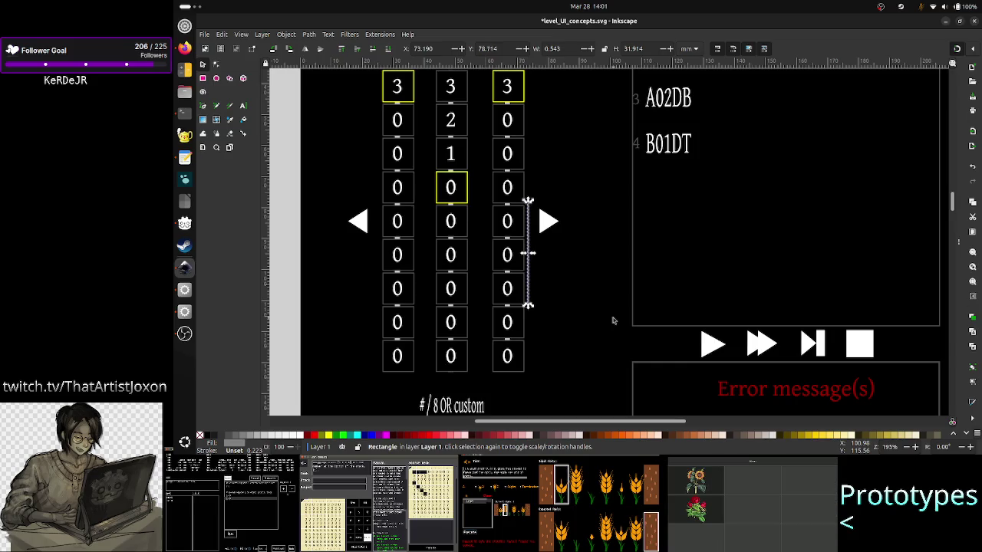
pyautogui.press('Down')
pyautogui.press('Down')
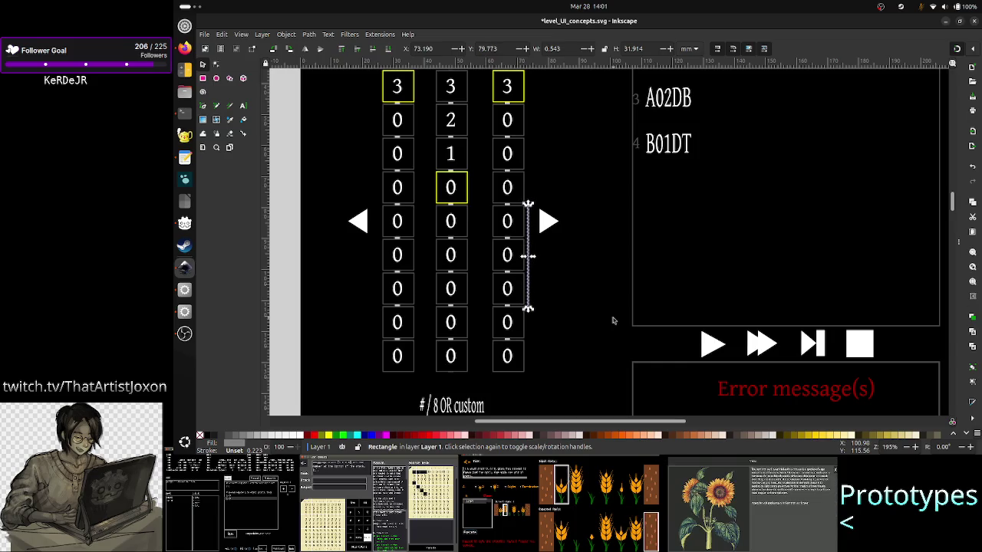
pyautogui.press('Down')
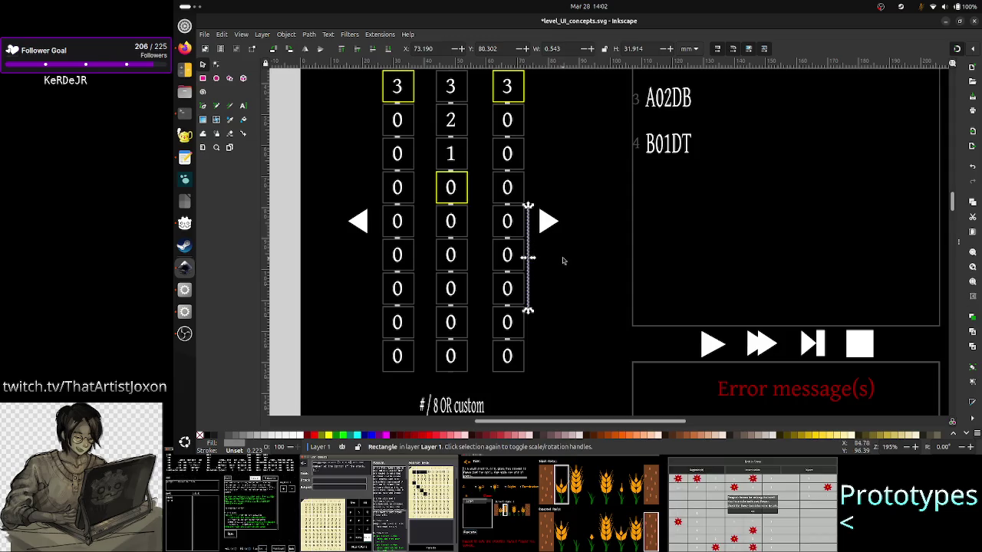
pyautogui.moveTo(698, 21)
pyautogui.mouseDown()
pyautogui.moveTo(692, 76)
pyautogui.moveTo(657, 114)
pyautogui.mouseUp()
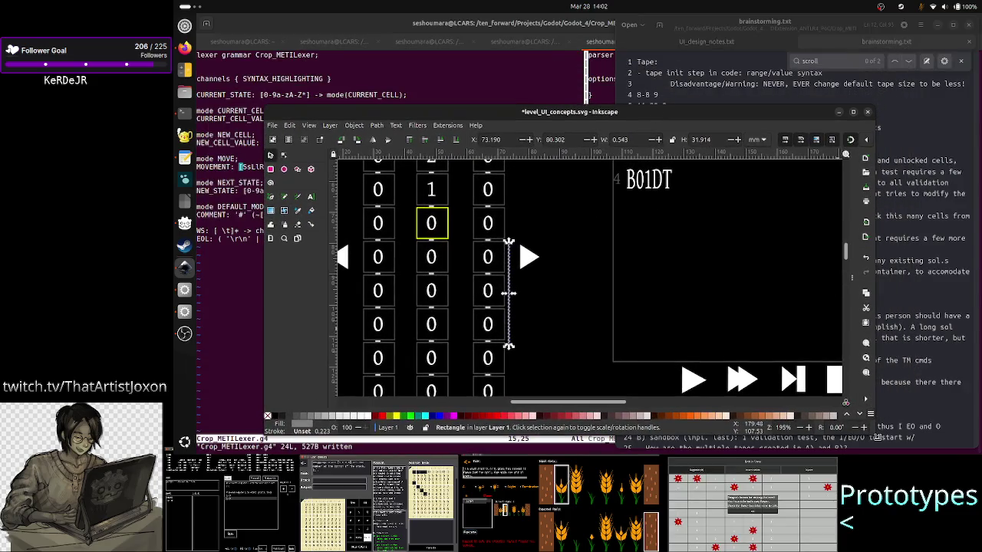
pyautogui.moveTo(873, 436); pyautogui.dragTo(796, 286)
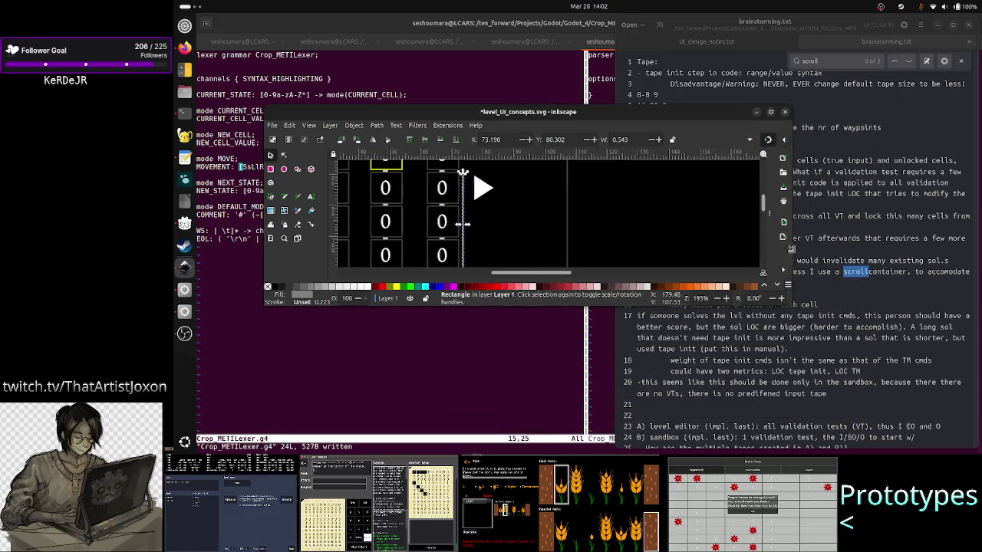
pyautogui.moveTo(797, 287); pyautogui.dragTo(812, 429)
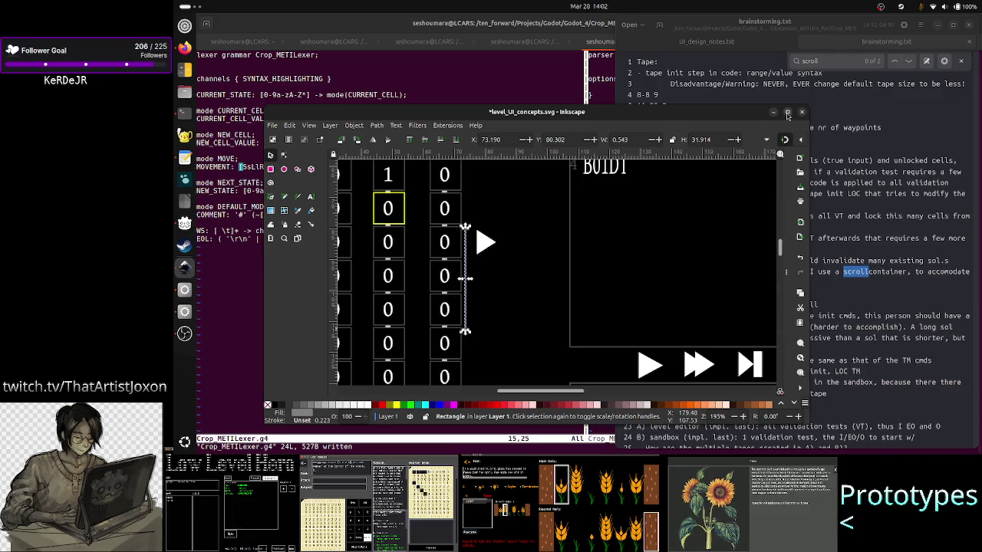
pyautogui.click(788, 113)
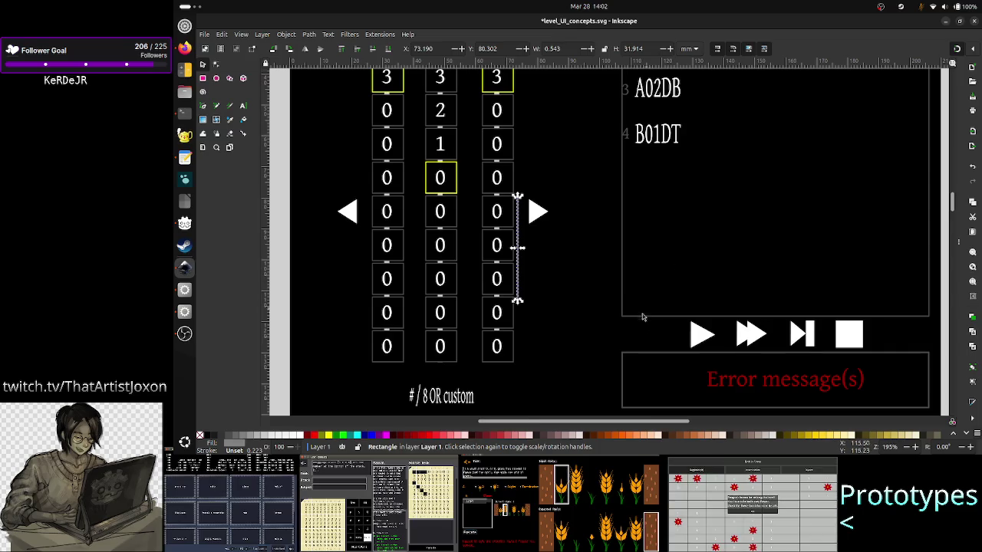
pyautogui.scroll(3, 634, 254)
pyautogui.scroll(3, 634, 254)
pyautogui.scroll(-5, 634, 253)
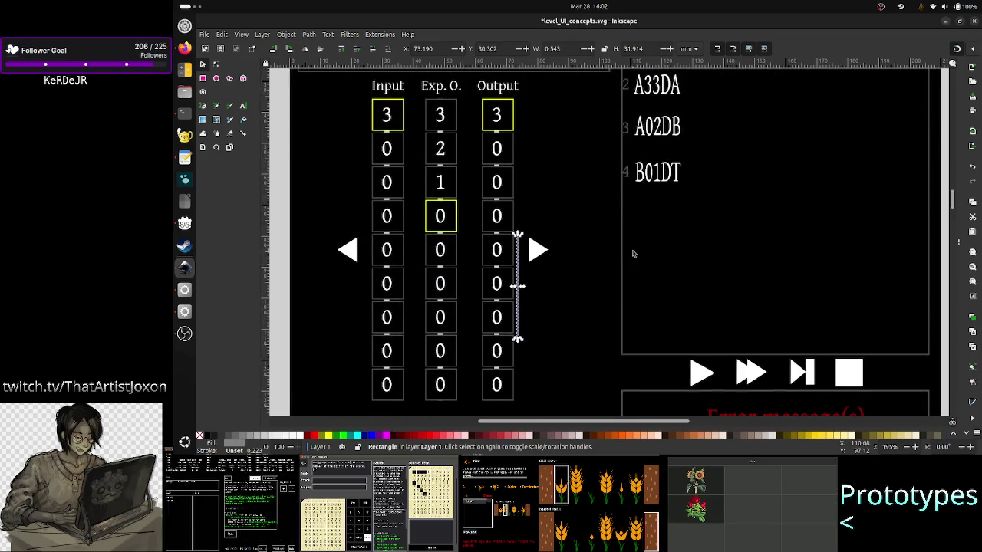
pyautogui.press('Escape')
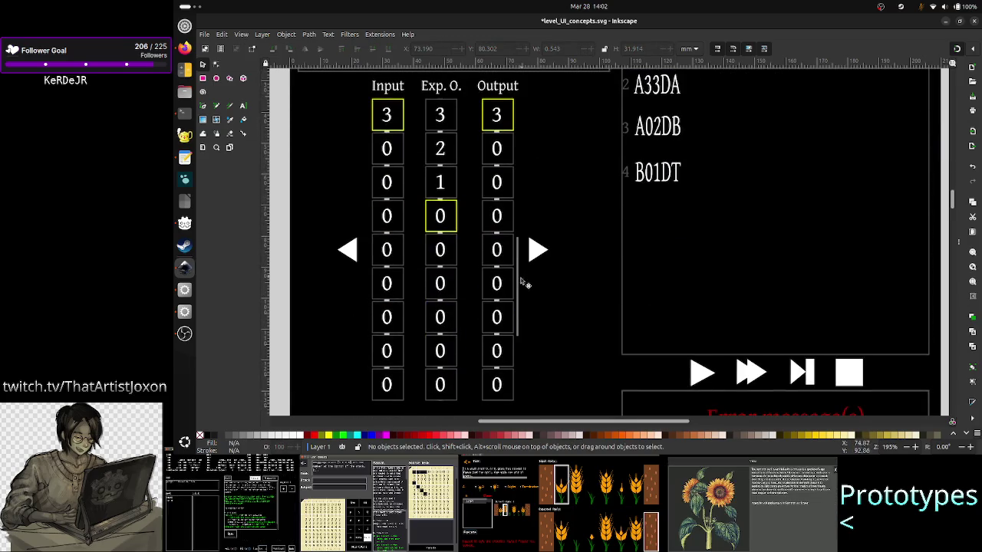
pyautogui.click(520, 282)
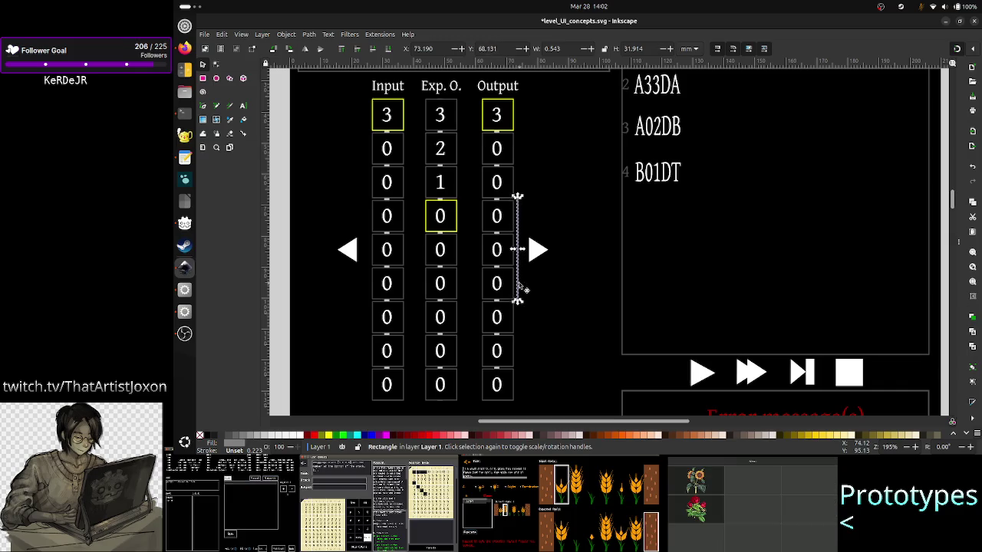
# Move the scrollbar up to the Output column's top and ungroup the tape panel group.
pyautogui.press('Up')
pyautogui.press('Up')
pyautogui.press('Up')
pyautogui.press('Up')
pyautogui.press('Up')
pyautogui.press('Up')
pyautogui.press('Up')
pyautogui.press('Up')
pyautogui.press('Up')
pyautogui.press('Up')
pyautogui.press('Up')
pyautogui.press('Up')
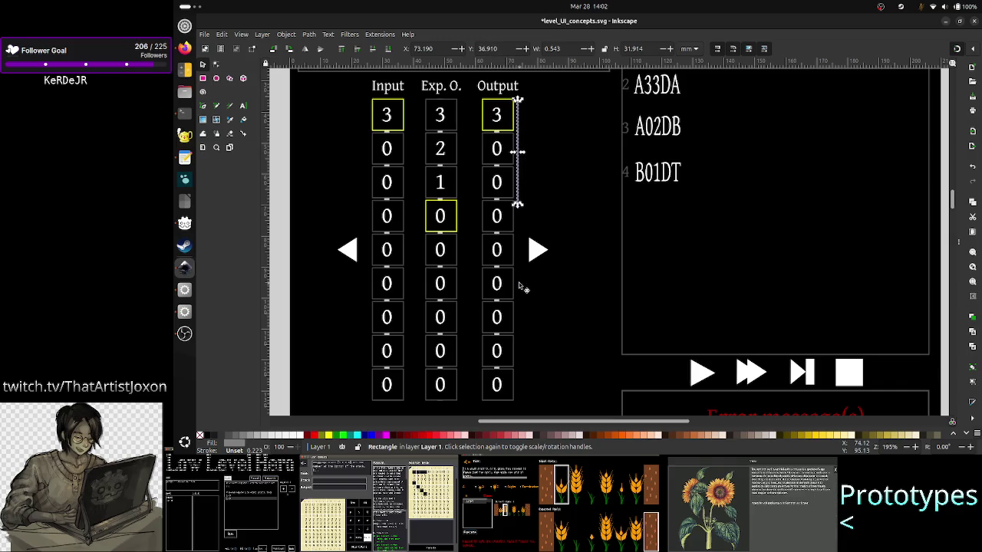
pyautogui.click(529, 323)
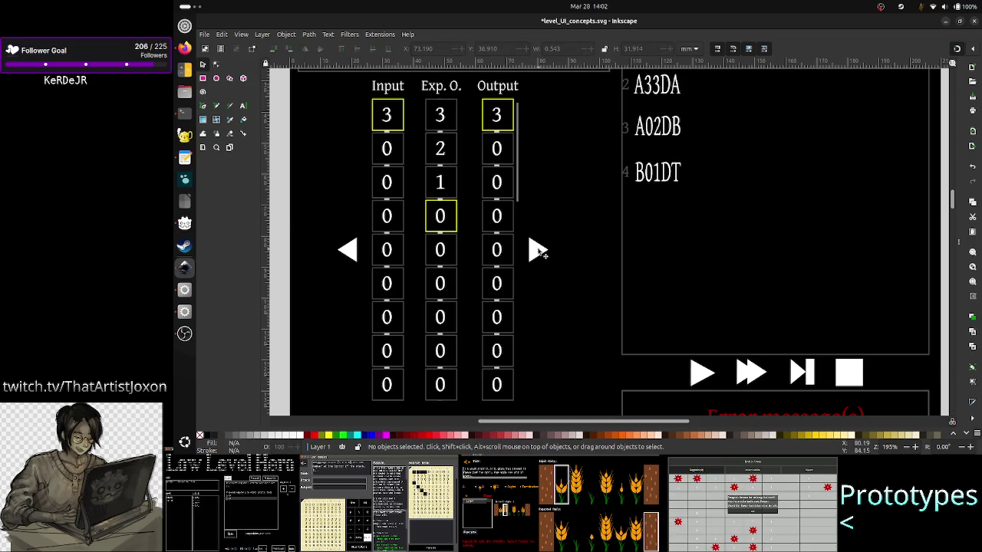
pyautogui.click(538, 250)
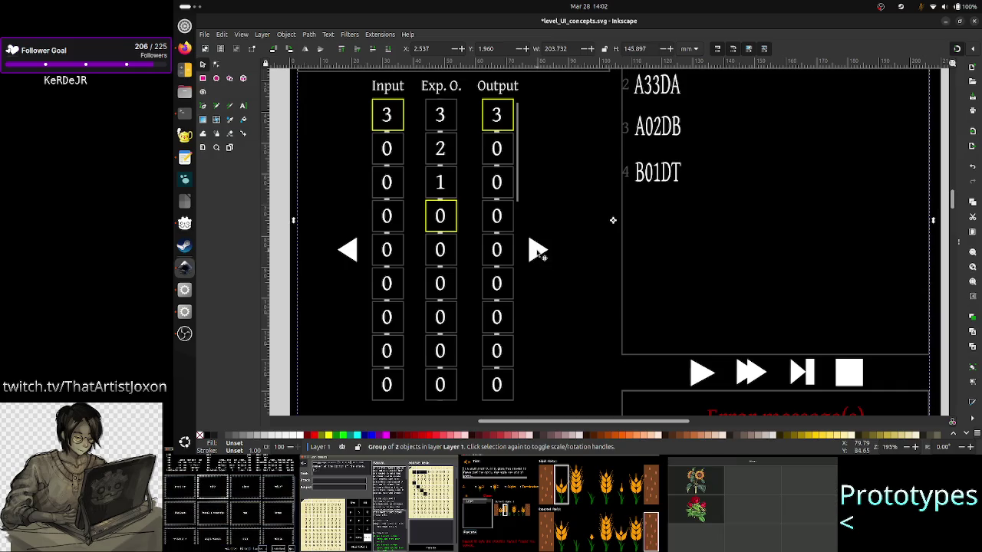
pyautogui.rightClick(537, 251)
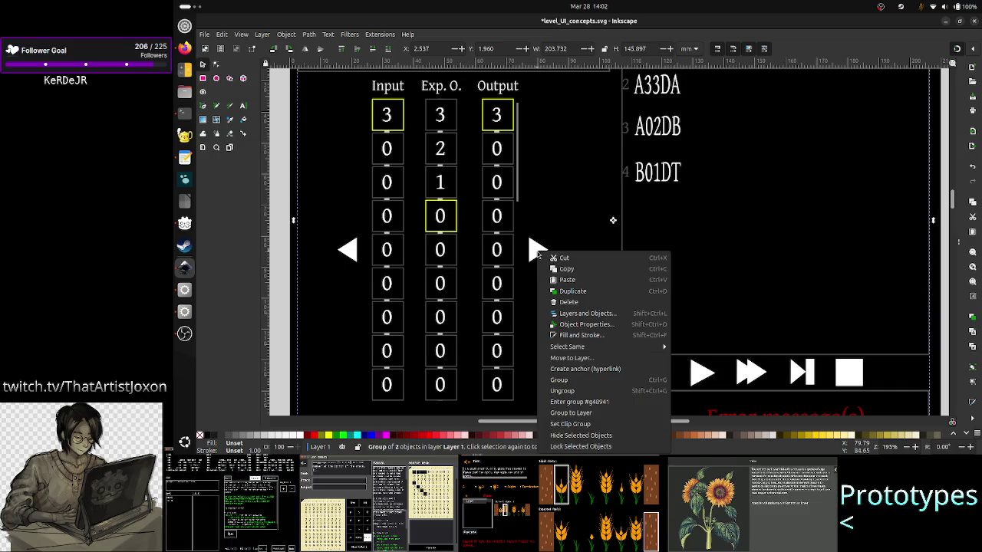
pyautogui.click(573, 393)
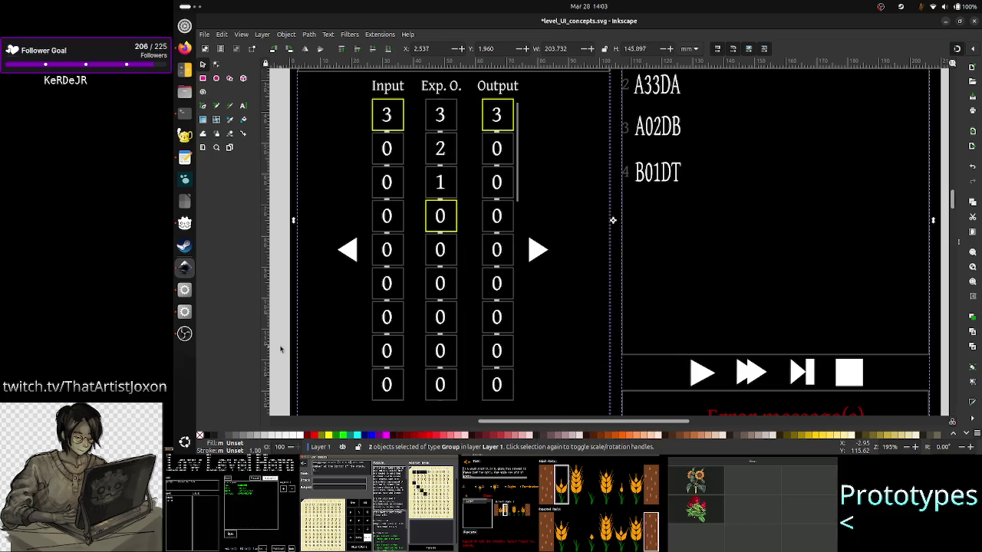
# Ungroup the nested column groups into three columns and two arrow triangles, then select the Output column and right arrow.
pyautogui.click(502, 290)
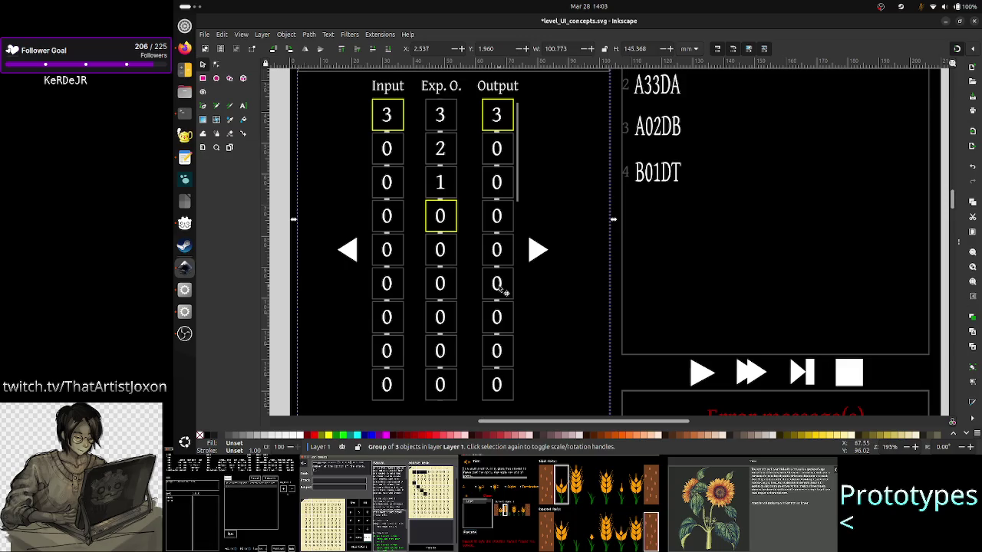
pyautogui.rightClick(502, 290)
pyautogui.click(538, 223)
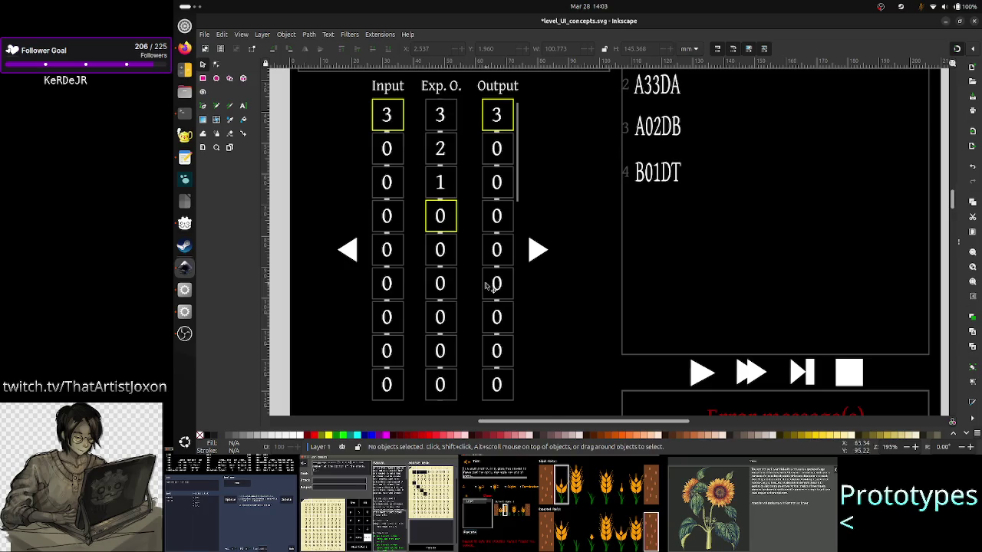
pyautogui.click(486, 286)
pyautogui.rightClick(485, 287)
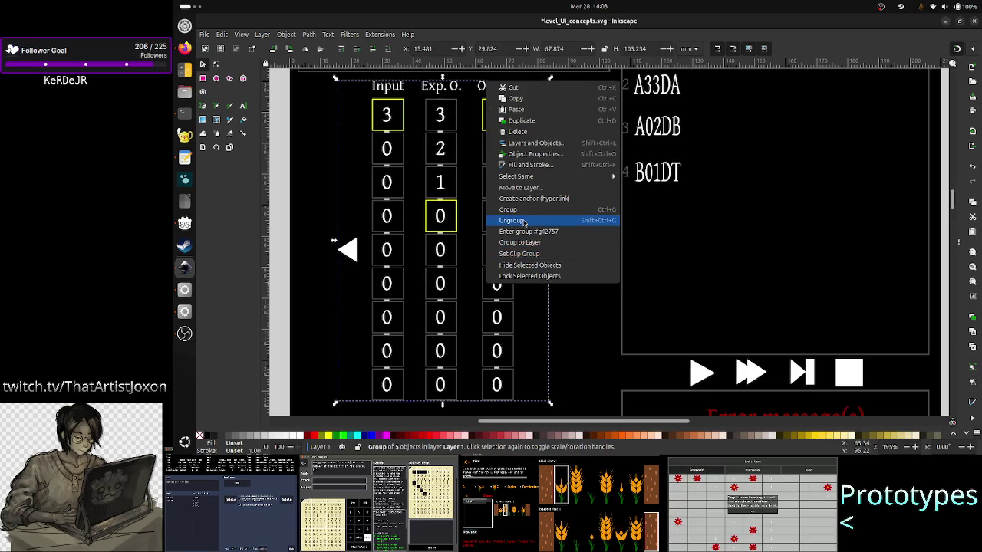
pyautogui.click(523, 221)
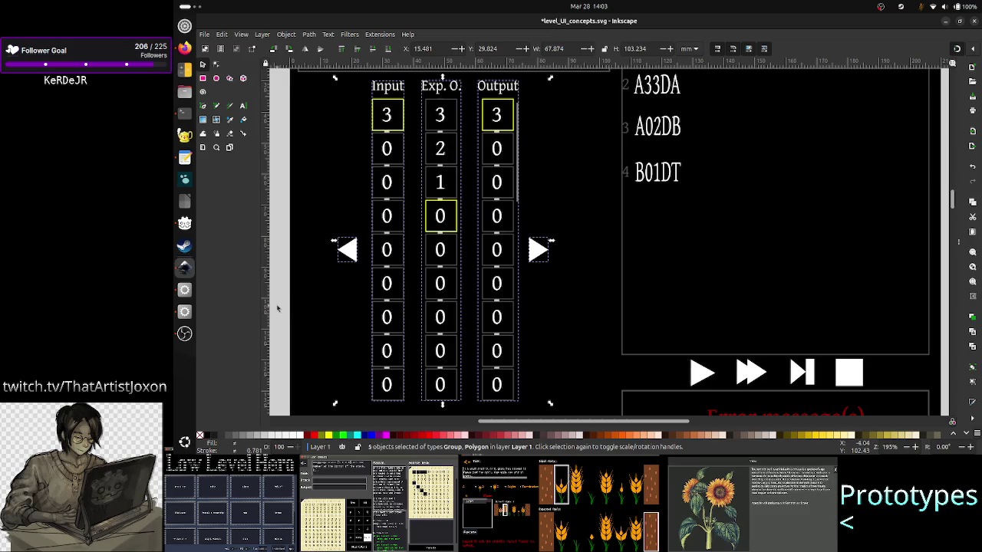
pyautogui.press('Escape')
pyautogui.click(506, 252)
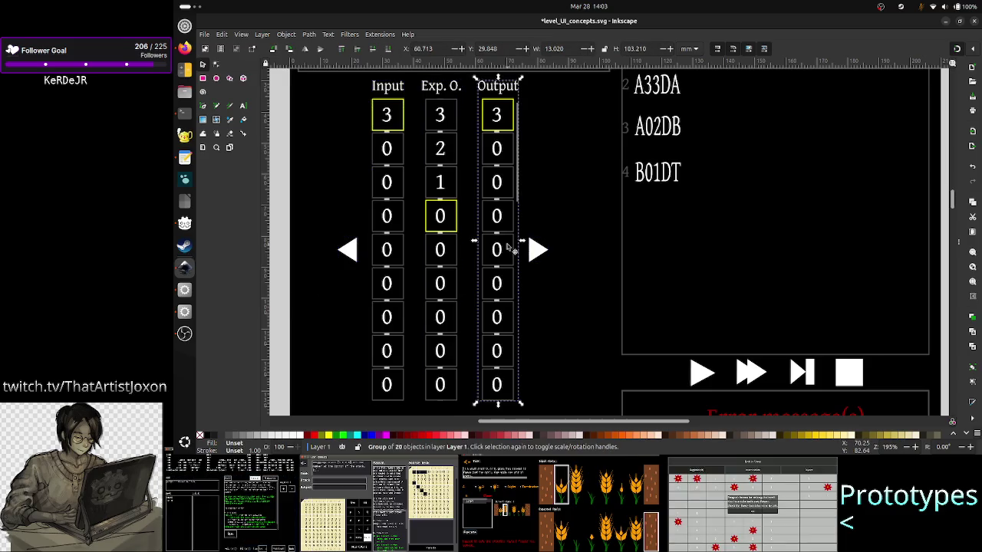
pyautogui.click(538, 251)
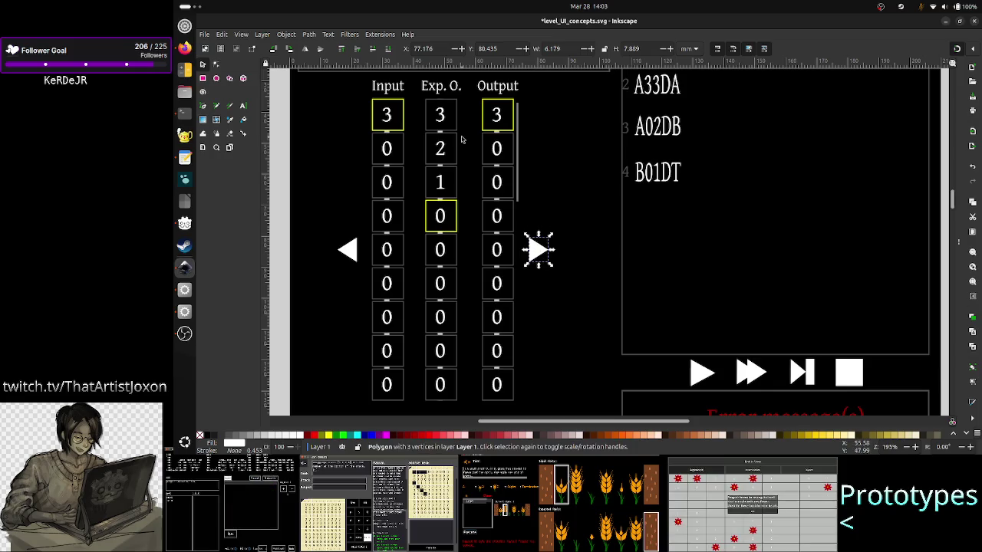
# Copy the right-pointing triangle and rotate the copy 90° clockwise until it points downward.
pyautogui.hotkey('ctrl', 'v')
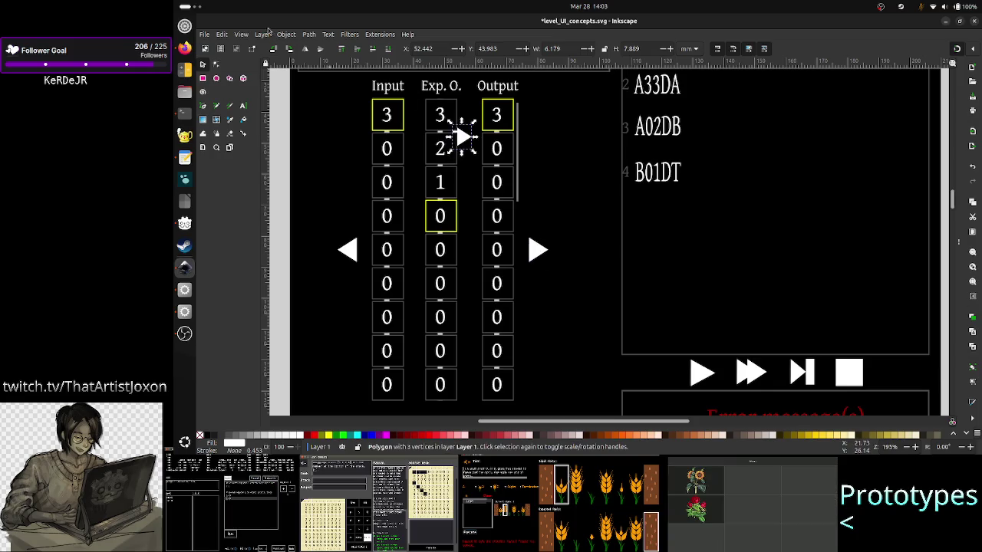
pyautogui.click(283, 34)
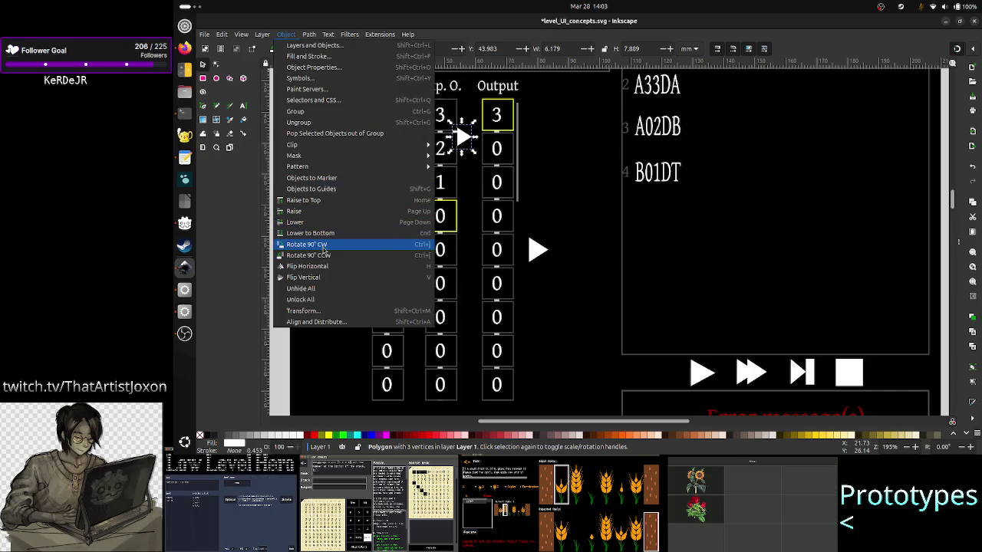
pyautogui.click(324, 249)
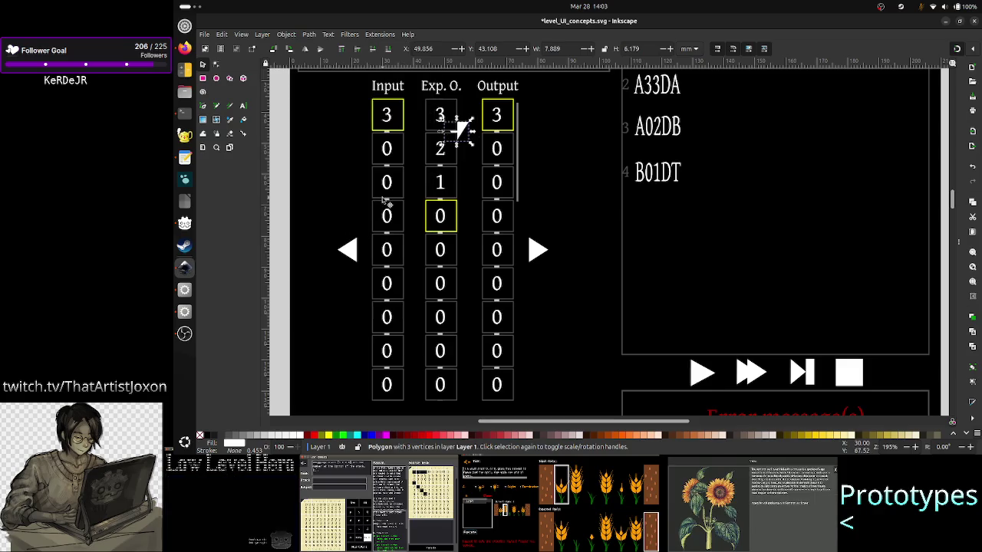
pyautogui.press('ctrl')
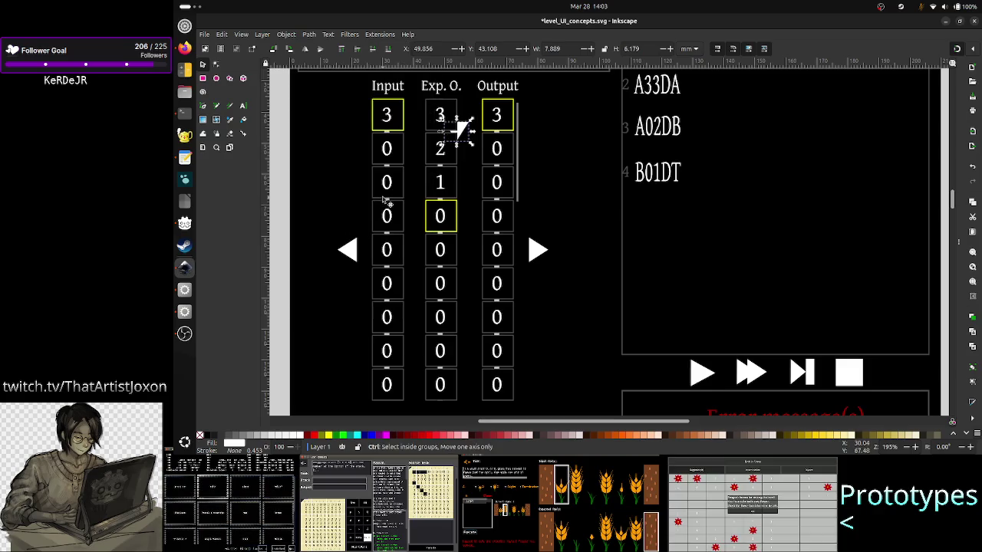
pyautogui.hotkey('ctrl', ']')
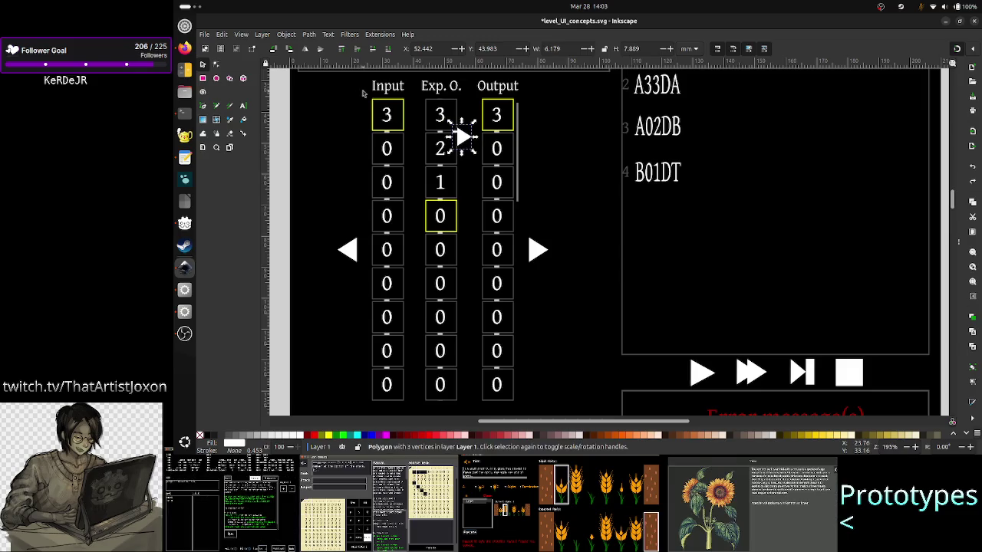
pyautogui.click(285, 35)
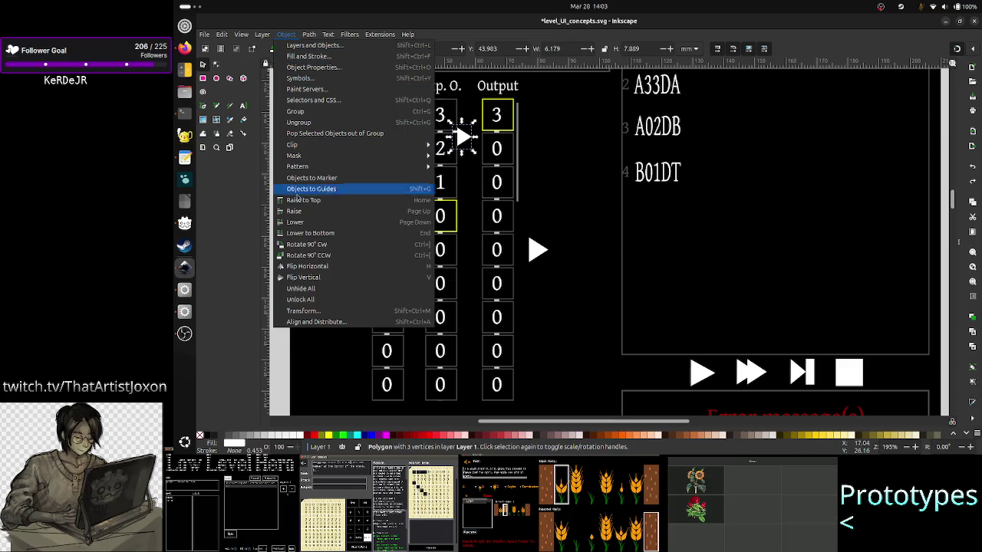
pyautogui.click(322, 246)
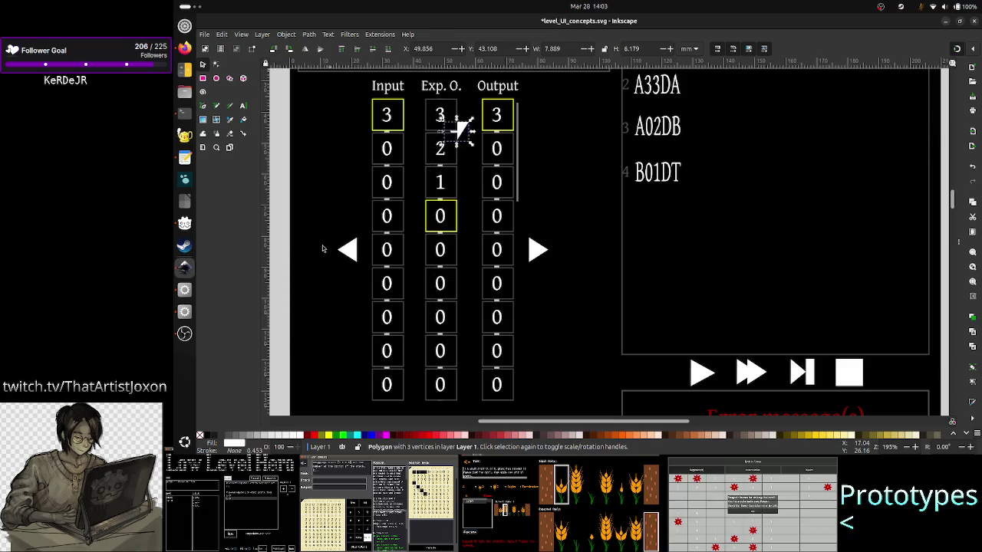
pyautogui.press('Right')
pyautogui.press('Right')
pyautogui.press('Right')
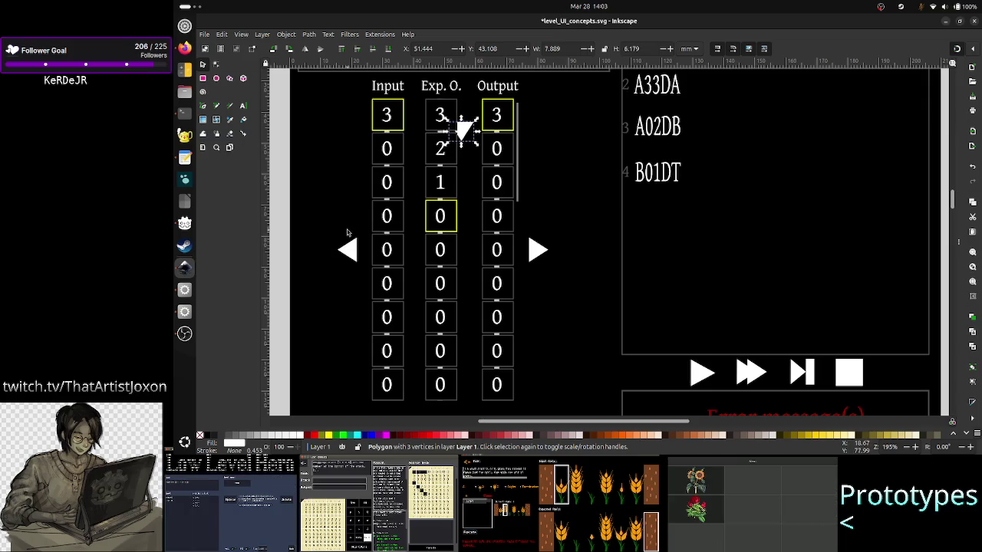
pyautogui.click(286, 34)
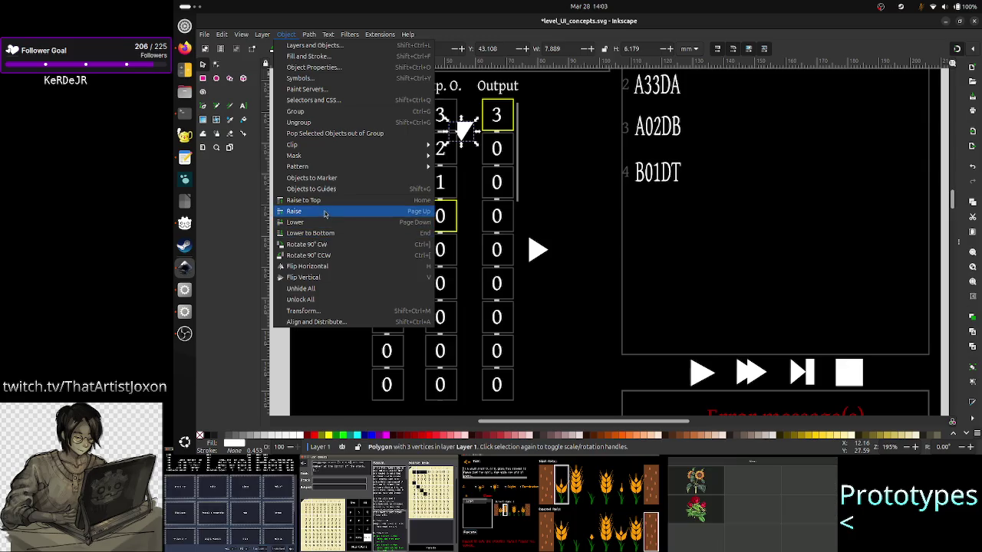
pyautogui.click(328, 201)
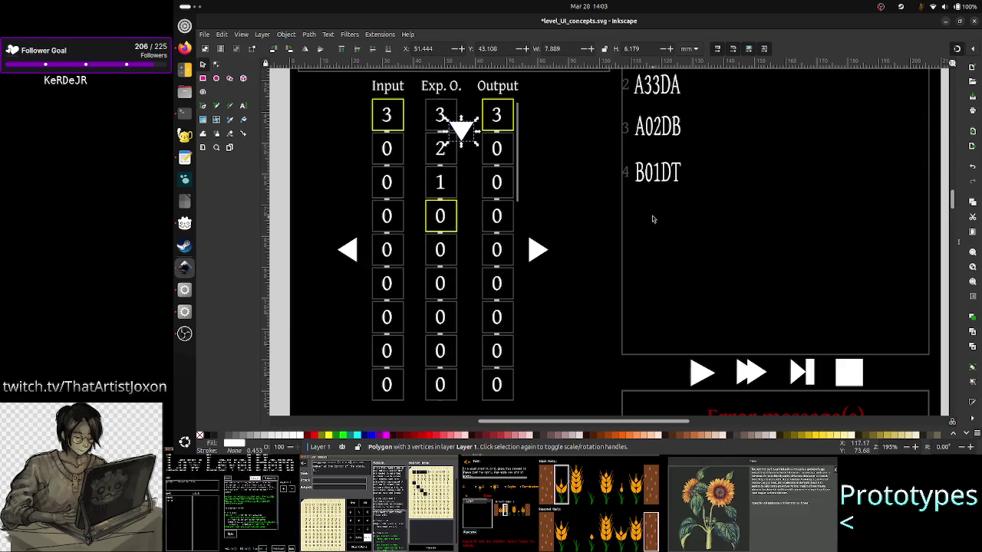
# Move the down arrow below the Exp. O. column and nudge it right toward Output.
pyautogui.moveTo(460, 132)
pyautogui.mouseDown()
pyautogui.moveTo(463, 253)
pyautogui.moveTo(447, 415)
pyautogui.mouseUp()
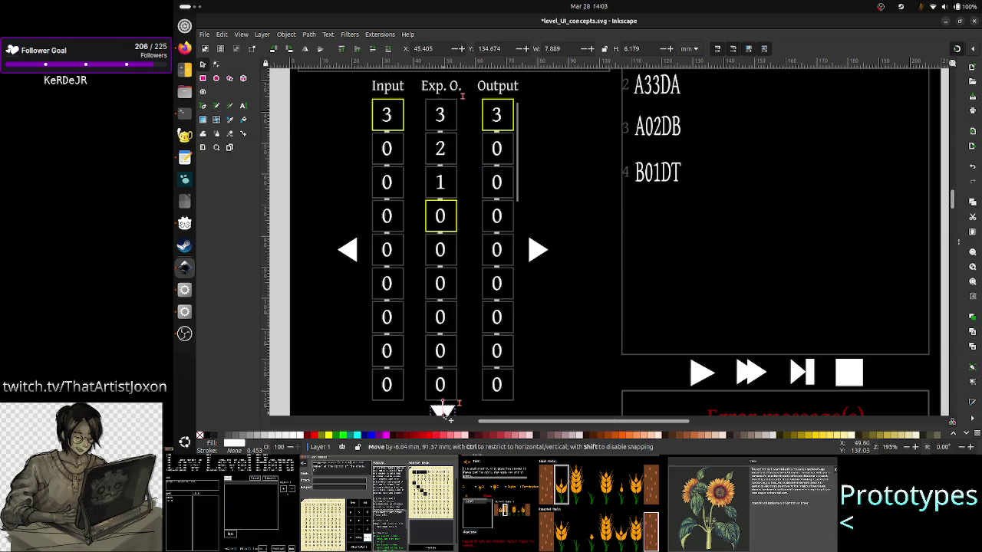
pyautogui.moveTo(443, 414); pyautogui.dragTo(442, 411)
pyautogui.scroll(-1, 576, 323)
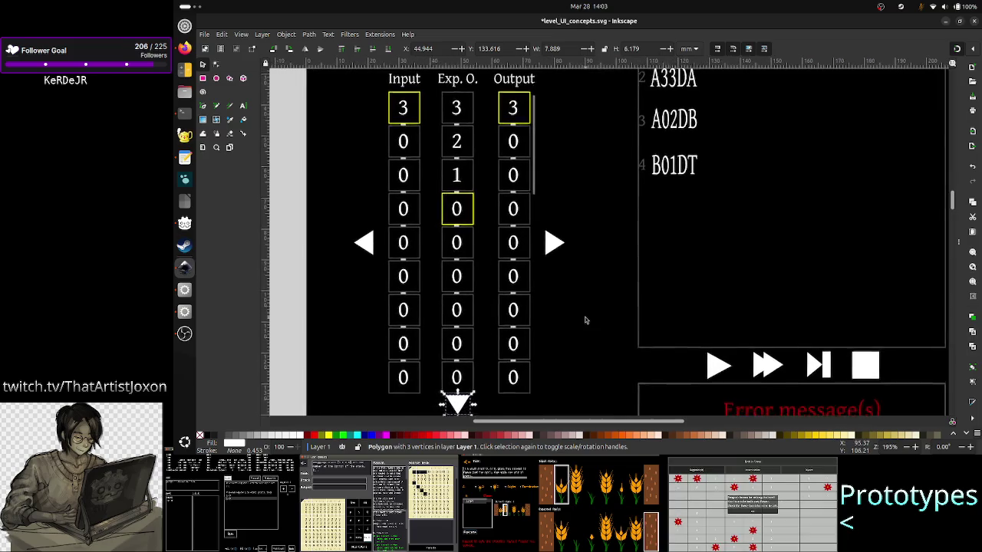
pyautogui.scroll(-1, 584, 321)
pyautogui.scroll(-1, 584, 320)
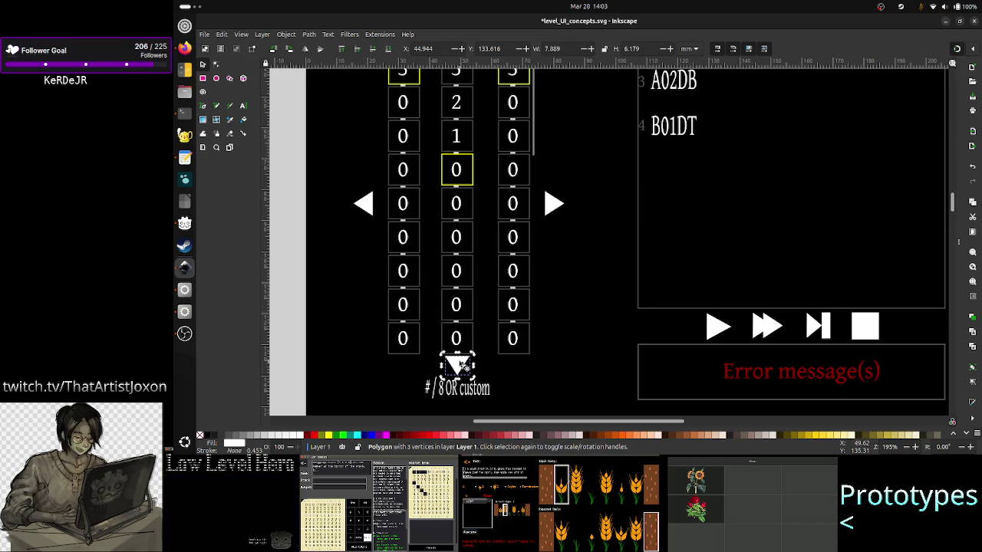
pyautogui.press('Right')
pyautogui.press('Right')
pyautogui.press('Right')
pyautogui.press('Right')
pyautogui.press('Right')
pyautogui.press('Right')
pyautogui.press('Right')
pyautogui.press('Right')
pyautogui.press('Right')
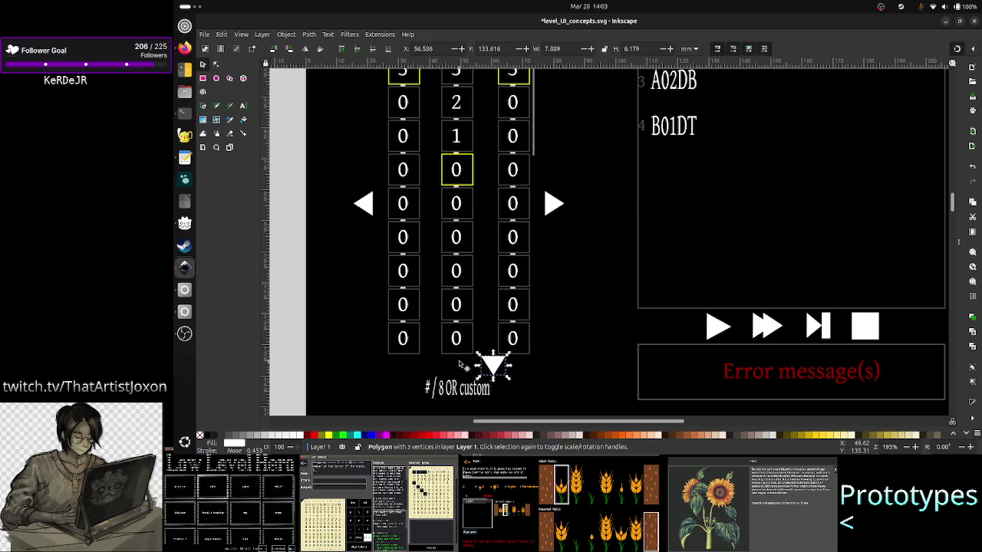
pyautogui.press('Right')
pyautogui.press('Right')
pyautogui.press('Right')
pyautogui.press('Right')
pyautogui.press('Right')
pyautogui.press('Right')
pyautogui.press('Right')
pyautogui.press('Right')
pyautogui.press('Right')
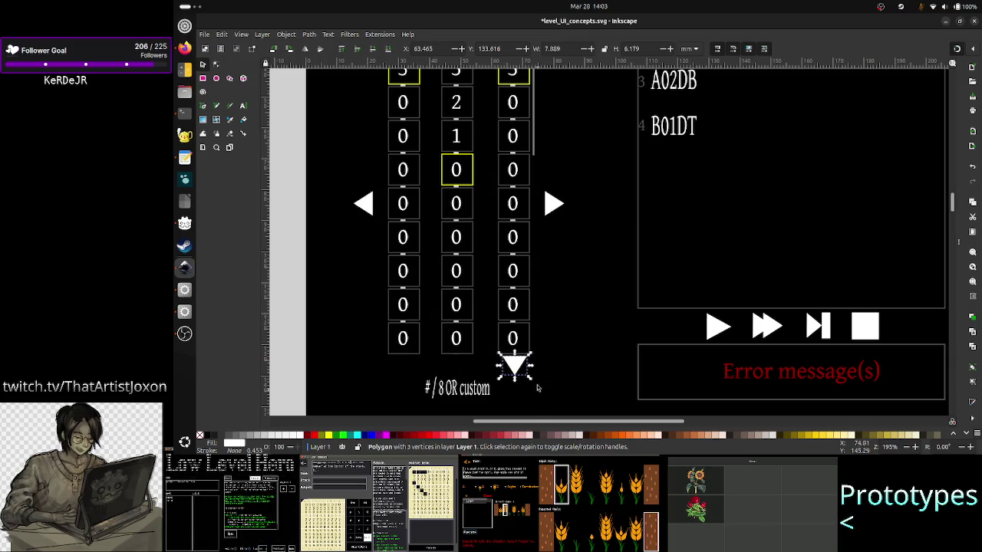
# Scale the arrow down and position it just below the Output column's bottom cell.
pyautogui.moveTo(528, 378); pyautogui.dragTo(523, 372)
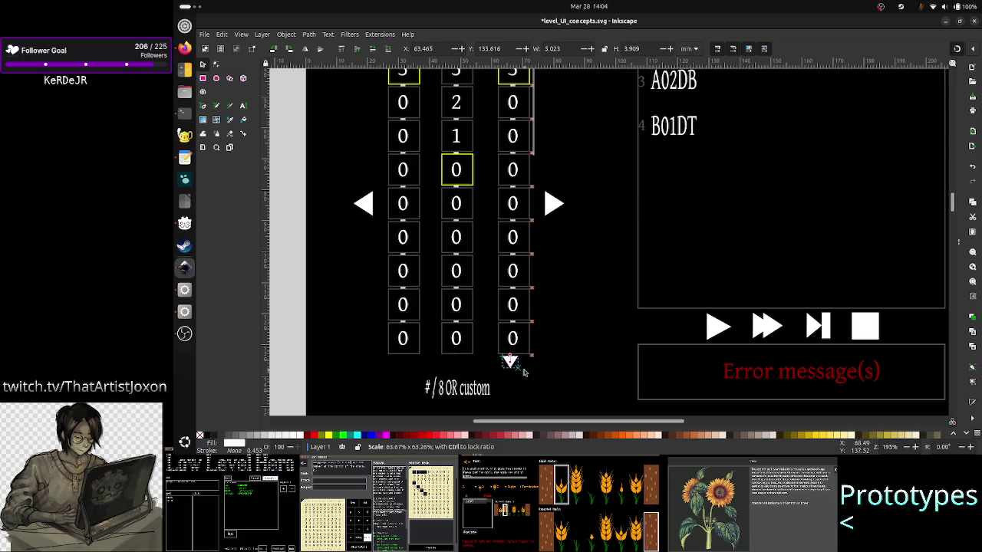
pyautogui.press('Right')
pyautogui.press('Right')
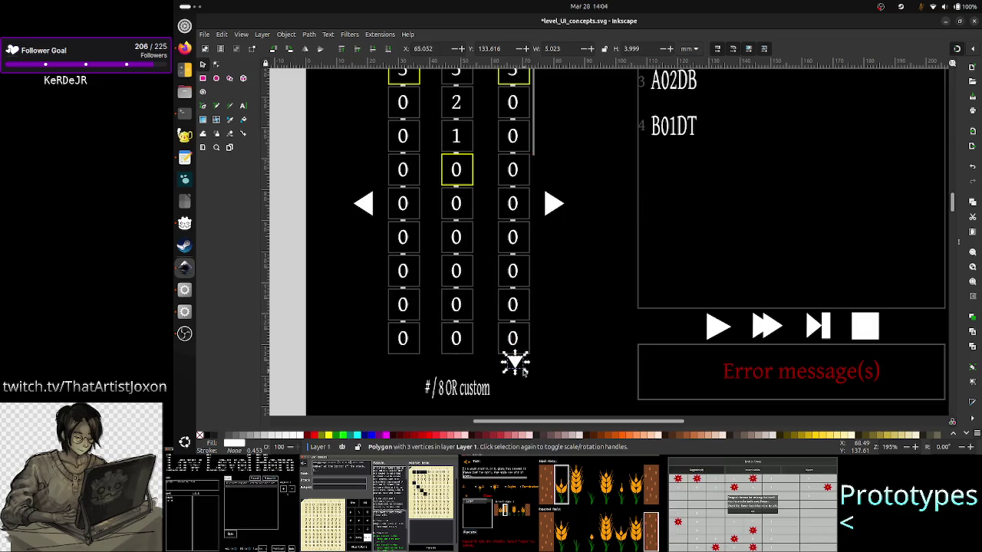
pyautogui.press('Right')
pyautogui.press('Up')
pyautogui.click(558, 342)
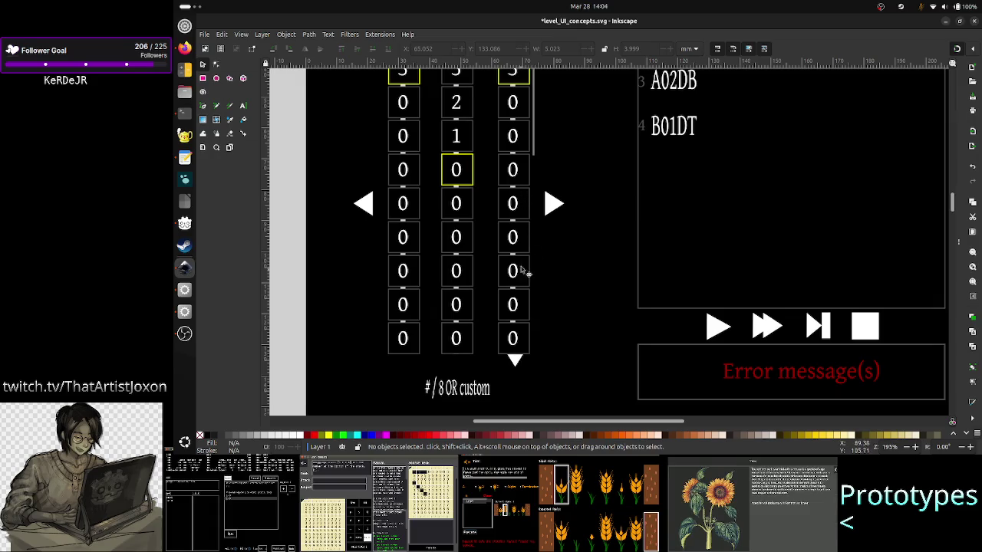
pyautogui.scroll(4, 557, 313)
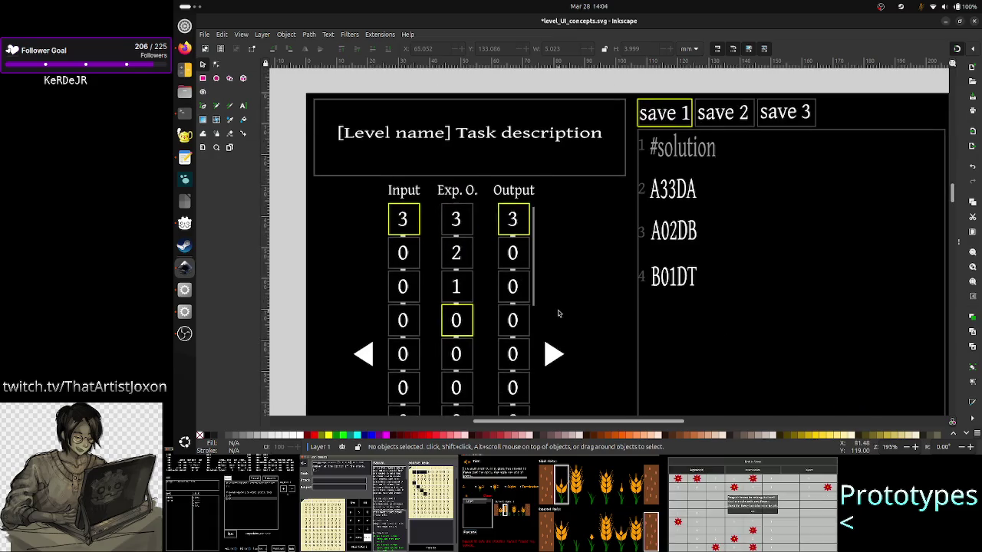
pyautogui.scroll(-3, 557, 313)
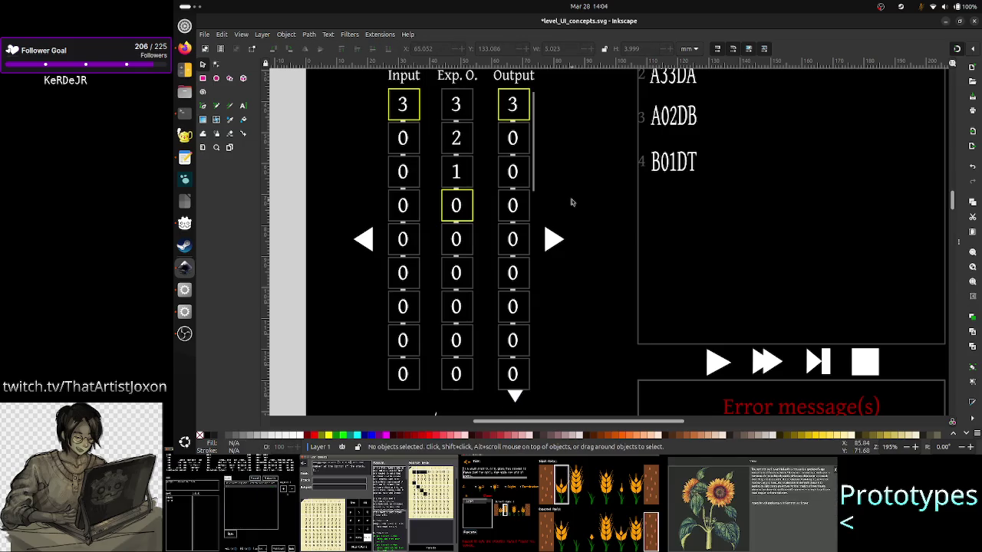
# Snap the thin scrollbar strip against the Output cell corner and fine-tune it flush with the top cells.
pyautogui.click(537, 176)
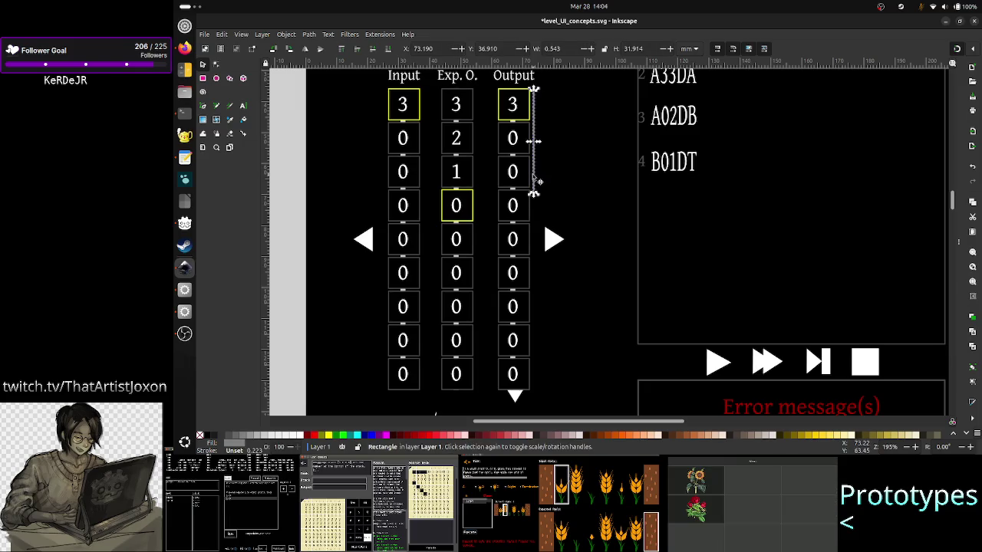
pyautogui.moveTo(540, 181)
pyautogui.mouseDown()
pyautogui.moveTo(547, 399)
pyautogui.moveTo(539, 174)
pyautogui.mouseUp()
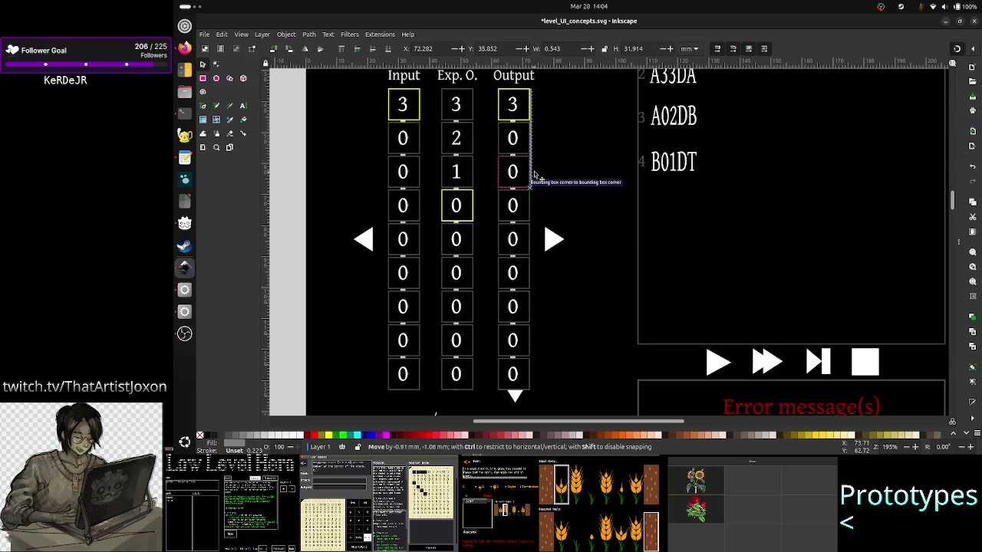
pyautogui.moveTo(539, 173)
pyautogui.mouseDown()
pyautogui.moveTo(541, 388)
pyautogui.moveTo(535, 182)
pyautogui.mouseUp()
pyautogui.press('Up')
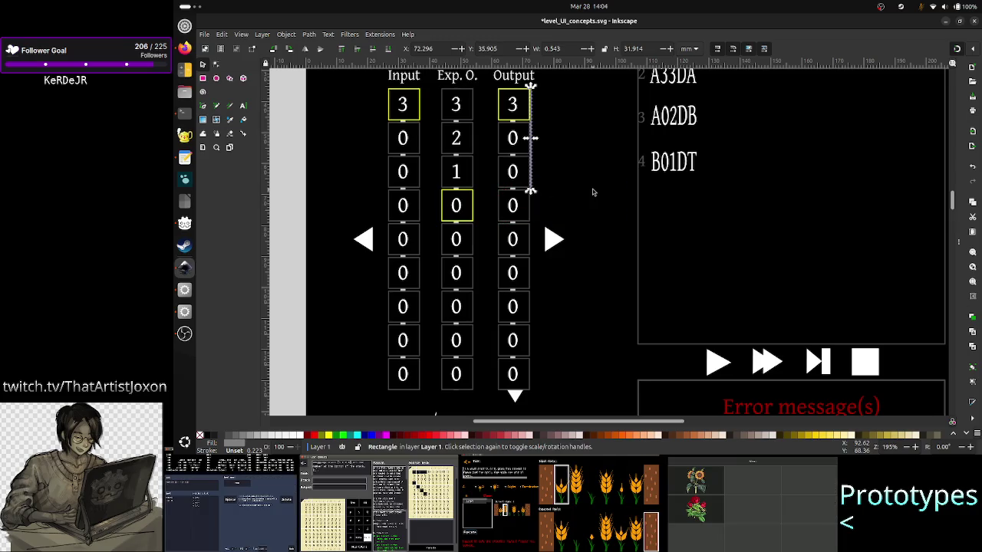
pyautogui.press('Right')
pyautogui.press('Right')
pyautogui.press('Up')
pyautogui.press('Left')
pyautogui.press('Escape')
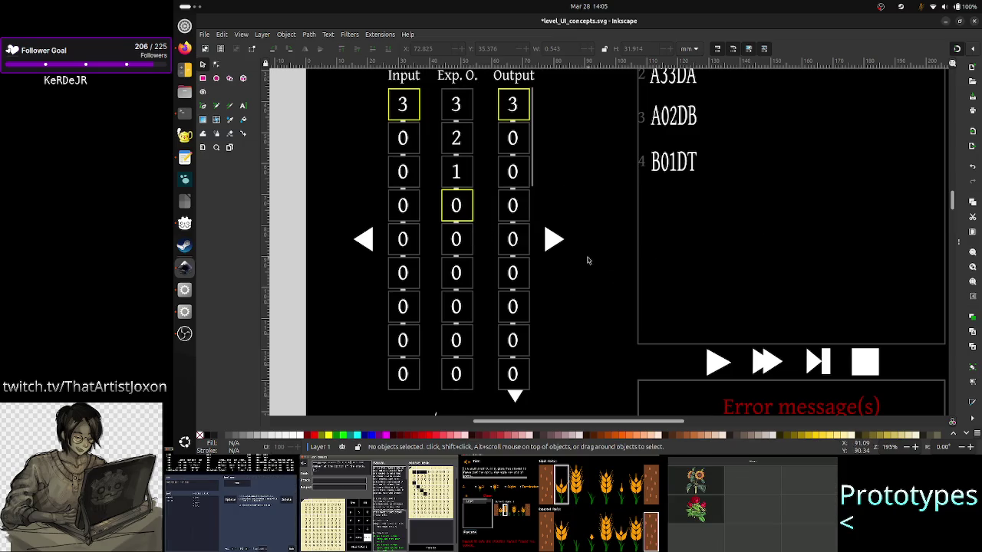
pyautogui.scroll(3, 588, 261)
pyautogui.scroll(10, 588, 261)
pyautogui.scroll(5, 588, 260)
pyautogui.scroll(5, 588, 260)
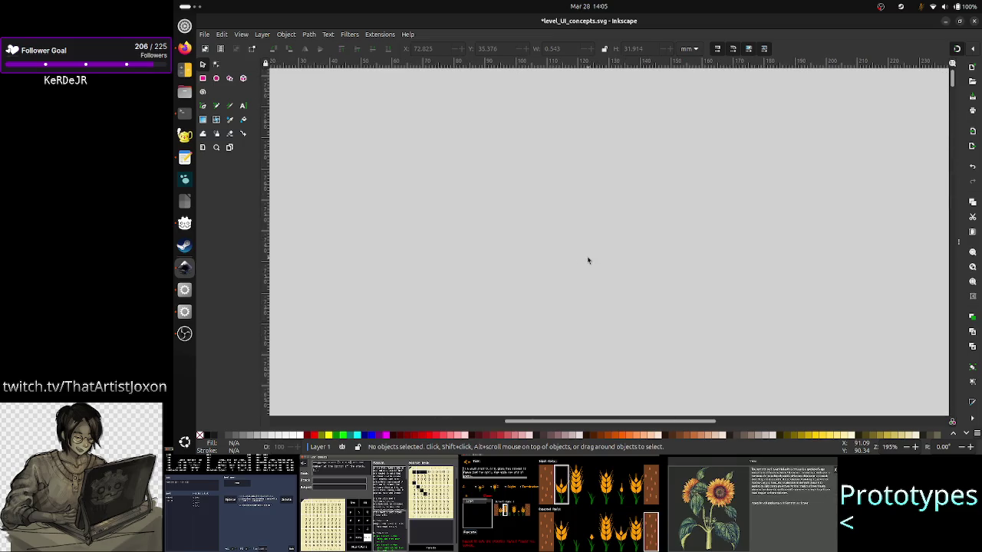
pyautogui.scroll(-3, 589, 260)
pyautogui.scroll(-5, 588, 261)
pyautogui.scroll(-5, 588, 261)
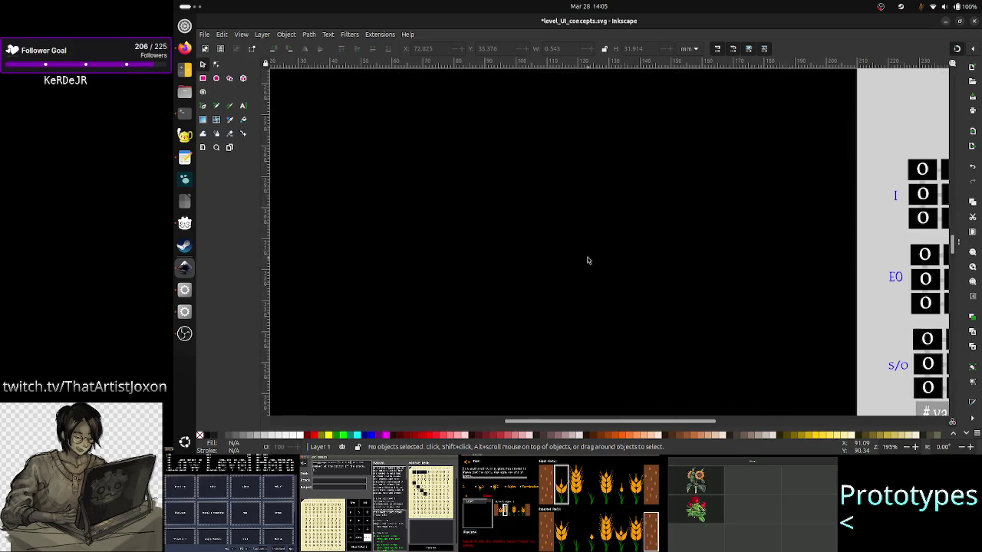
pyautogui.scroll(-5, 588, 260)
pyautogui.scroll(-5, 588, 261)
pyautogui.scroll(-3, 588, 261)
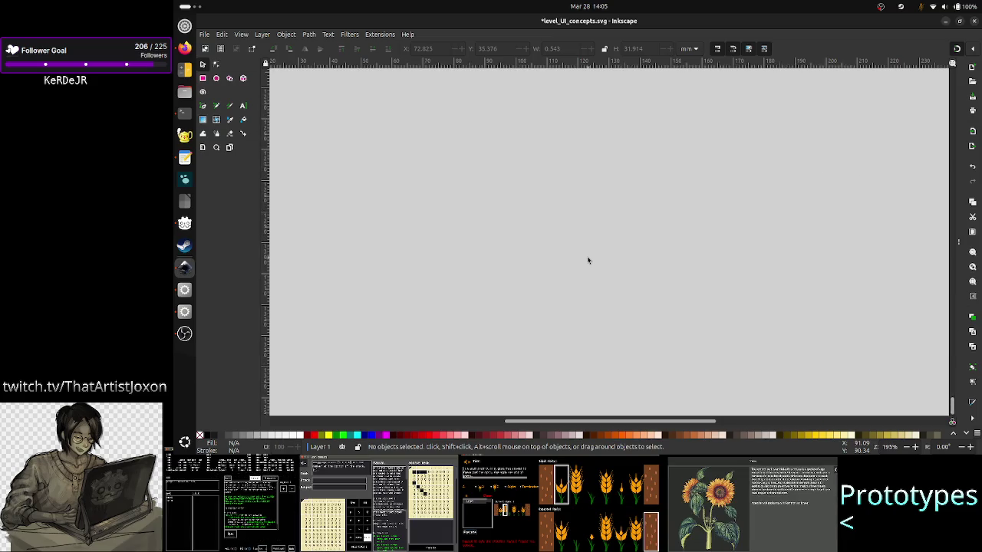
pyautogui.scroll(3, 588, 261)
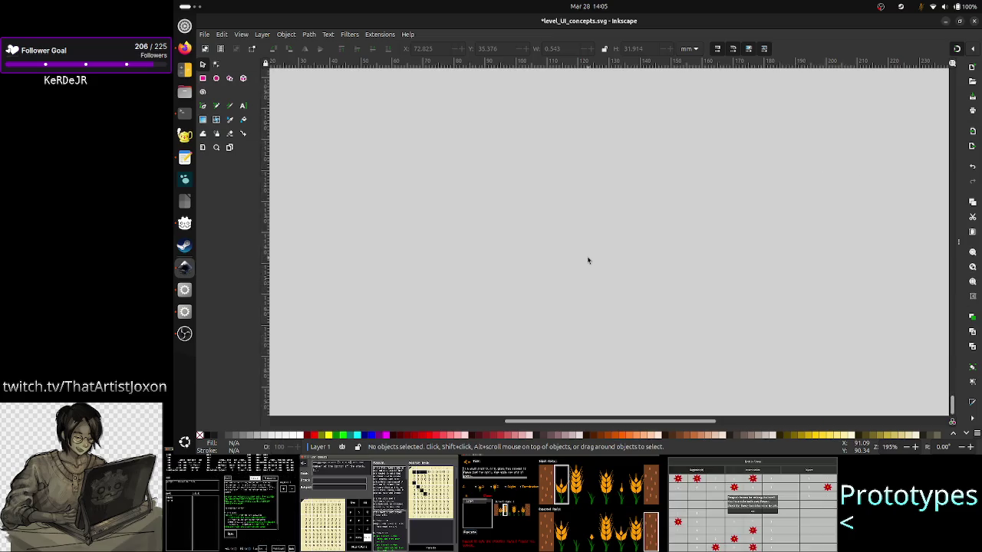
pyautogui.scroll(3, 588, 261)
pyautogui.scroll(3, 588, 261)
pyautogui.scroll(3, 588, 261)
pyautogui.scroll(3, 588, 261)
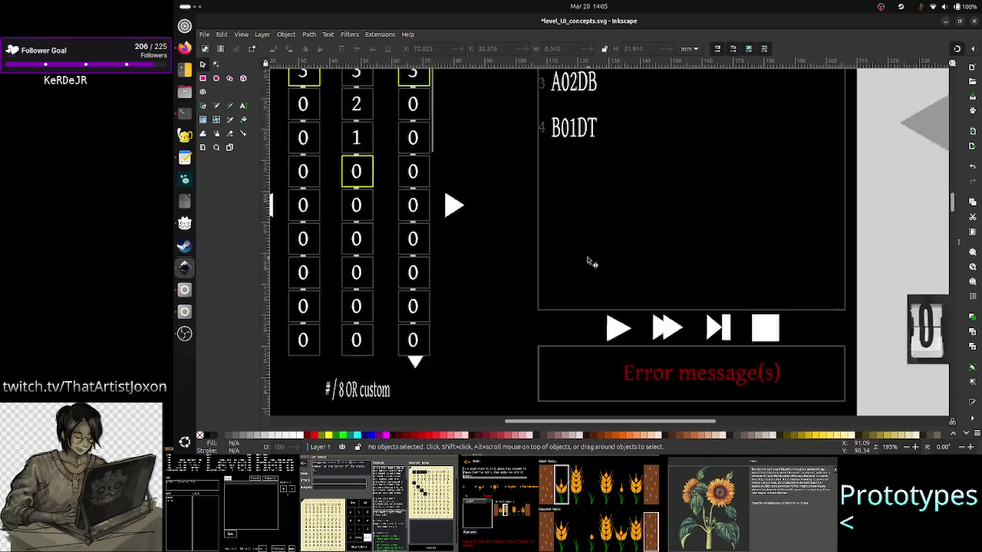
pyautogui.scroll(2, 588, 261)
pyautogui.scroll(-3, 589, 261)
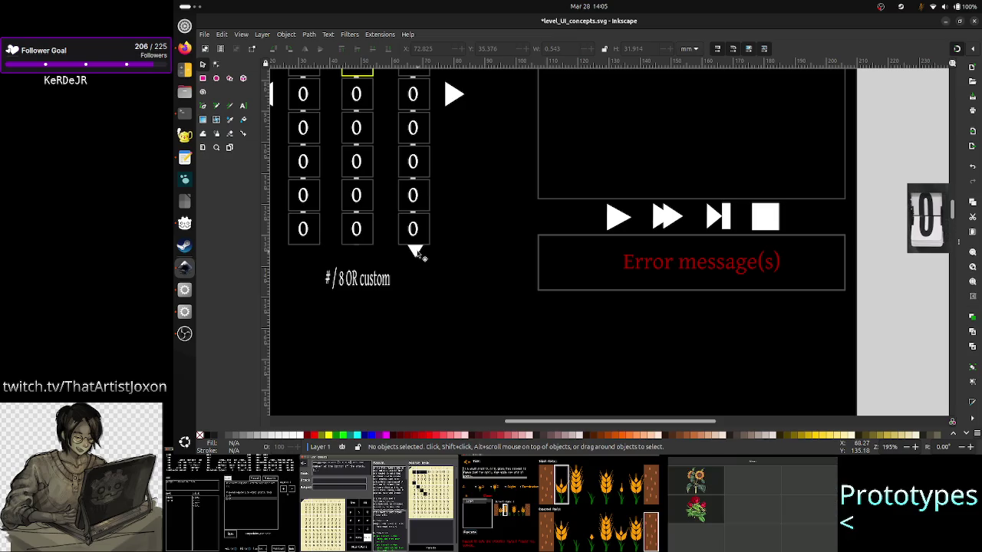
# Delete the arrow triangle under the Output column, then select the thin scrollbar bar beside it.
pyautogui.click(415, 252)
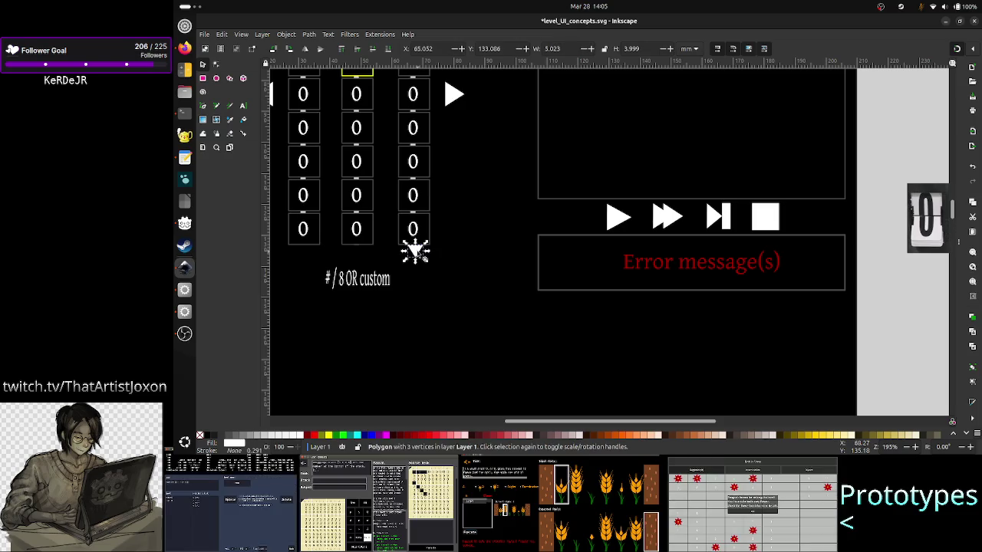
pyautogui.press('Delete')
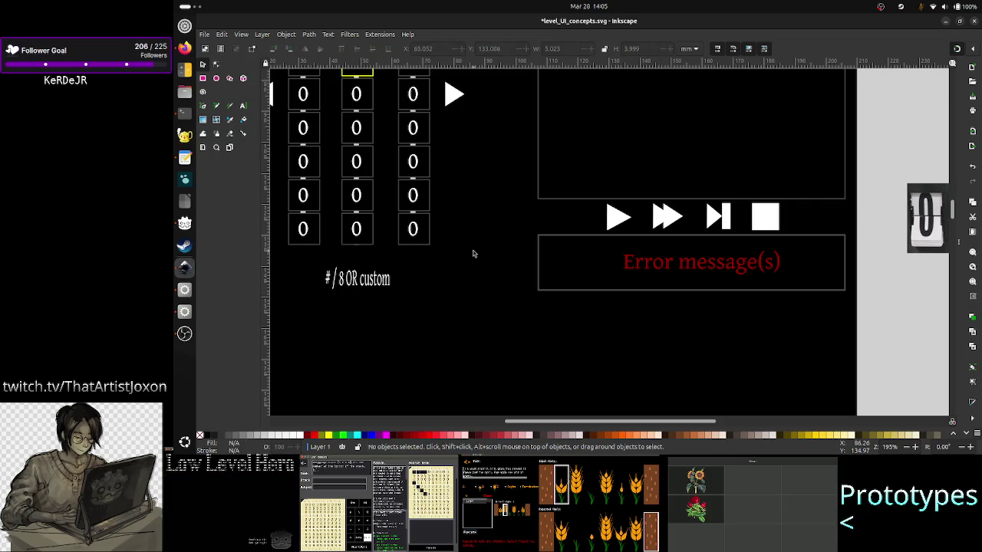
pyautogui.scroll(3, 474, 254)
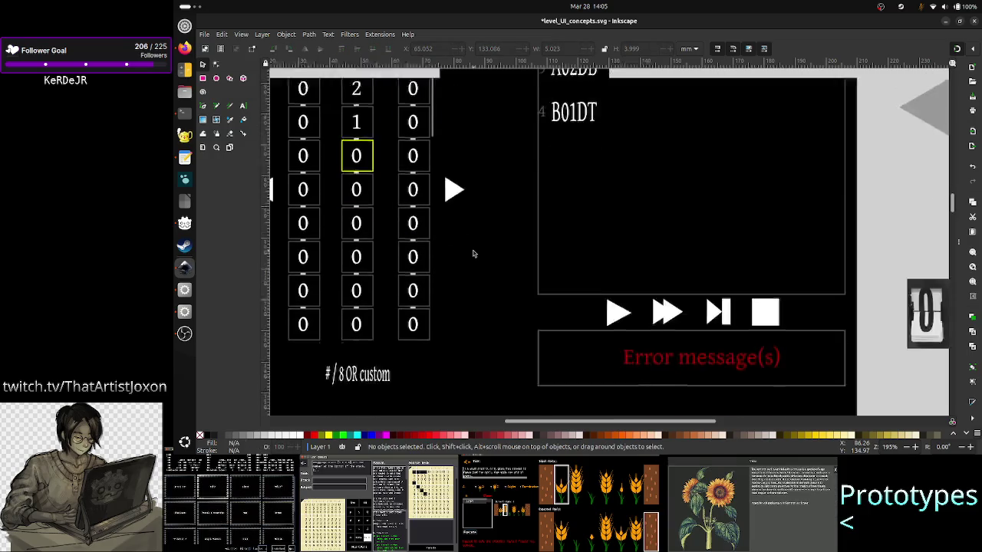
pyautogui.scroll(3, 473, 253)
pyautogui.scroll(1, 473, 254)
pyautogui.scroll(-1, 473, 253)
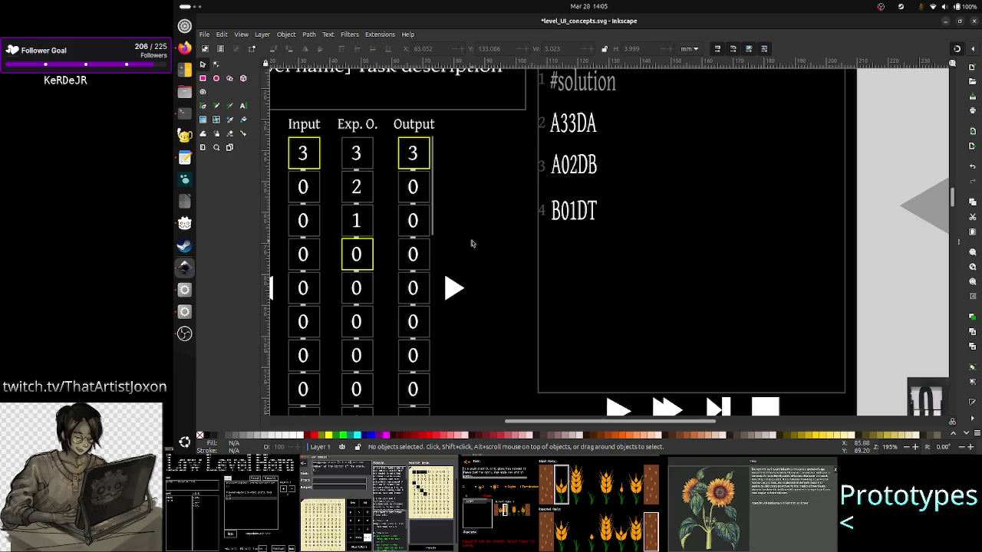
pyautogui.scroll(-2, 472, 244)
pyautogui.scroll(-2, 471, 241)
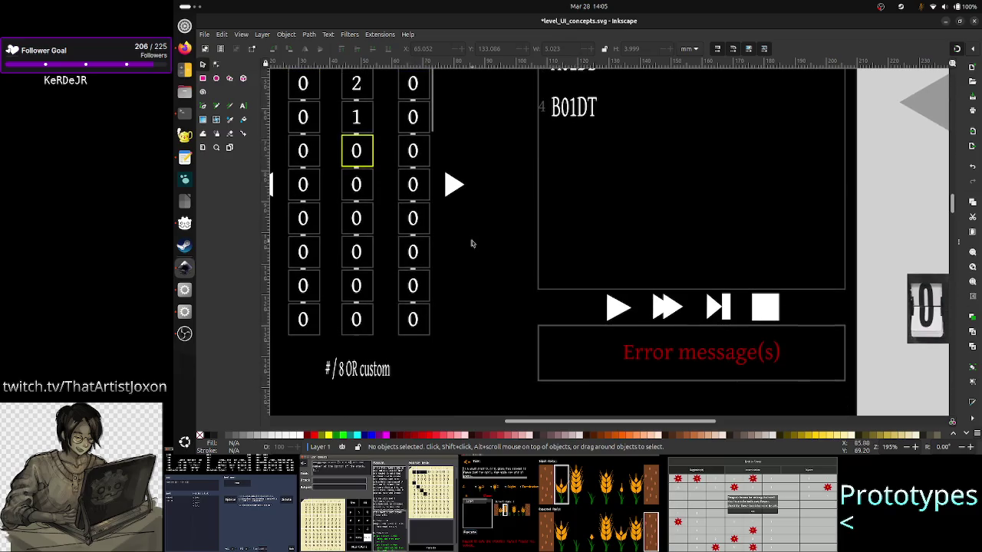
pyautogui.scroll(2, 471, 242)
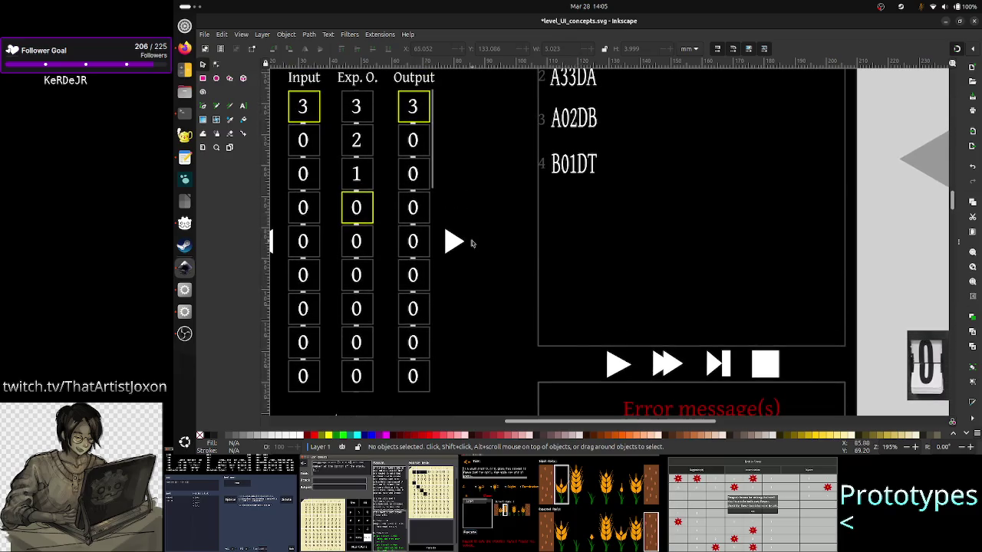
pyautogui.click(433, 157)
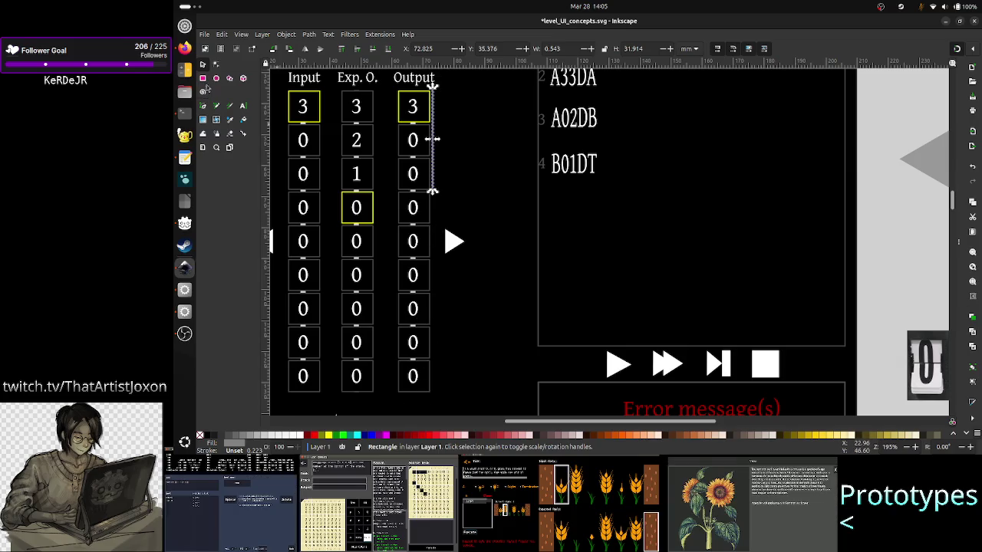
# Draw a 21.496 by 7.836 mm rectangle just below the Output column.
pyautogui.click(203, 79)
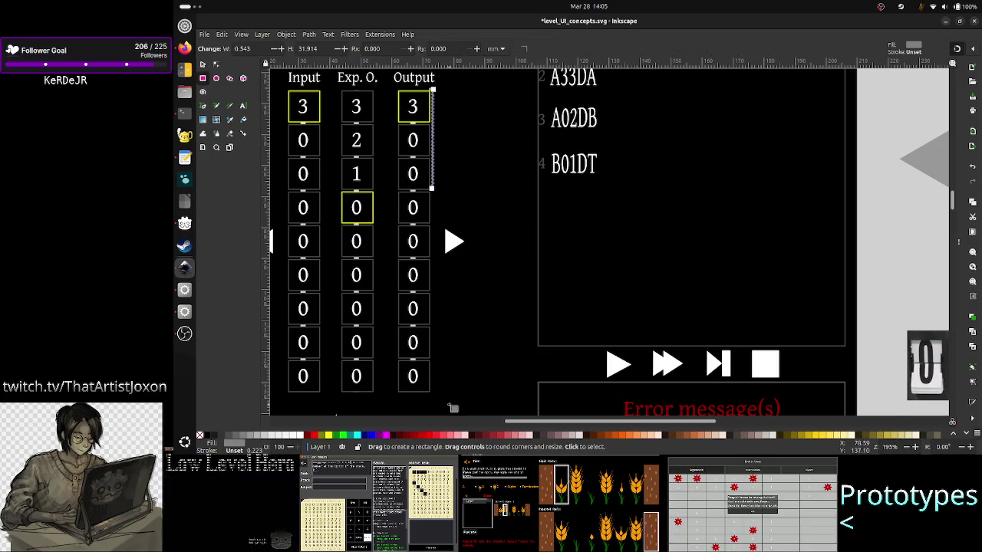
pyautogui.press('Escape')
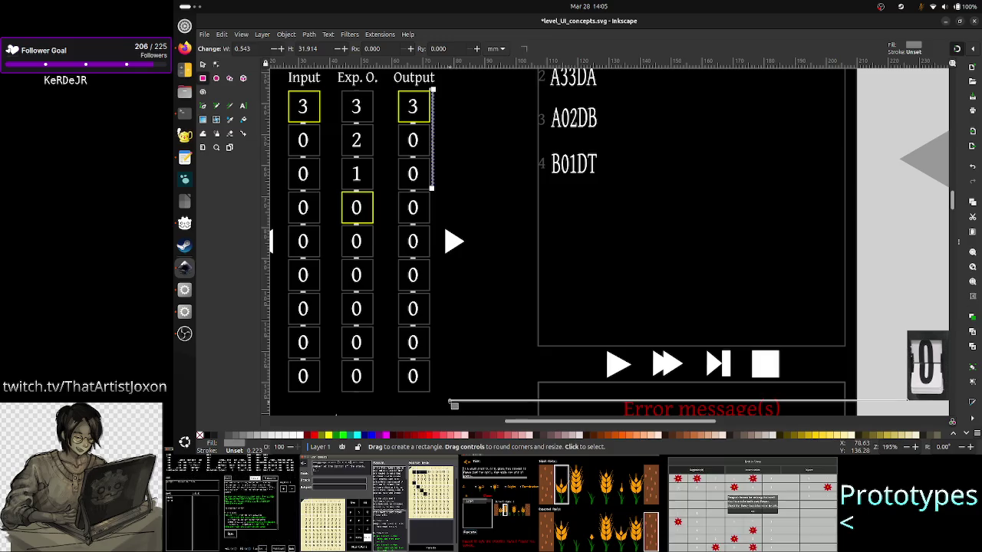
pyautogui.moveTo(451, 402); pyautogui.dragTo(383, 377)
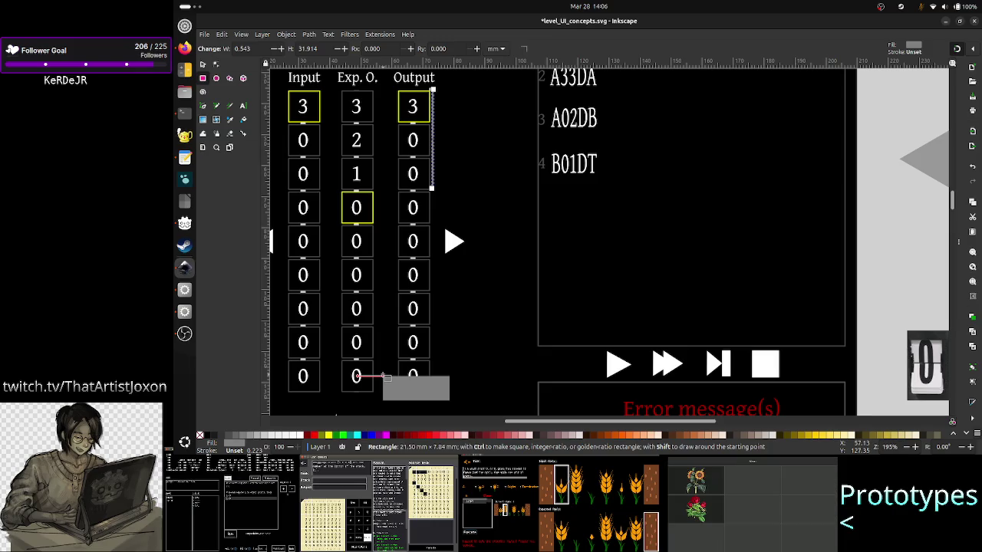
pyautogui.moveTo(383, 377); pyautogui.dragTo(382, 376)
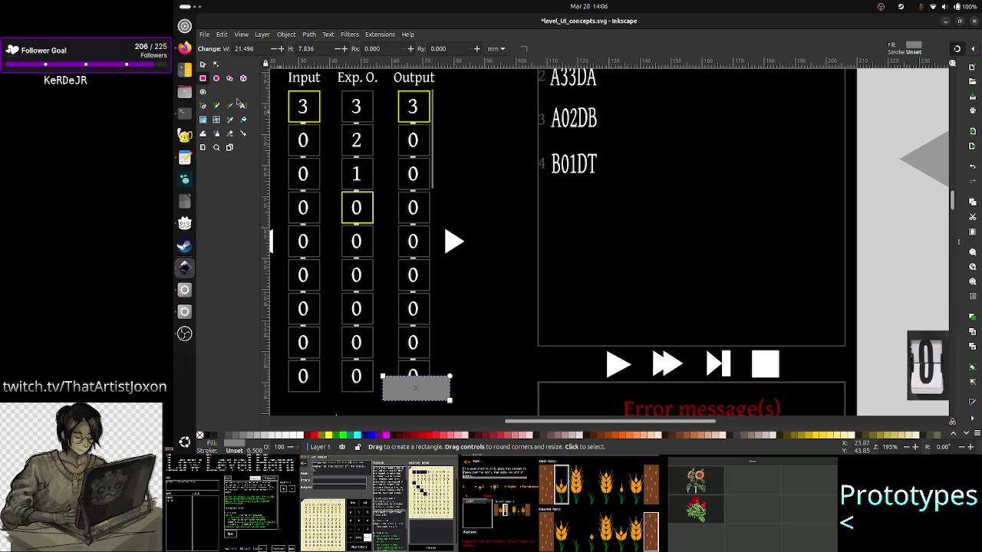
pyautogui.click(207, 64)
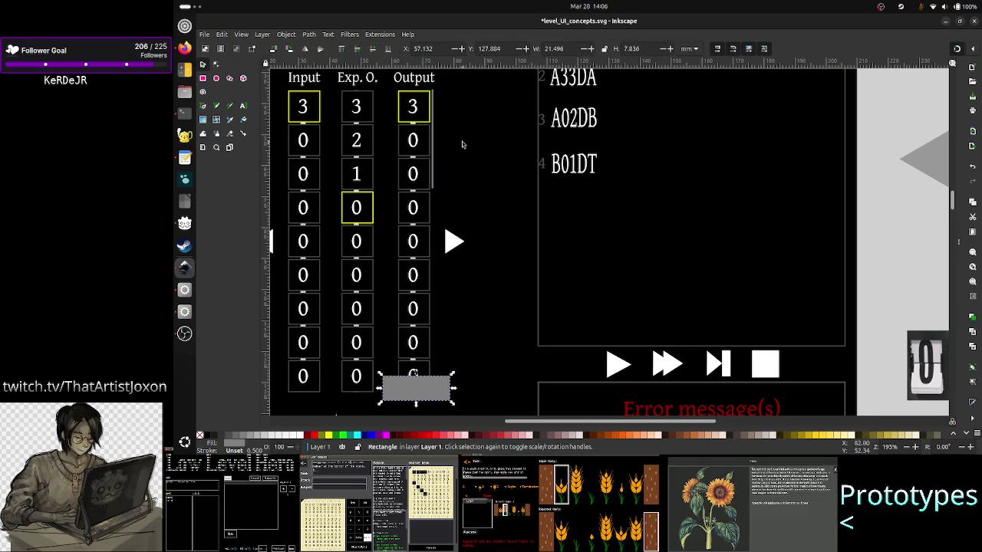
# Nudge the thin scrollbar bar beside Output three steps down.
pyautogui.click(433, 178)
pyautogui.press('Down')
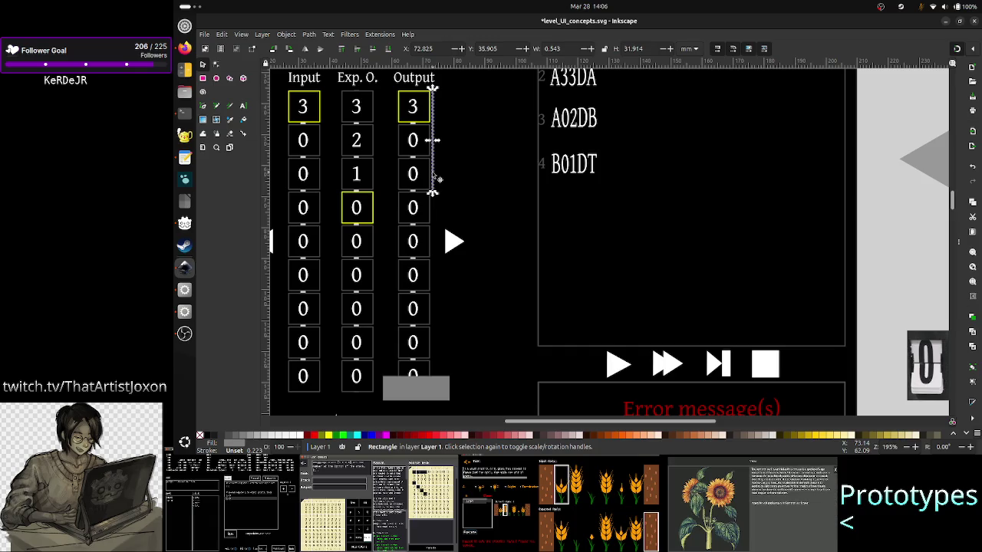
pyautogui.press('Down')
pyautogui.press('Down')
pyautogui.press('Down')
pyautogui.press('Down')
pyautogui.press('Down')
pyautogui.press('Down')
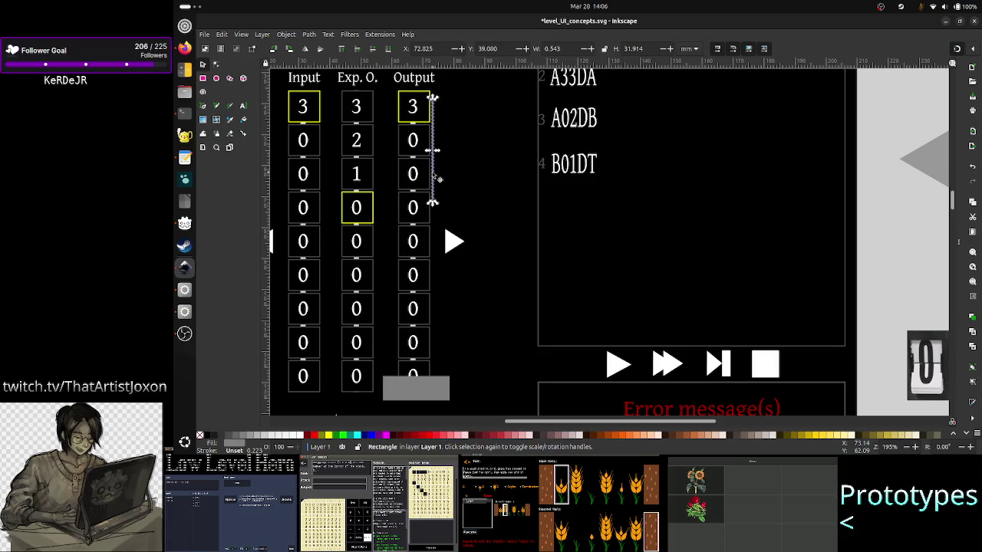
pyautogui.press('Down')
pyautogui.press('Down')
pyautogui.press('Down')
pyautogui.press('Down')
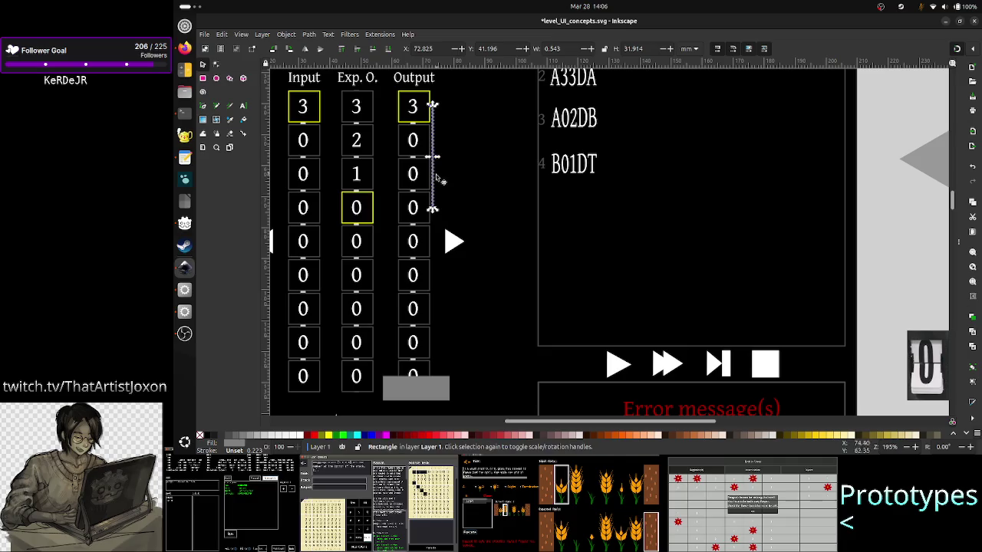
# Seat the grey rectangle under the Output column's bottom cell, 13.799 mm tall at X 57.533, Y 121.008 mm.
pyautogui.click(422, 389)
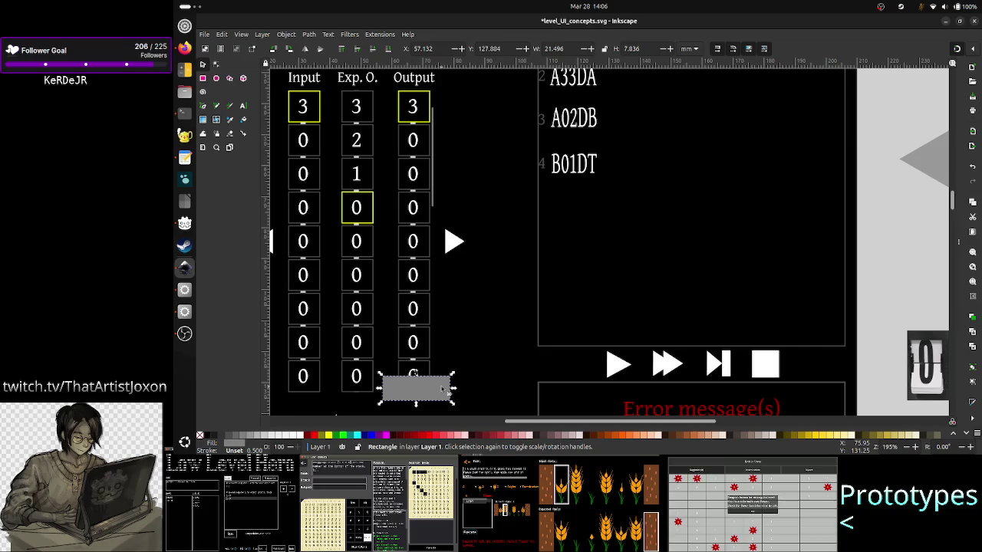
pyautogui.moveTo(422, 389)
pyautogui.mouseDown()
pyautogui.moveTo(420, 373)
pyautogui.moveTo(415, 412)
pyautogui.mouseUp()
pyautogui.press('Down')
pyautogui.press('Down')
pyautogui.press('Down')
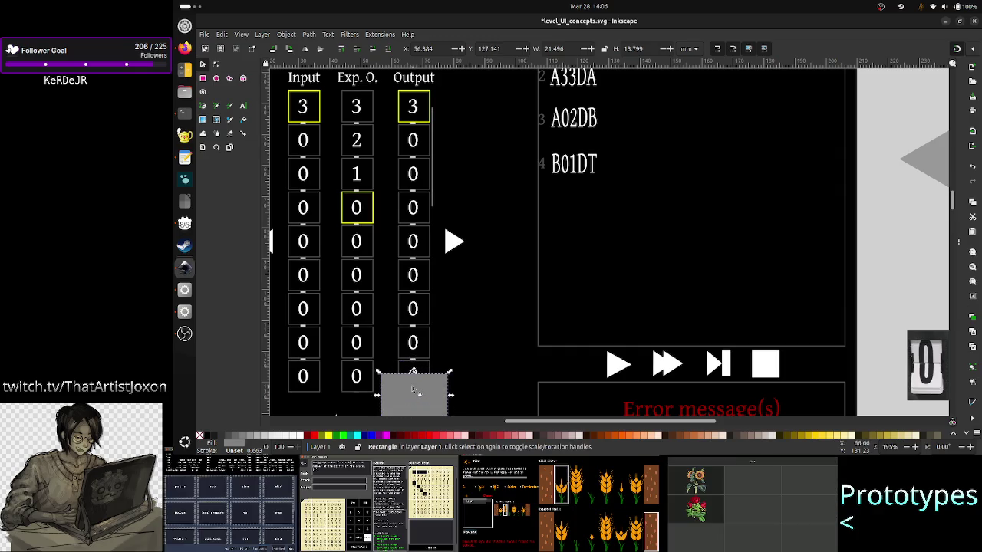
pyautogui.press('Down')
pyautogui.press('Down')
pyautogui.press('Down')
pyautogui.press('Down')
pyautogui.press('Down')
pyautogui.press('Down')
pyautogui.press('Down')
pyautogui.press('Down')
pyautogui.press('Down')
pyautogui.press('Down')
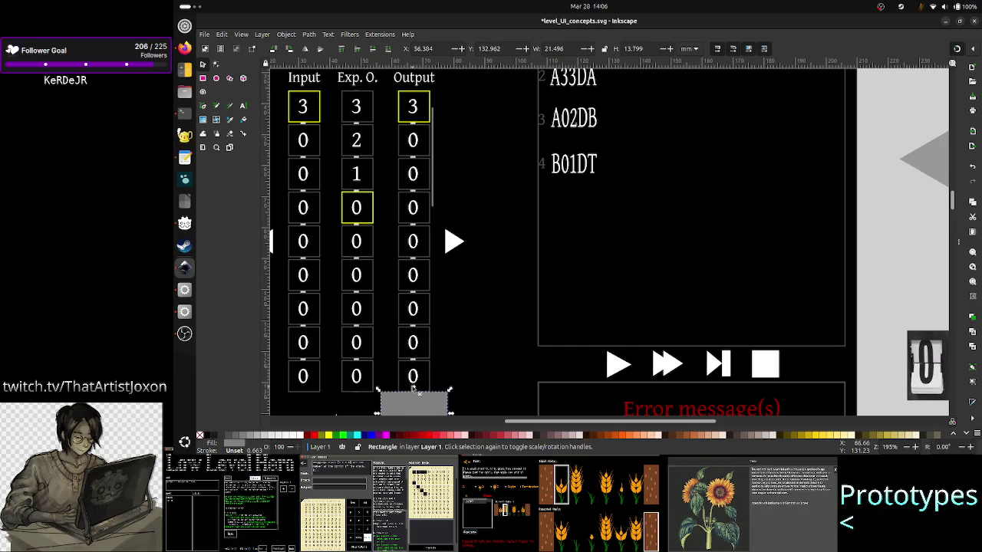
pyautogui.press('Down')
pyautogui.press('Down')
pyautogui.press('Down')
pyautogui.press('Down')
pyautogui.press('Down')
pyautogui.press('Up')
pyautogui.press('Up')
pyautogui.press('Up')
pyautogui.press('Up')
pyautogui.press('Up')
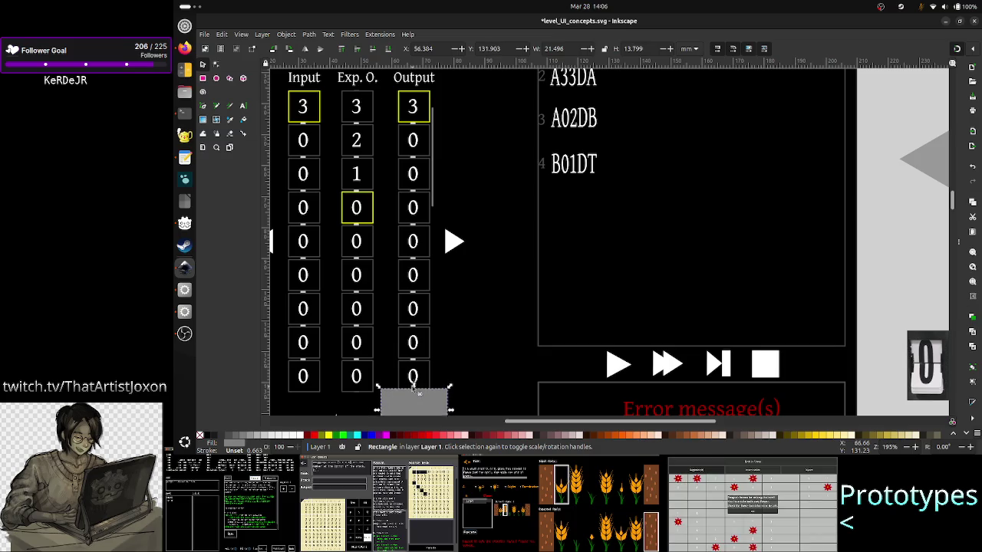
pyautogui.press('Up')
pyautogui.press('Up')
pyautogui.press('Up')
pyautogui.press('Up')
pyautogui.press('Up')
pyautogui.press('Up')
pyautogui.press('Up')
pyautogui.press('Down')
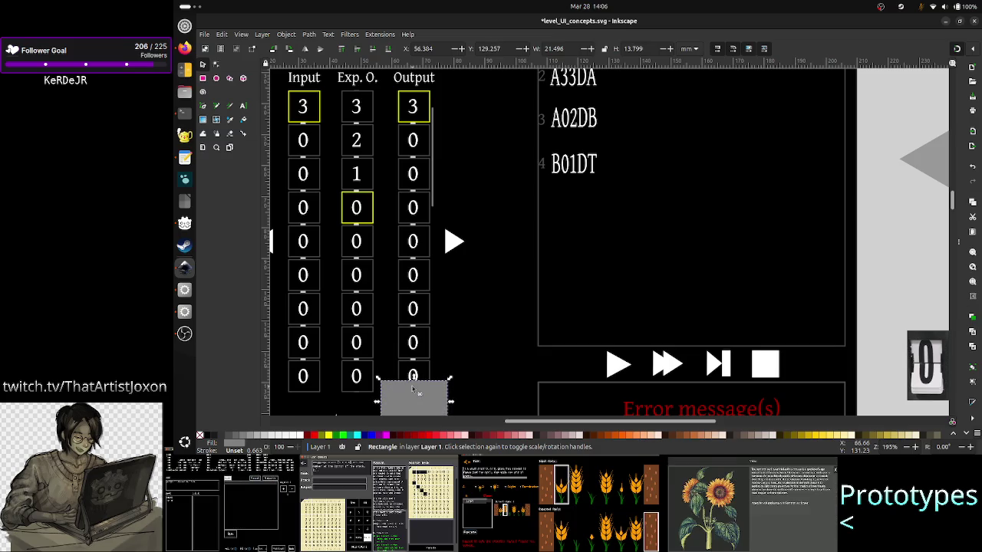
pyautogui.press('Down')
pyautogui.press('Down')
pyautogui.press('Down')
pyautogui.moveTo(419, 393); pyautogui.dragTo(425, 322)
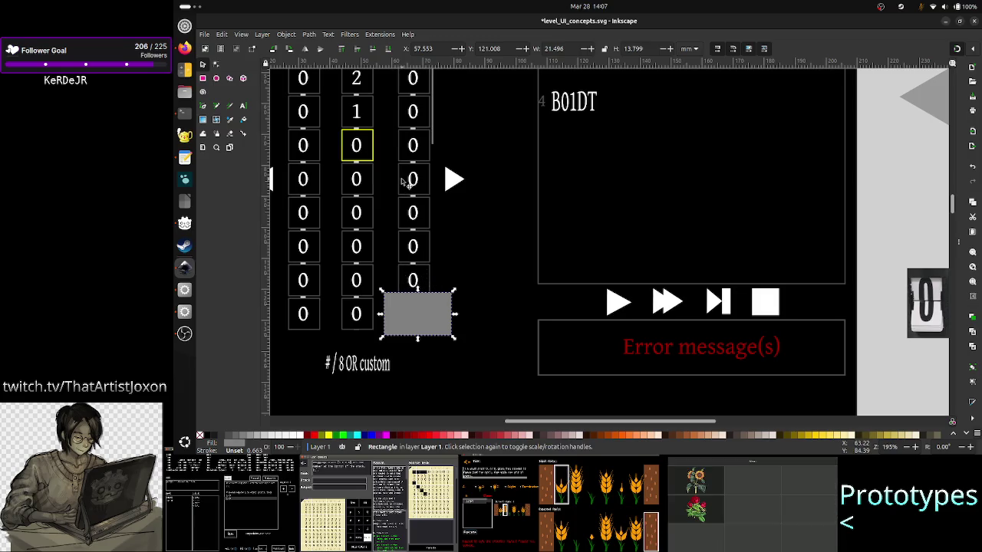
pyautogui.scroll(5, 404, 181)
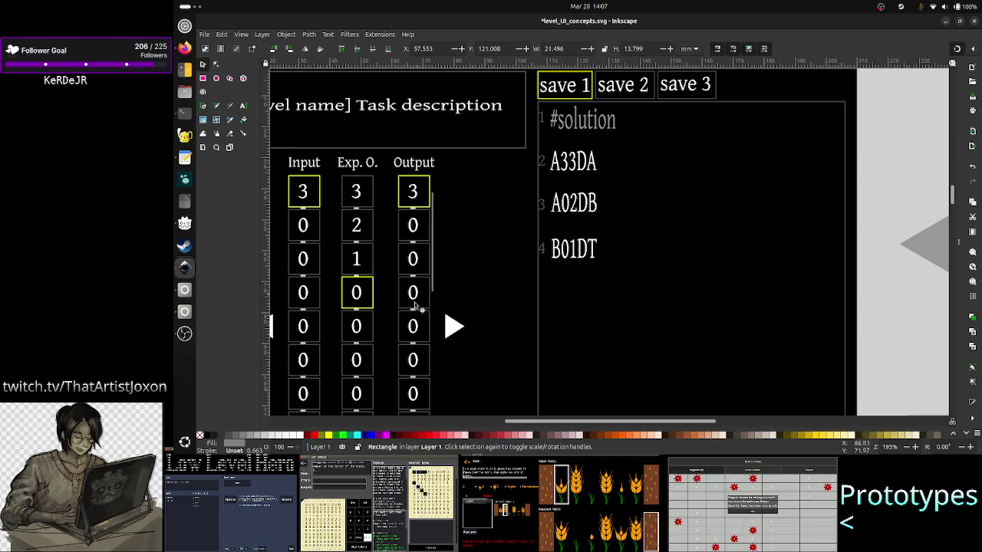
pyautogui.scroll(-4, 415, 307)
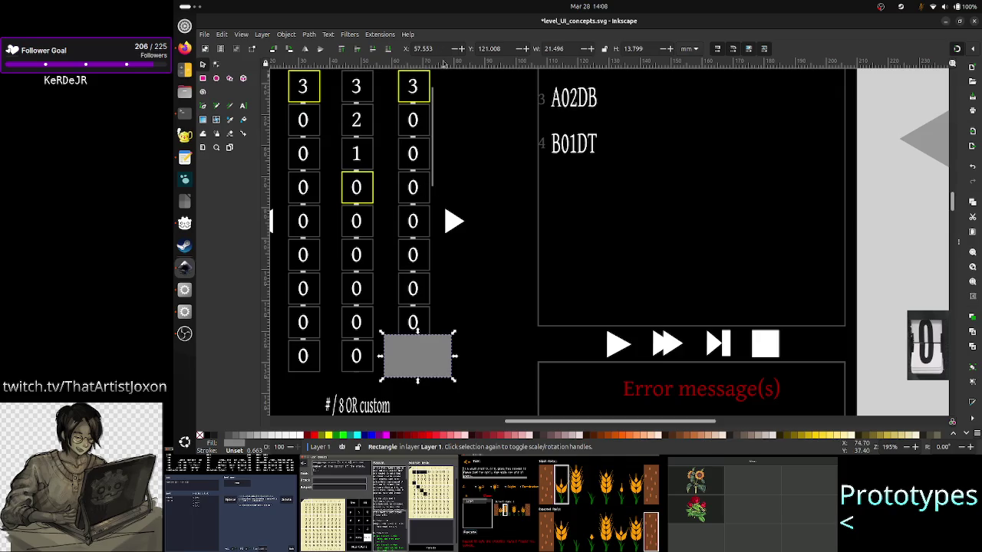
pyautogui.click(434, 169)
# Slide the thin scrollbar bar seven steps down along the third column.
pyautogui.press('Down')
pyautogui.press('Down')
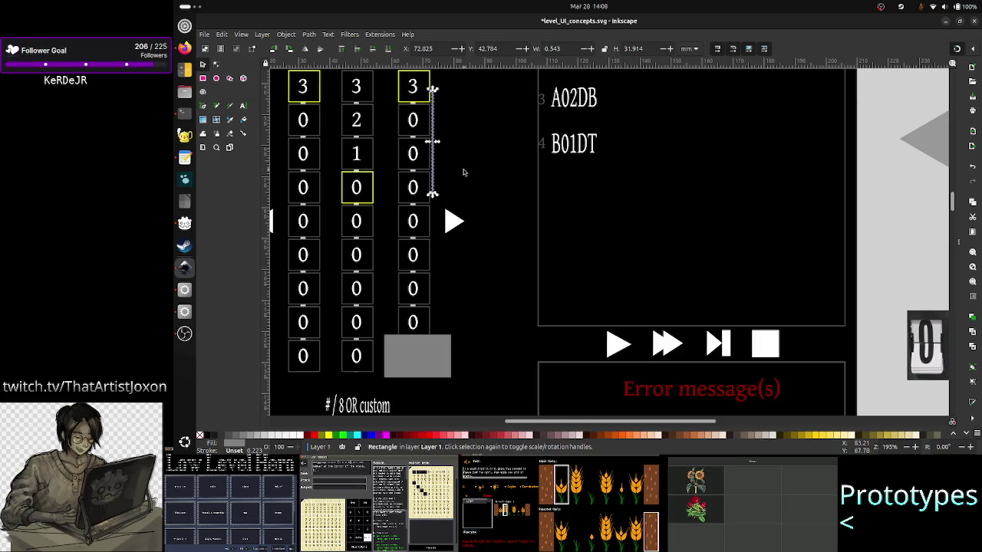
pyautogui.press('Down')
pyautogui.press('Down')
pyautogui.press('Down')
pyautogui.press('Down')
pyautogui.press('Down')
pyautogui.press('Down')
pyautogui.press('Down')
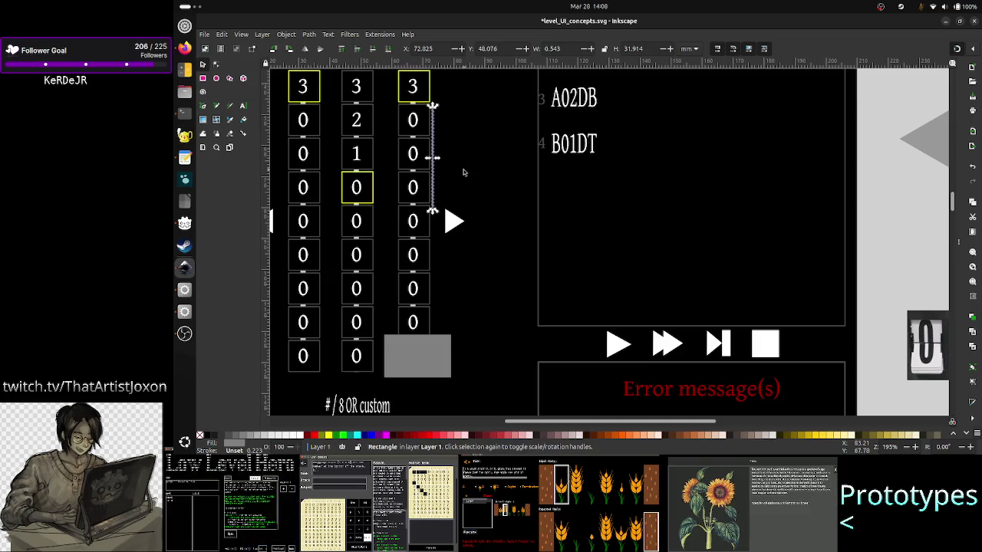
pyautogui.press('Down')
pyautogui.press('Down')
pyautogui.press('Down')
pyautogui.press('Down')
pyautogui.press('Down')
pyautogui.press('Down')
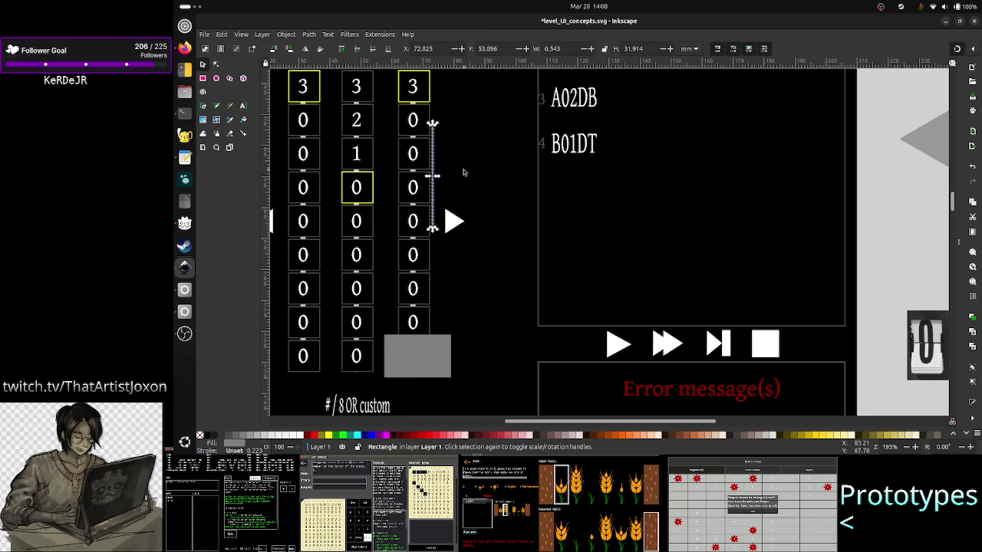
pyautogui.press('Down')
pyautogui.press('Down')
pyautogui.press('Down')
pyautogui.press('Down')
pyautogui.press('Down')
pyautogui.press('Down')
pyautogui.press('Down')
pyautogui.press('Down')
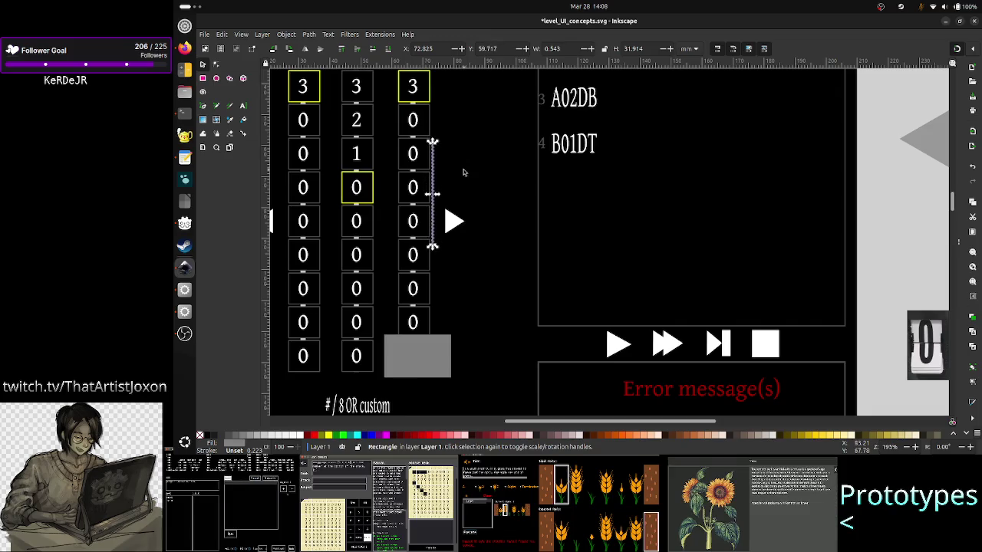
pyautogui.press('Down')
pyautogui.press('Down')
pyautogui.press('Down')
pyautogui.press('Down')
pyautogui.press('Down')
pyautogui.press('Down')
pyautogui.press('Down')
pyautogui.press('Down')
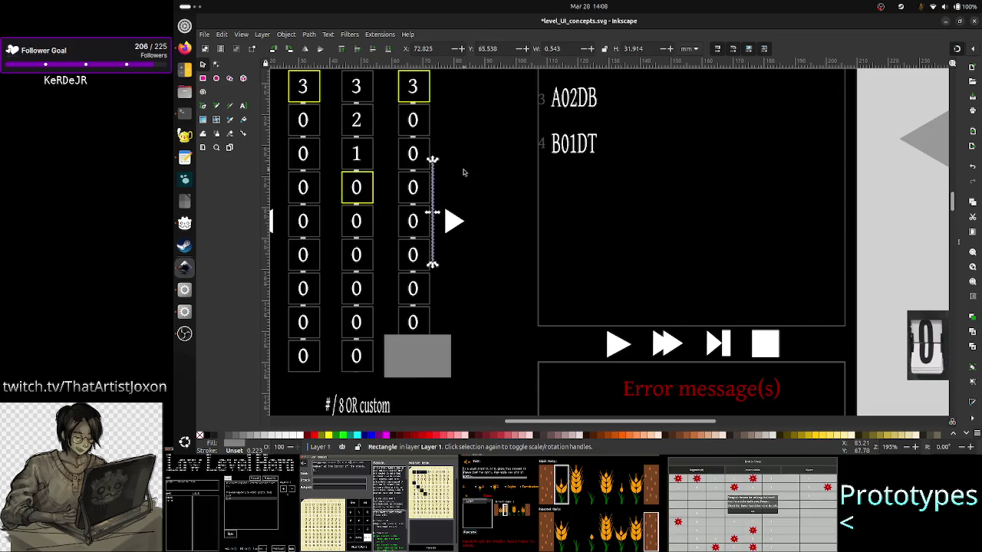
pyautogui.press('Down')
pyautogui.press('Down')
pyautogui.press('Down')
pyautogui.press('Down')
pyautogui.press('Down')
pyautogui.press('Down')
pyautogui.press('Down')
pyautogui.press('Down')
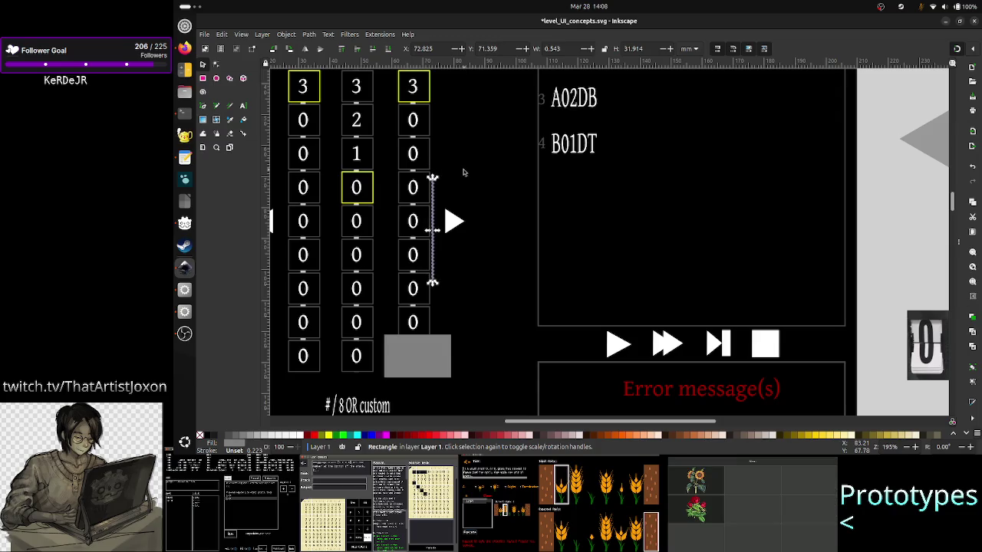
pyautogui.press('Down')
pyautogui.press('Down')
pyautogui.press('Down')
pyautogui.press('Down')
pyautogui.press('Escape')
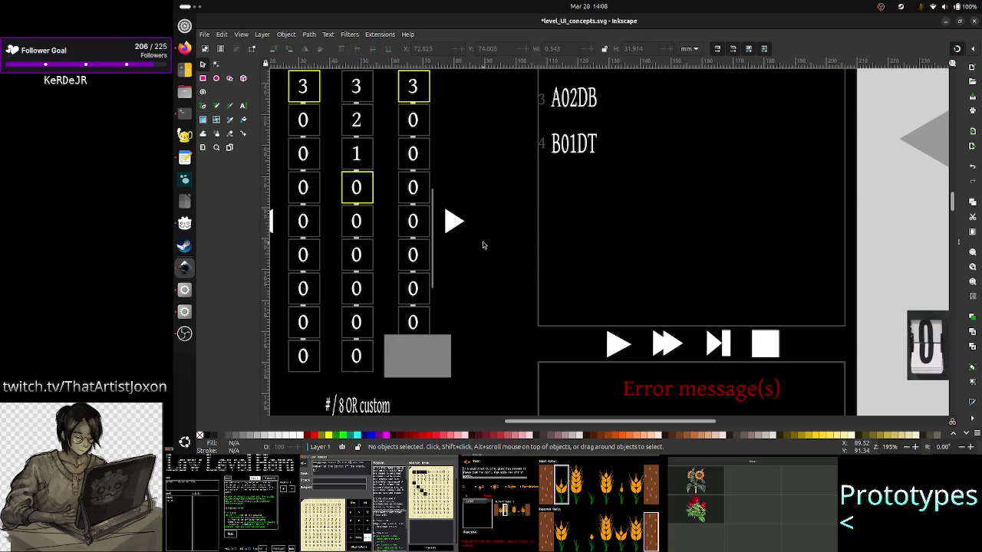
# Reselect the scrollbar bar and nudge it two more steps down to Y 74.534 mm.
pyautogui.click(432, 261)
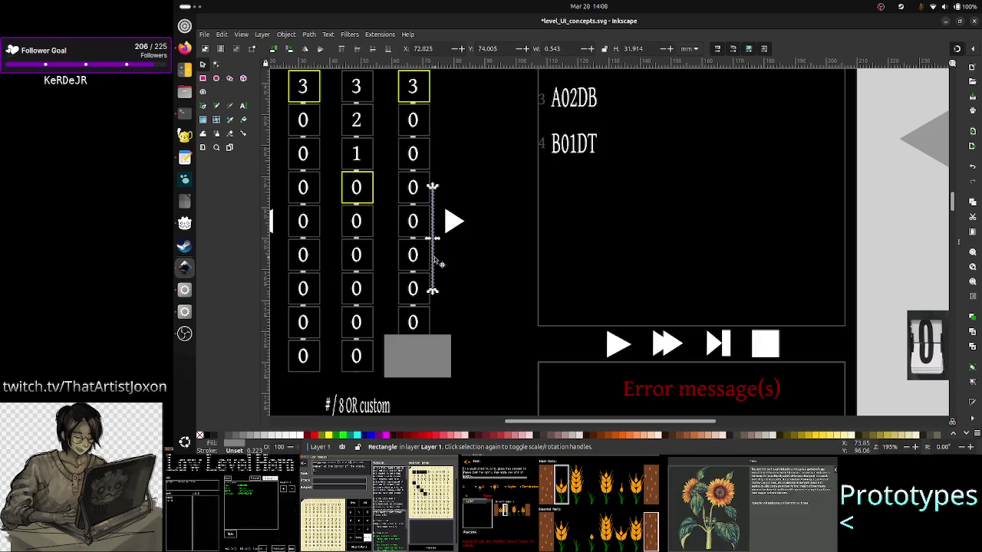
pyautogui.press('Escape')
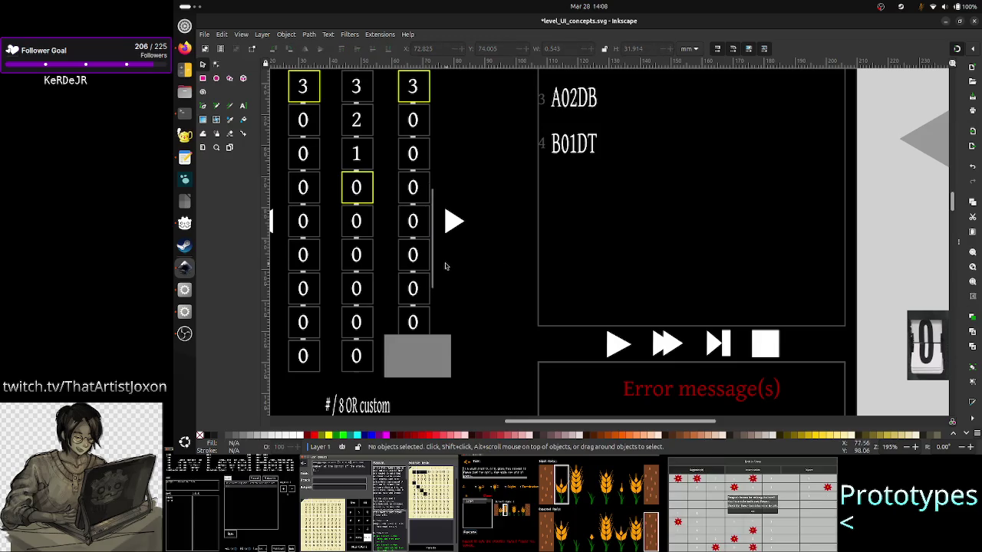
pyautogui.click(435, 274)
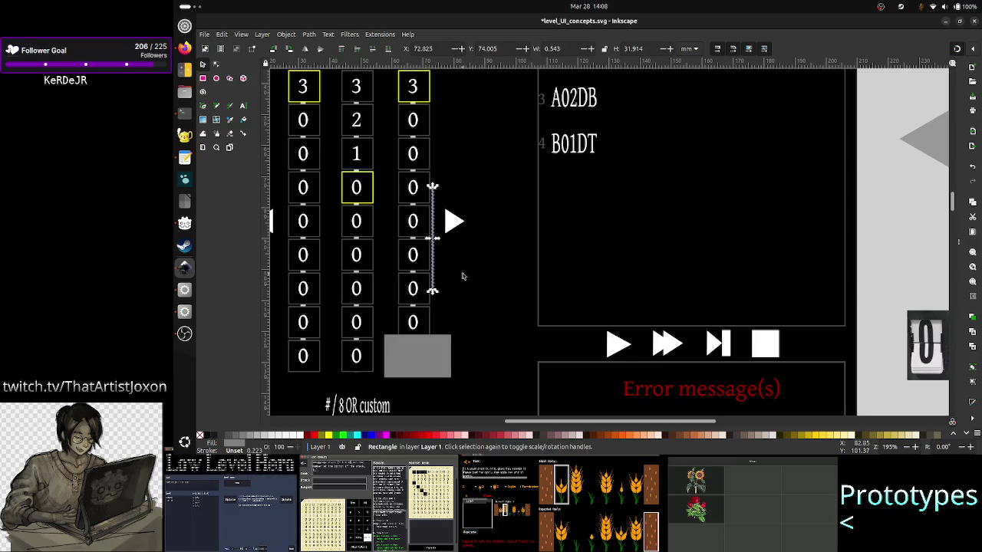
pyautogui.press('Down')
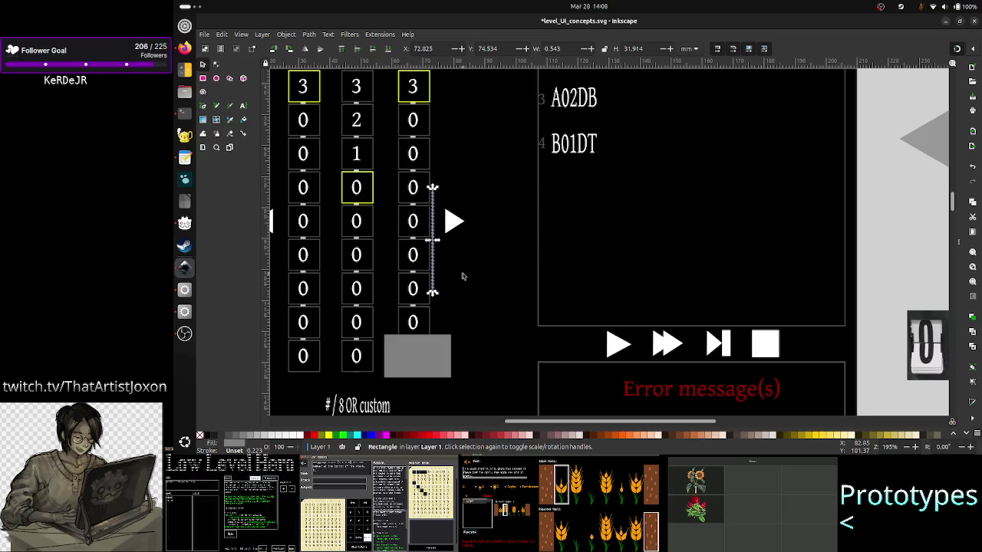
pyautogui.press('Down')
pyautogui.press('Down')
pyautogui.press('Down')
pyautogui.press('Down')
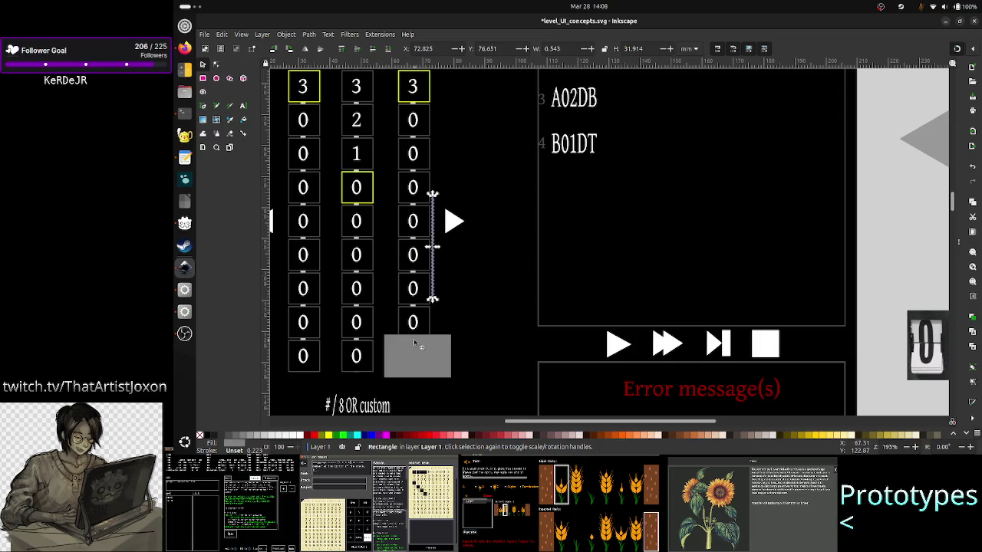
# Try the grey rectangle in several spots under the columns and shrink it to 9.665 mm tall.
pyautogui.moveTo(415, 345); pyautogui.dragTo(426, 392)
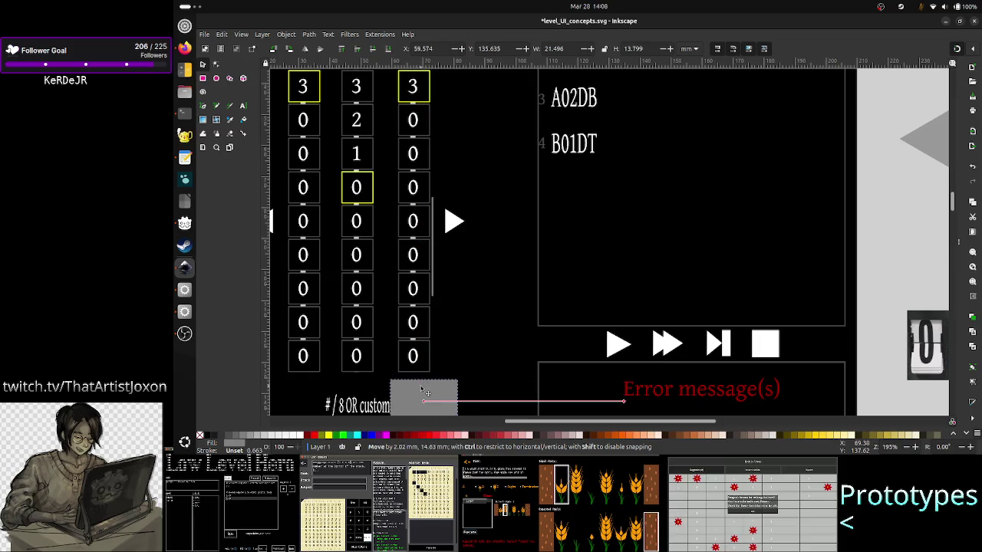
pyautogui.moveTo(424, 392); pyautogui.dragTo(420, 354)
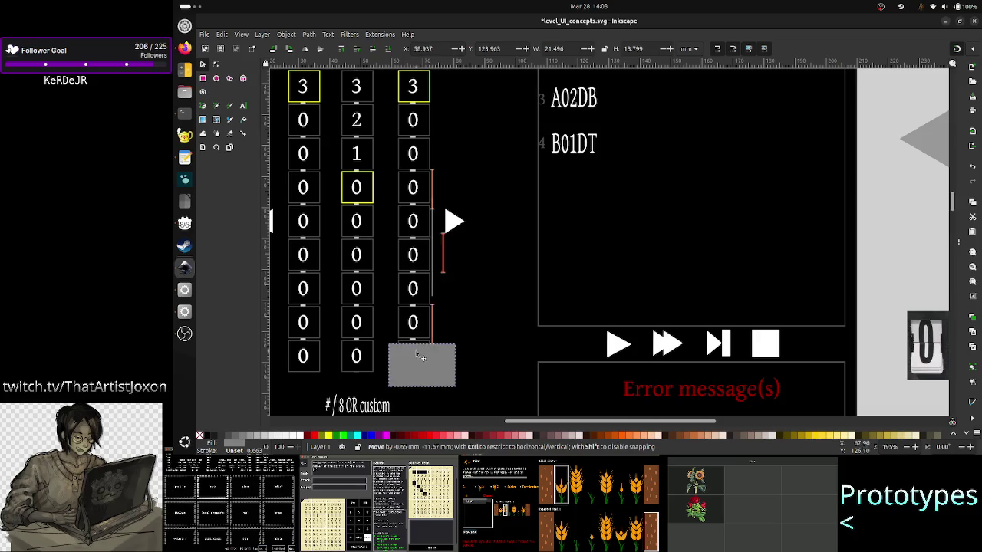
pyautogui.moveTo(421, 354); pyautogui.dragTo(421, 358)
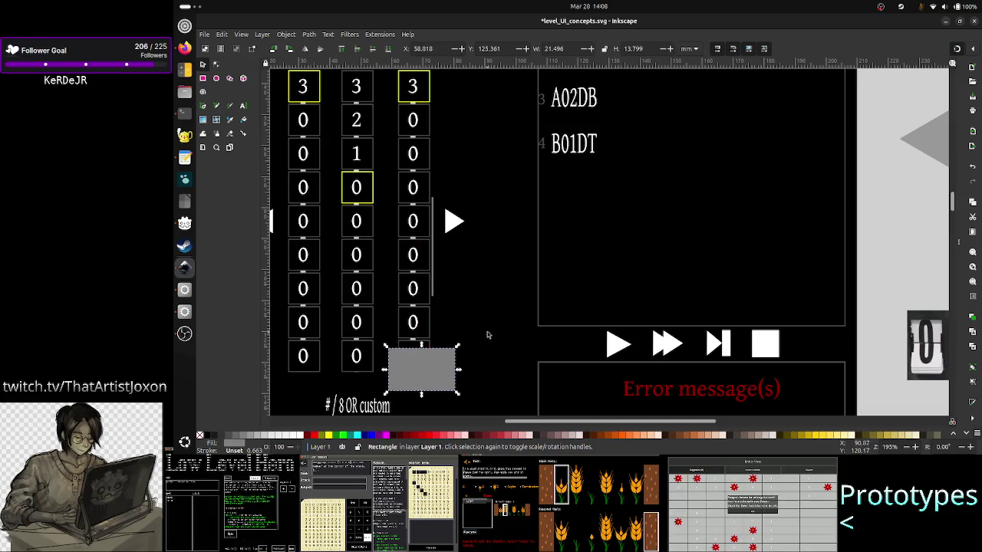
pyautogui.press('Escape')
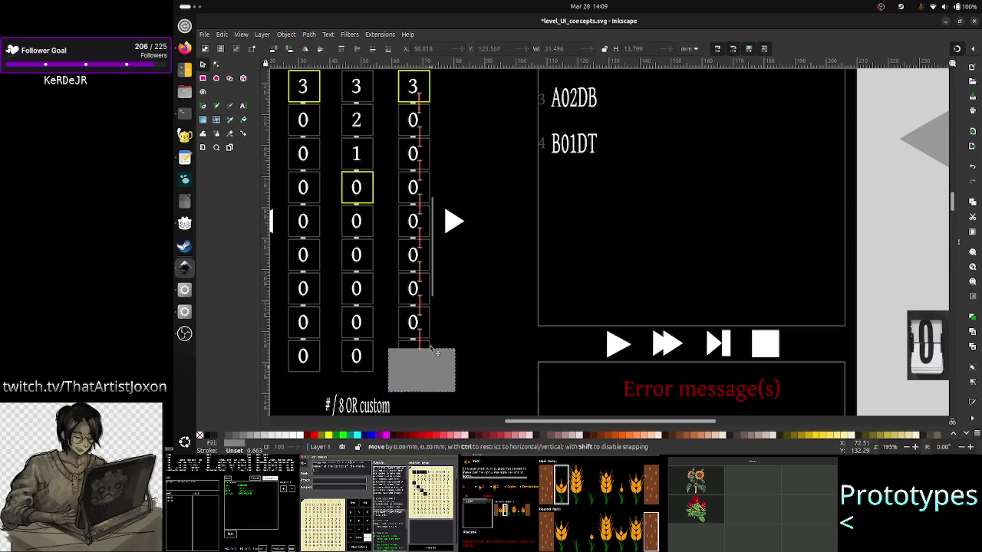
pyautogui.moveTo(431, 374)
pyautogui.mouseDown()
pyautogui.moveTo(431, 339)
pyautogui.moveTo(422, 385)
pyautogui.mouseUp()
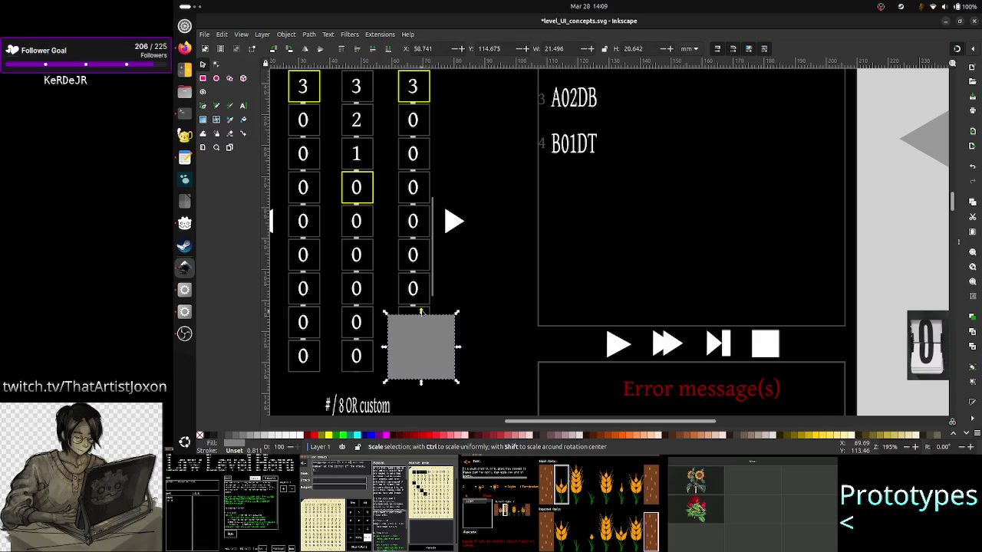
pyautogui.moveTo(421, 312); pyautogui.dragTo(421, 348)
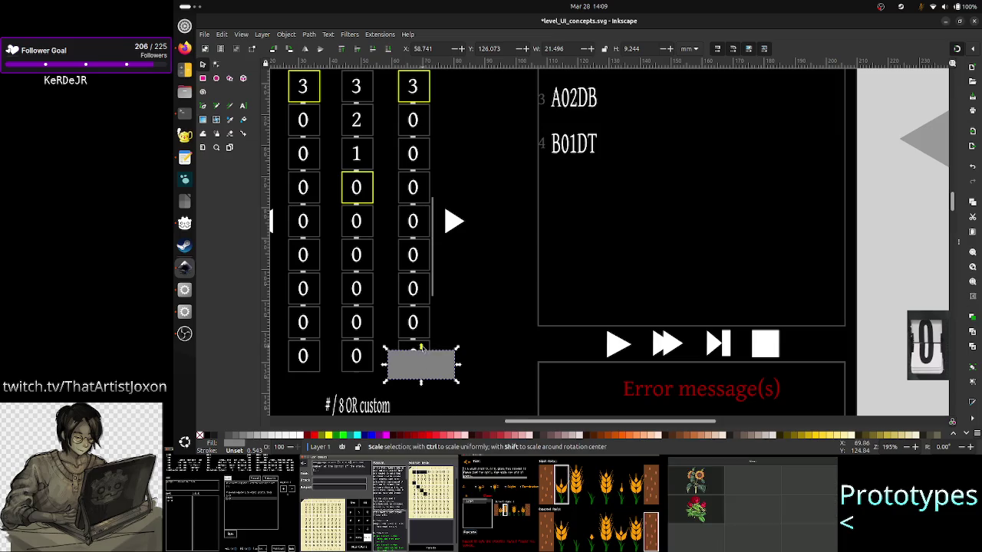
# Delete the grey rectangle from beneath the tape columns.
pyautogui.click(496, 330)
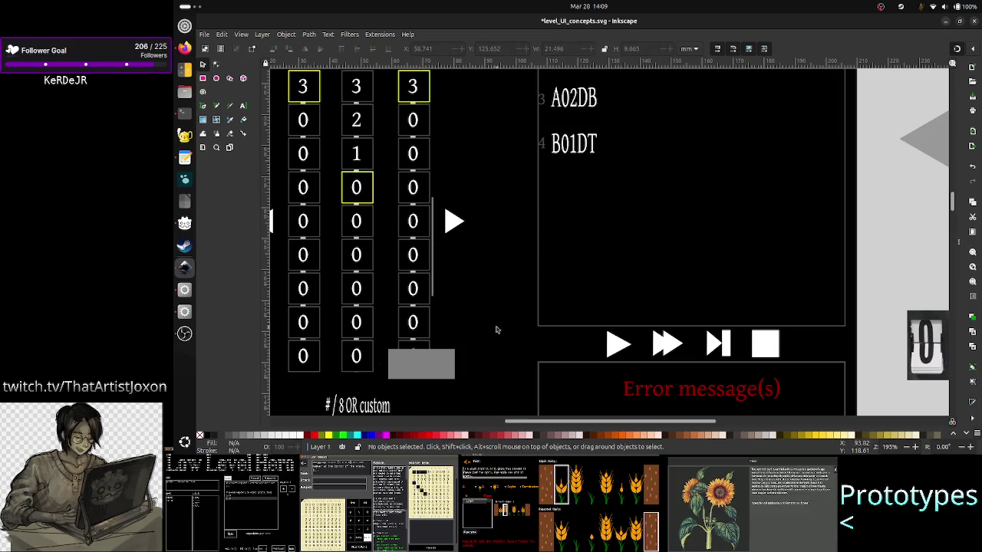
pyautogui.click(441, 360)
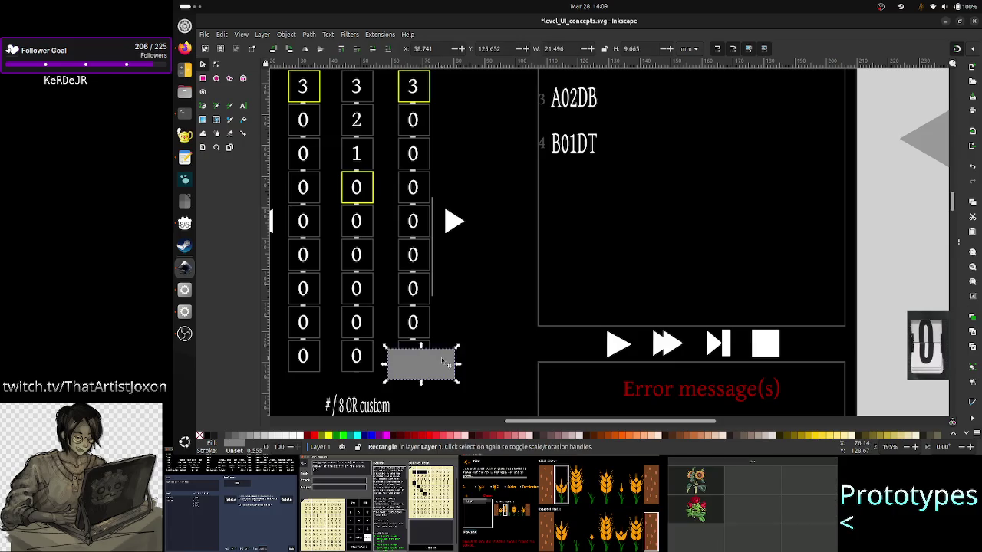
pyautogui.press('Delete')
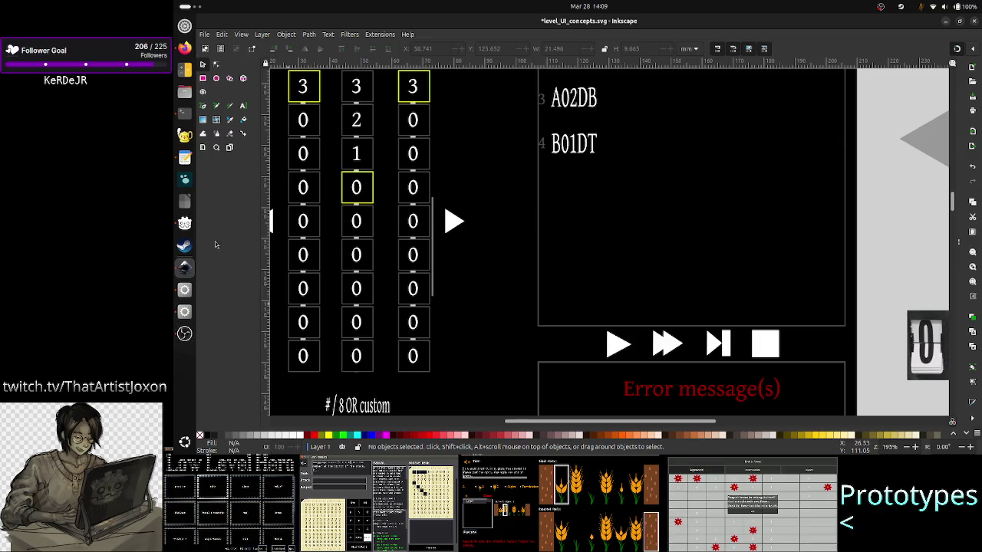
pyautogui.click(185, 50)
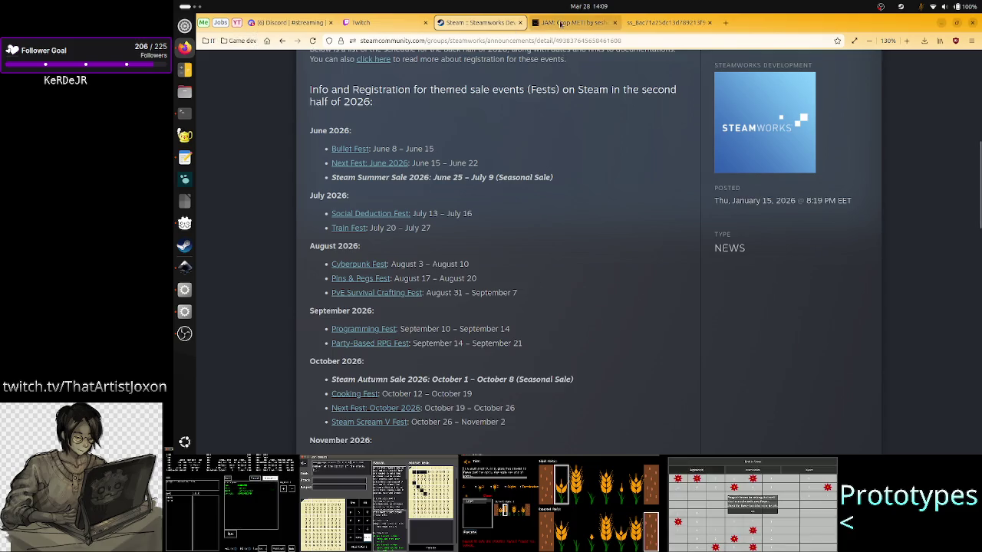
# Open The Stack Machine page from the developer's itch.io profile and enlarge its punch-card screenshot.
pyautogui.click(571, 22)
pyautogui.click(281, 40)
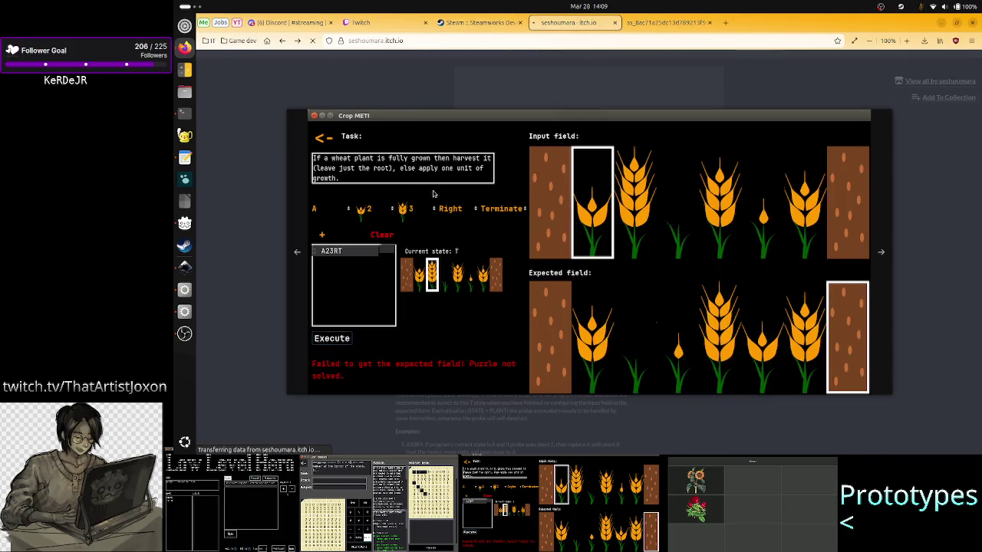
pyautogui.scroll(-1, 588, 298)
pyautogui.scroll(-4, 564, 333)
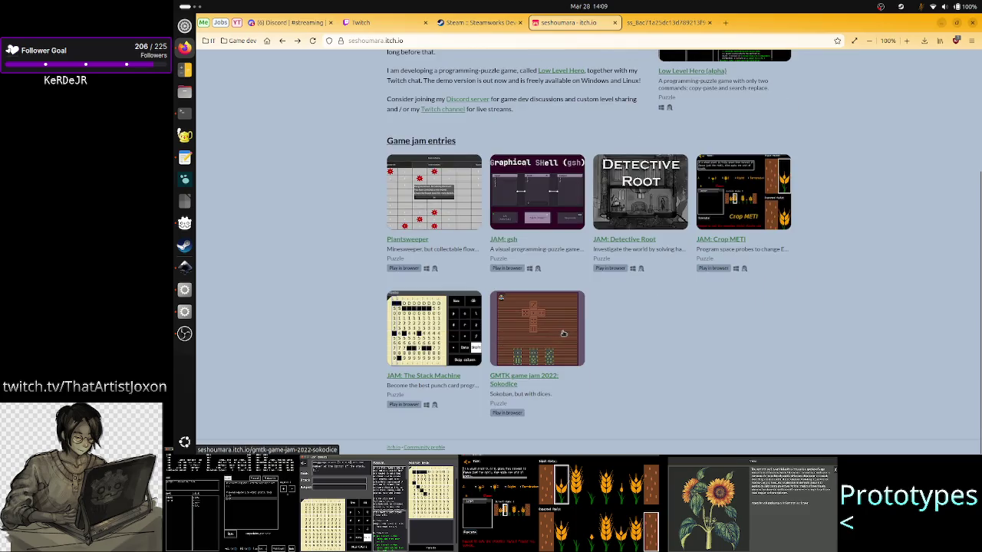
pyautogui.click(476, 332)
pyautogui.scroll(-3, 769, 306)
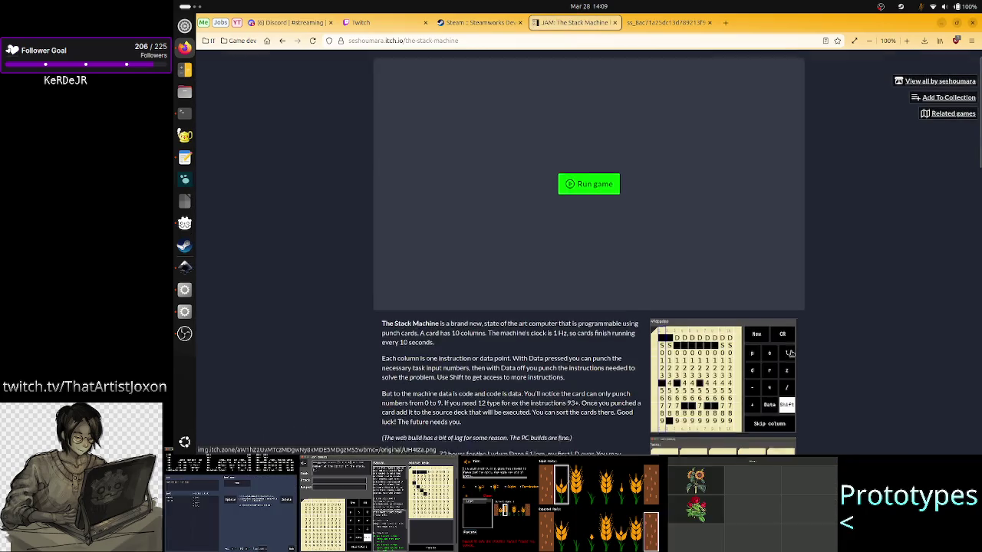
pyautogui.scroll(-3, 793, 357)
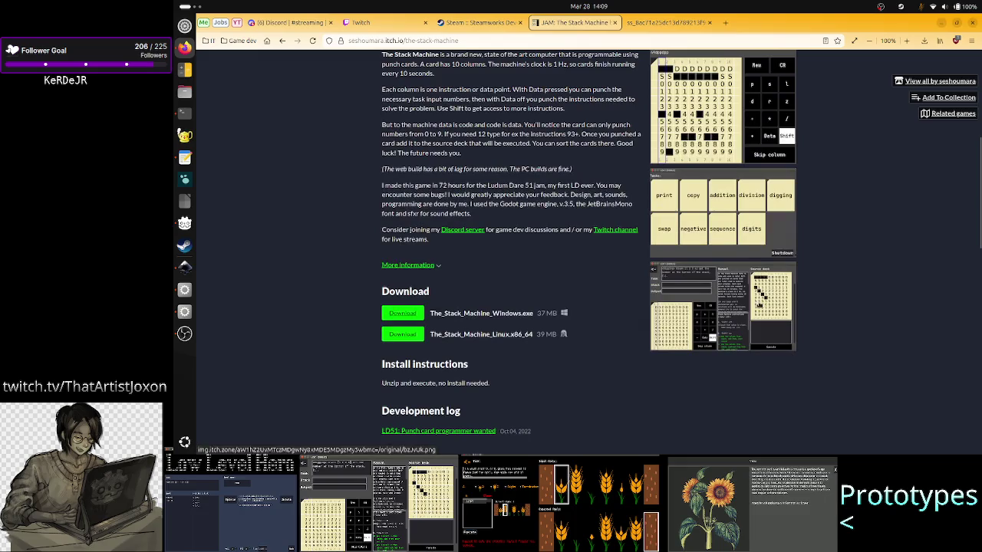
pyautogui.click(760, 305)
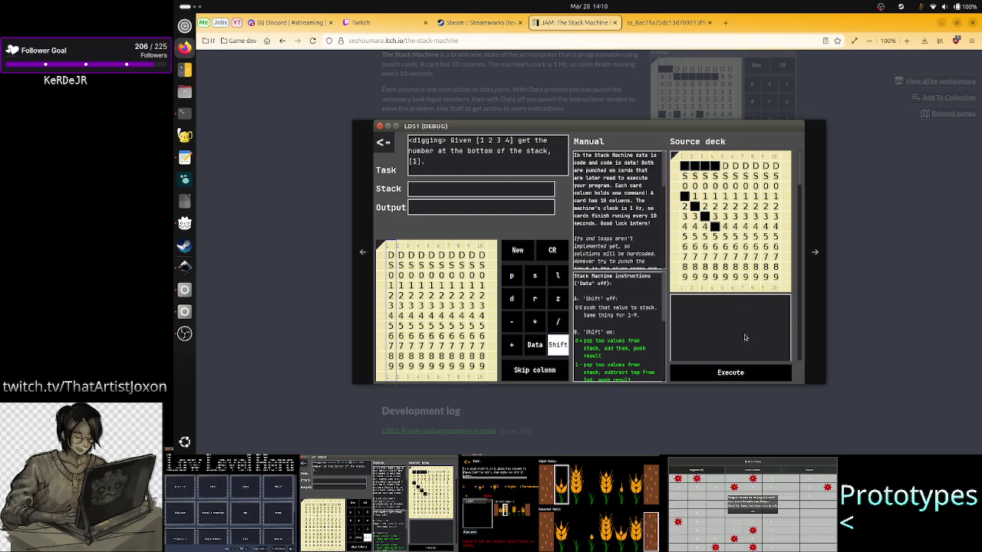
pyautogui.click(192, 162)
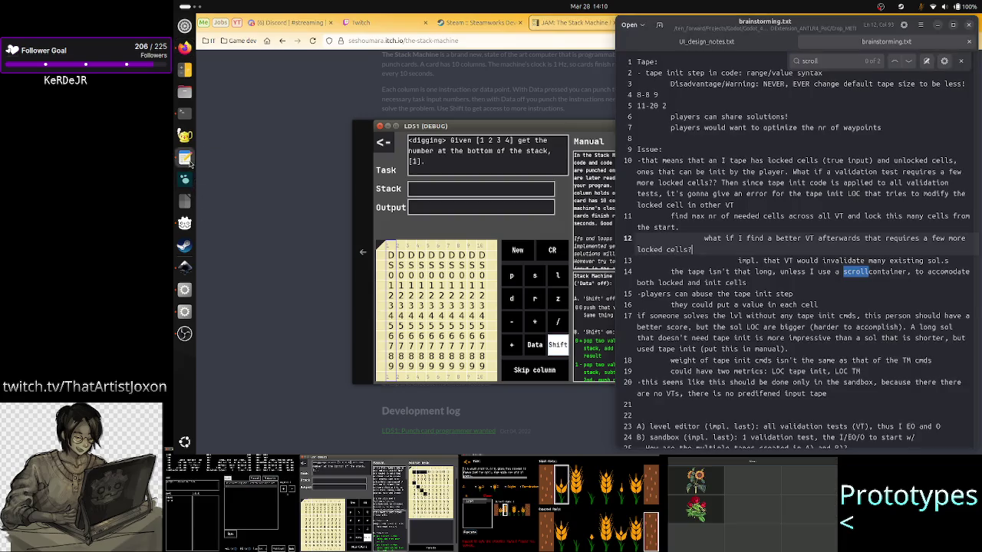
# Review the 'scroll' notes on lines 14–15 and 33 of brainstorming.txt, then go back to Inkscape.
pyautogui.click(849, 273)
pyautogui.hotkey('ctrl', 'shift', 'g')
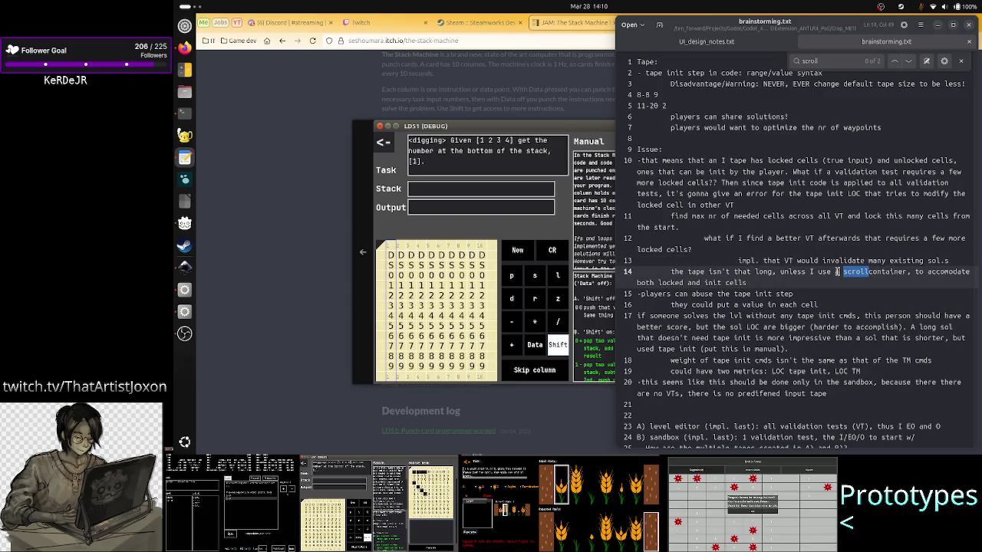
pyautogui.click(765, 292)
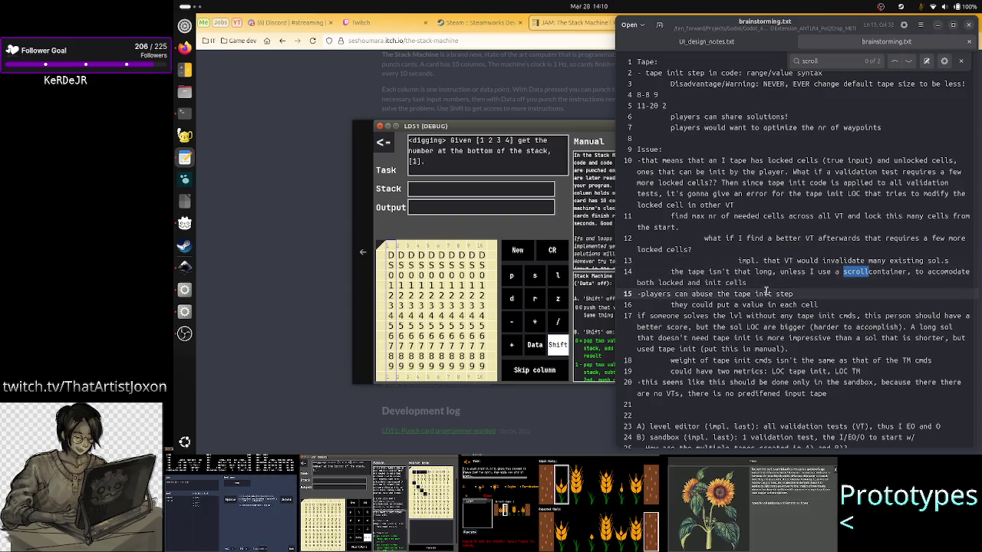
pyautogui.scroll(-2, 764, 310)
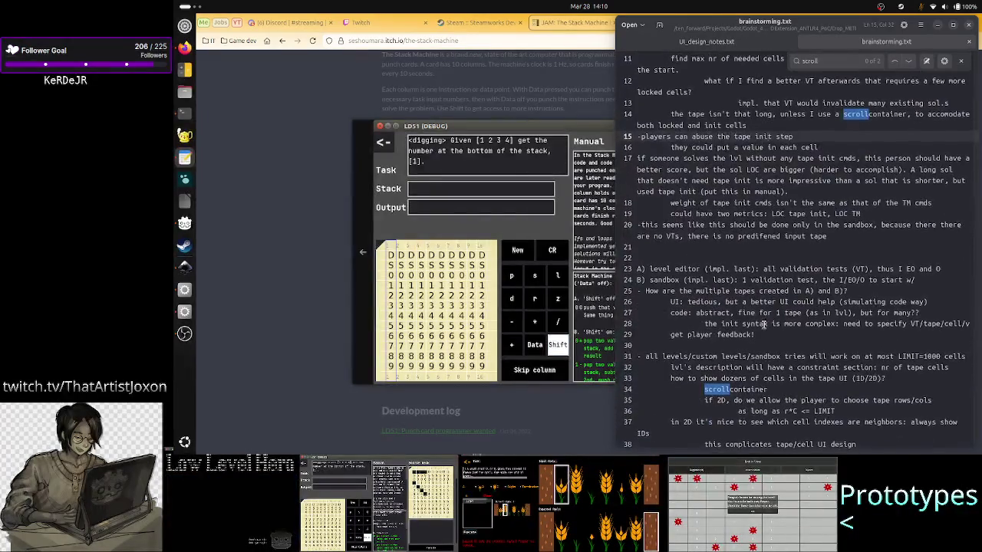
pyautogui.scroll(-2, 764, 319)
pyautogui.scroll(-1, 764, 326)
pyautogui.scroll(-1, 764, 326)
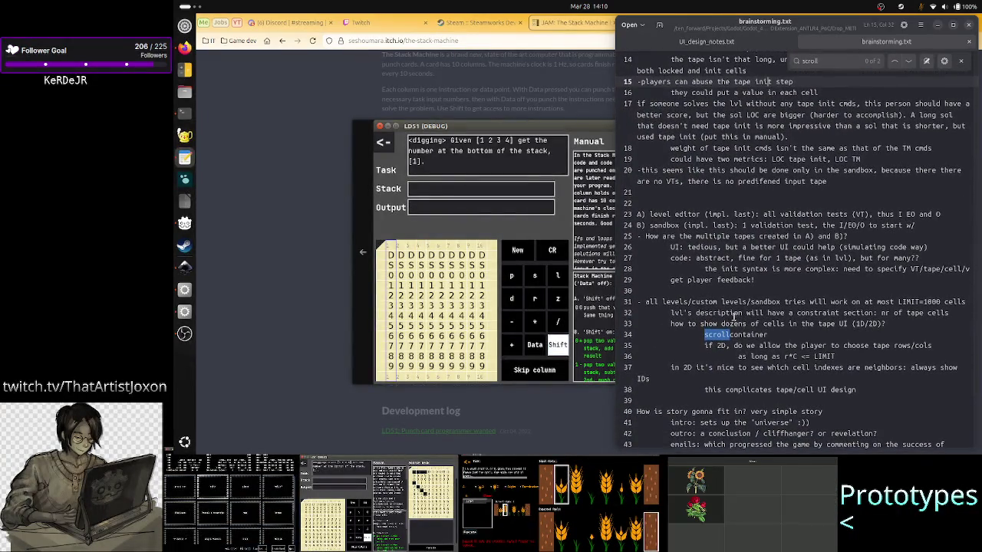
pyautogui.moveTo(721, 323); pyautogui.dragTo(835, 323)
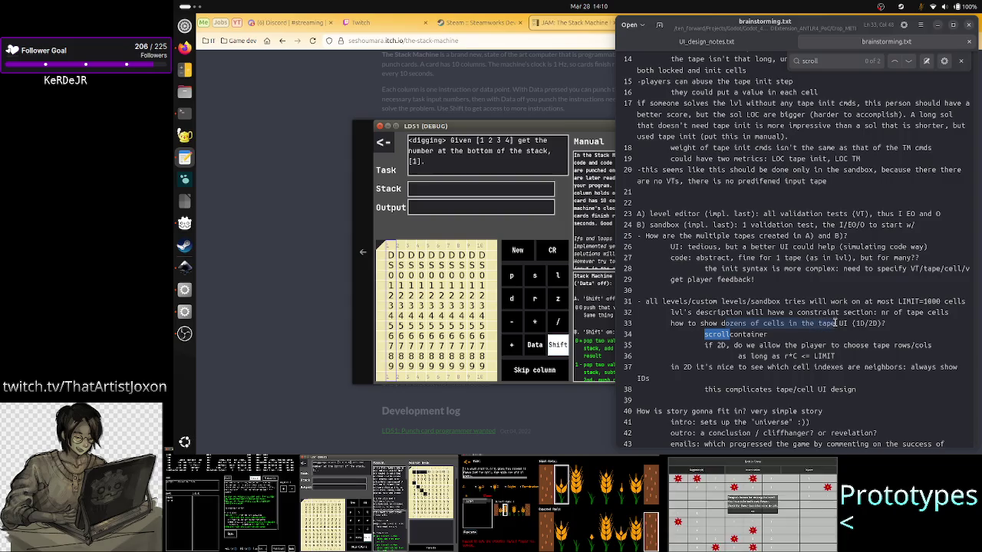
pyautogui.hotkey('alt', 'Tab')
pyautogui.hotkey('alt', 'Tab')
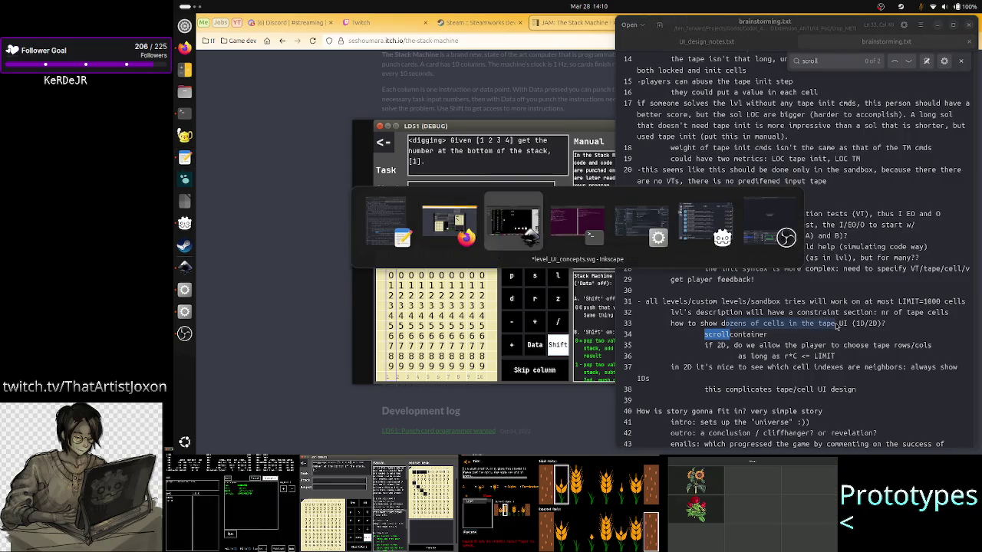
pyautogui.scroll(4, 437, 288)
pyautogui.scroll(-2, 435, 291)
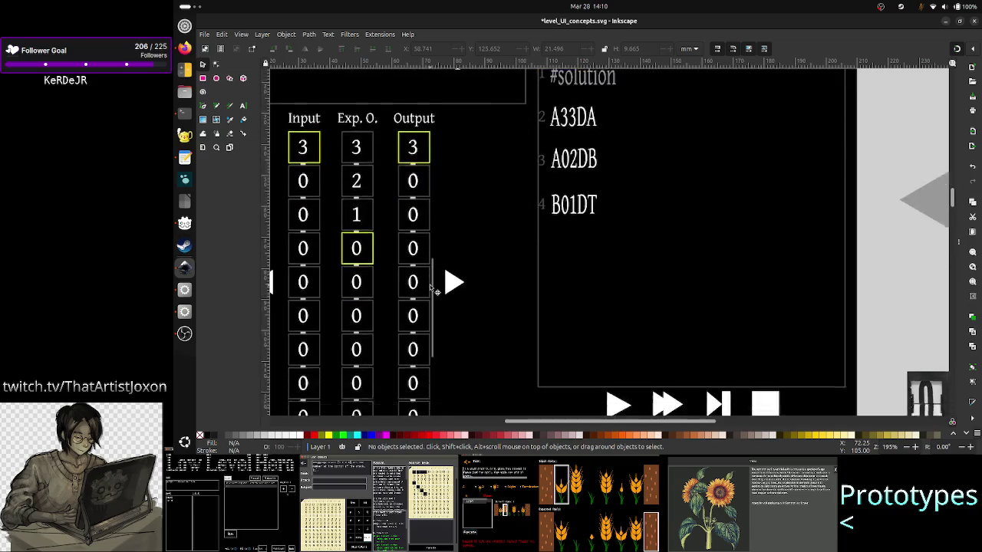
# Check the 'scrollcontainer' idea on lines 34–35 of brainstorming.txt.
pyautogui.scroll(-2, 435, 292)
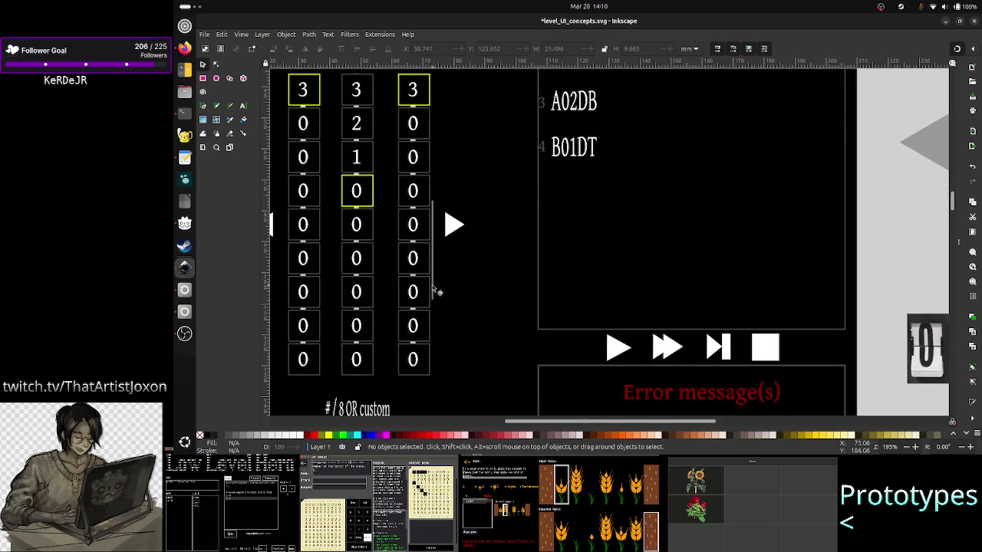
pyautogui.hotkey('alt', 'Tab')
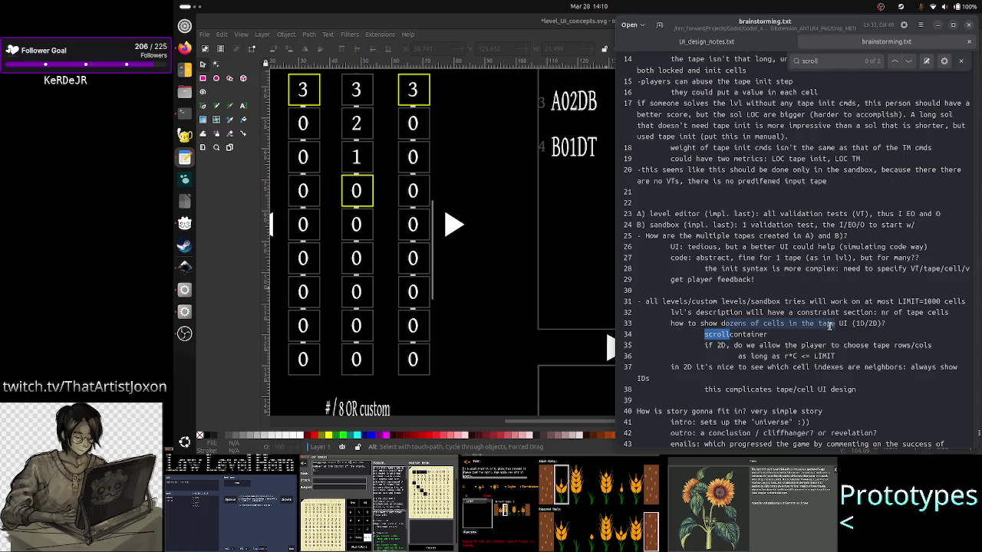
pyautogui.click(810, 343)
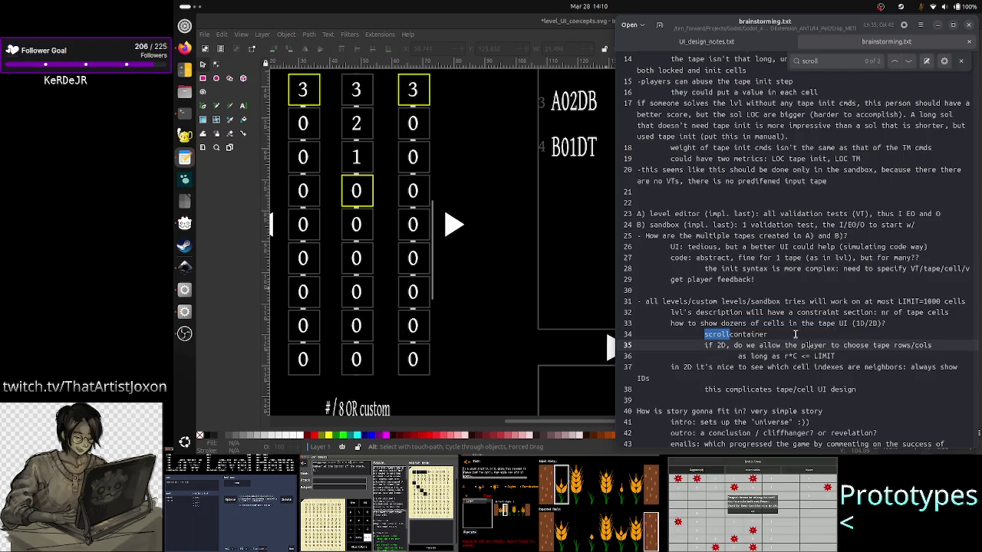
pyautogui.click(795, 334)
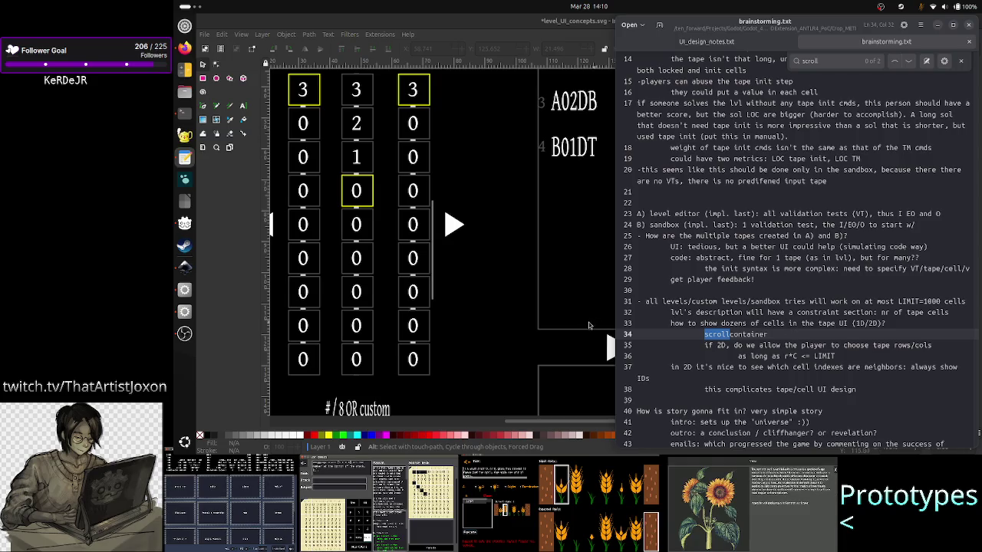
# Scroll through the mockup's tape columns, code panel and playback controls in Inkscape.
pyautogui.click(515, 279)
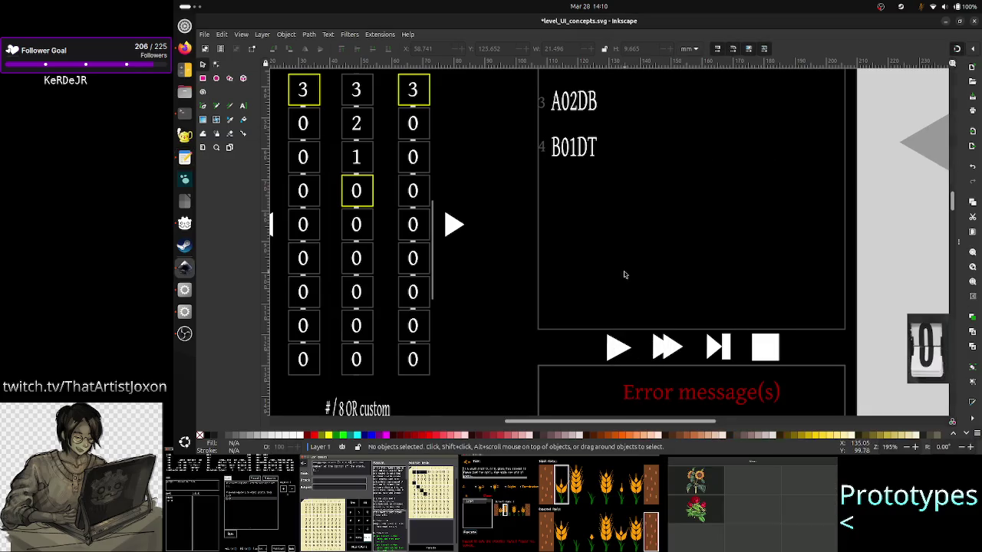
pyautogui.scroll(3, 625, 275)
pyautogui.scroll(2, 624, 275)
pyautogui.scroll(1, 624, 275)
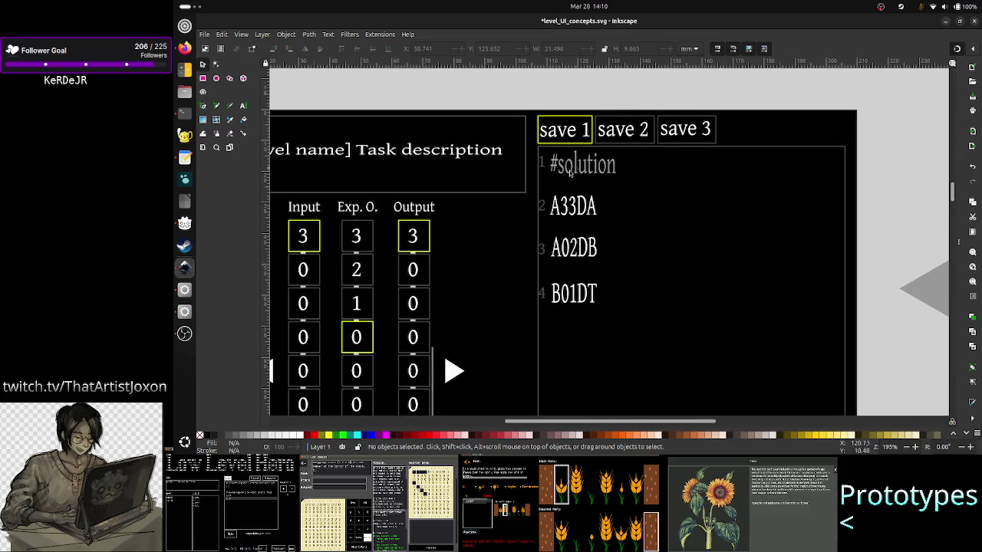
pyautogui.scroll(-4, 615, 222)
pyautogui.scroll(-1, 596, 281)
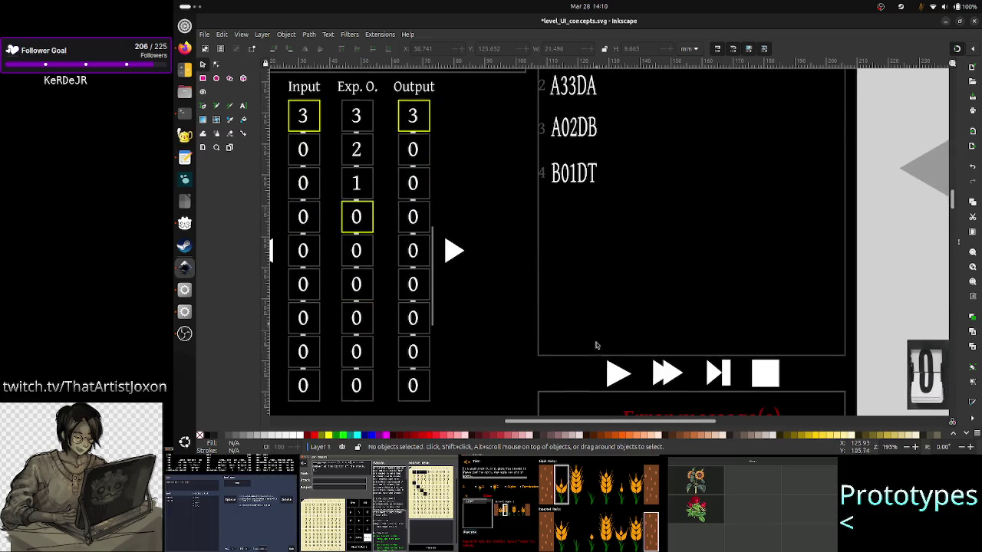
pyautogui.scroll(3, 594, 208)
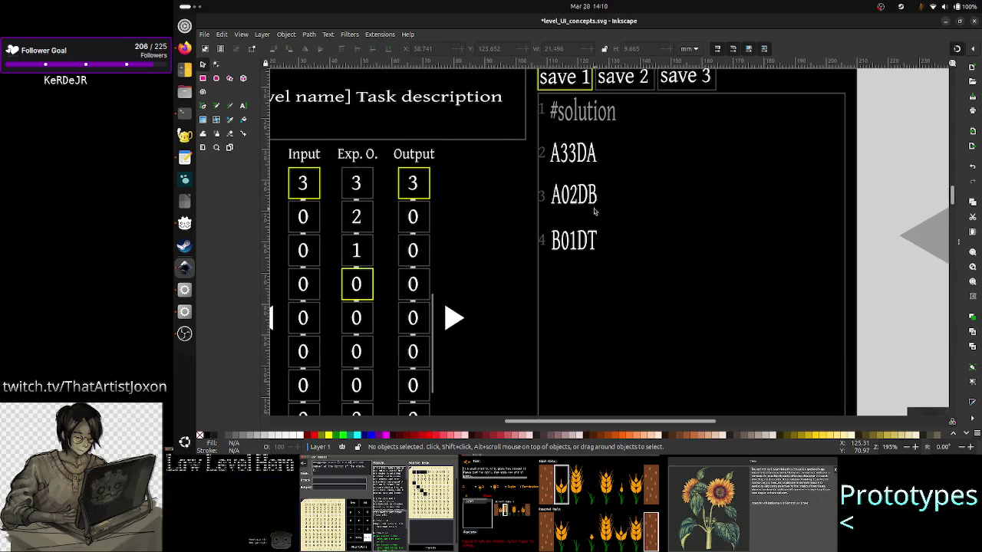
pyautogui.hotkey('alt', 'Tab')
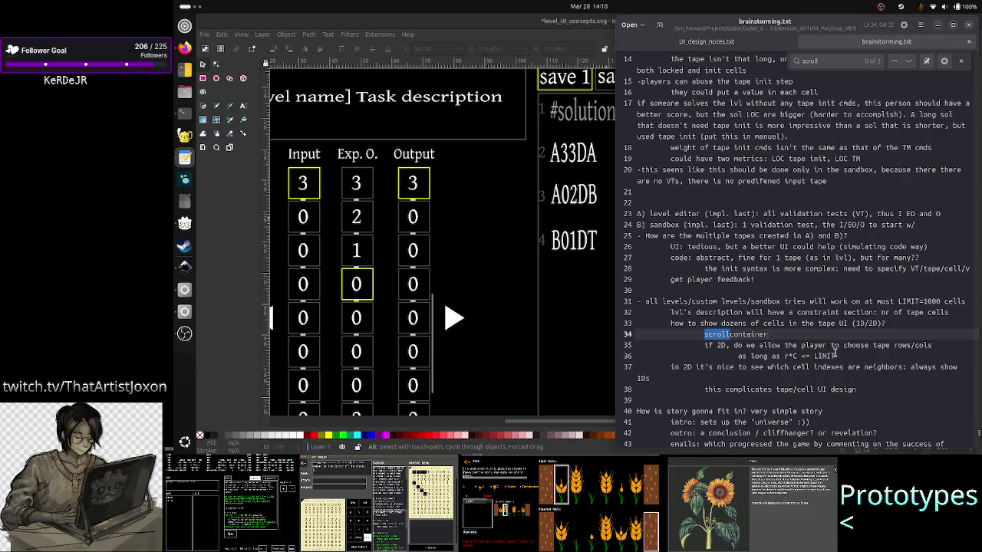
# Extend line 34: add cell numbers so a moving scrollbar shows tape motion over zero cells; save.
pyautogui.write(', bu')
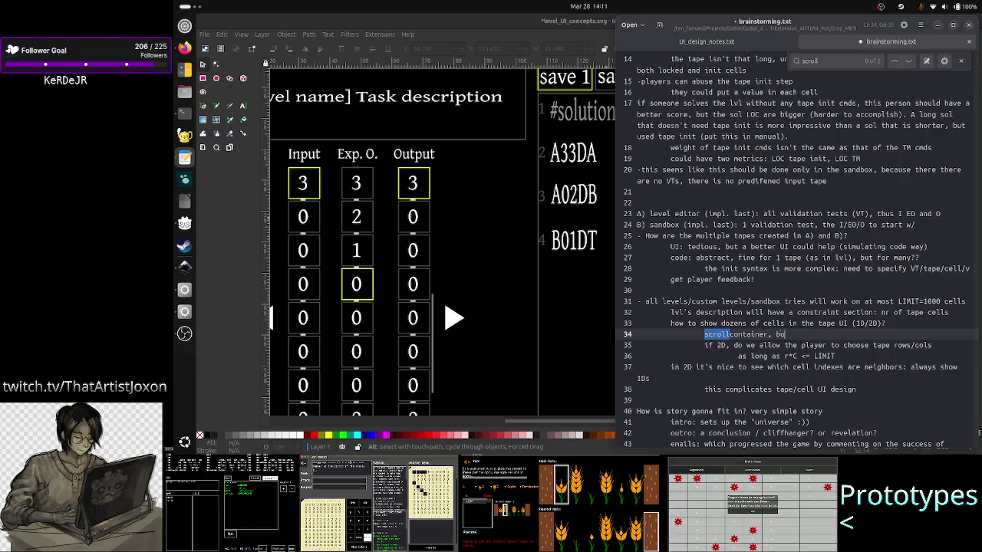
pyautogui.write('t also ')
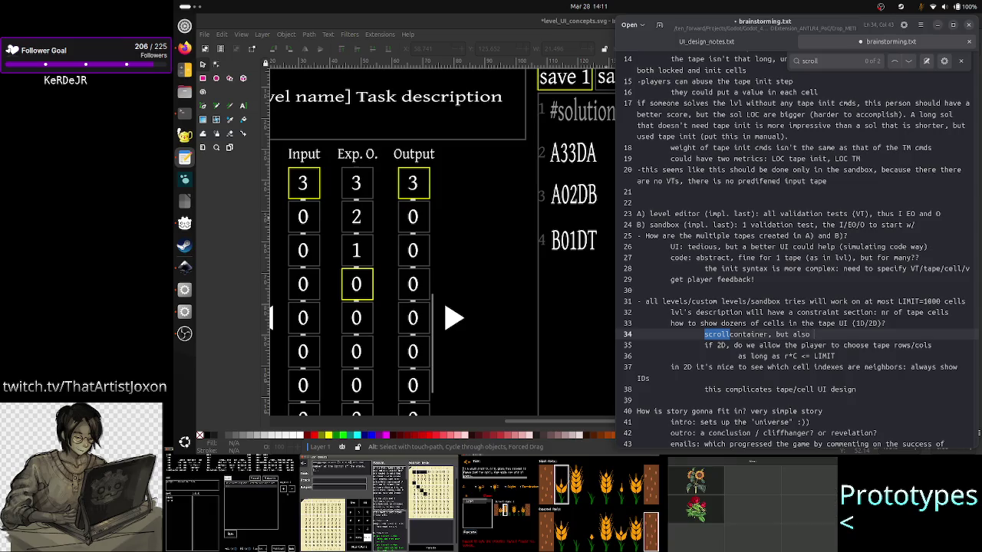
pyautogui.write('add cell n')
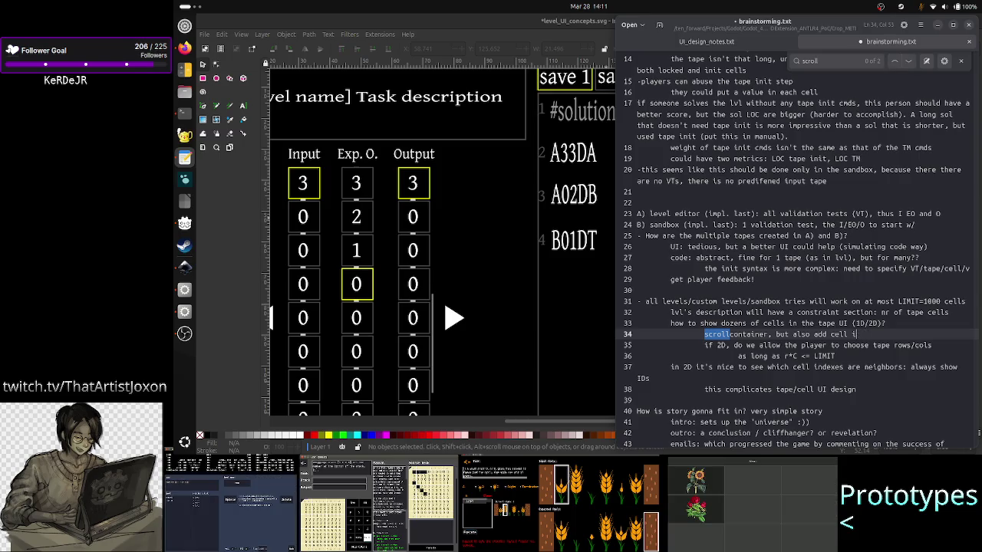
pyautogui.write('umbers')
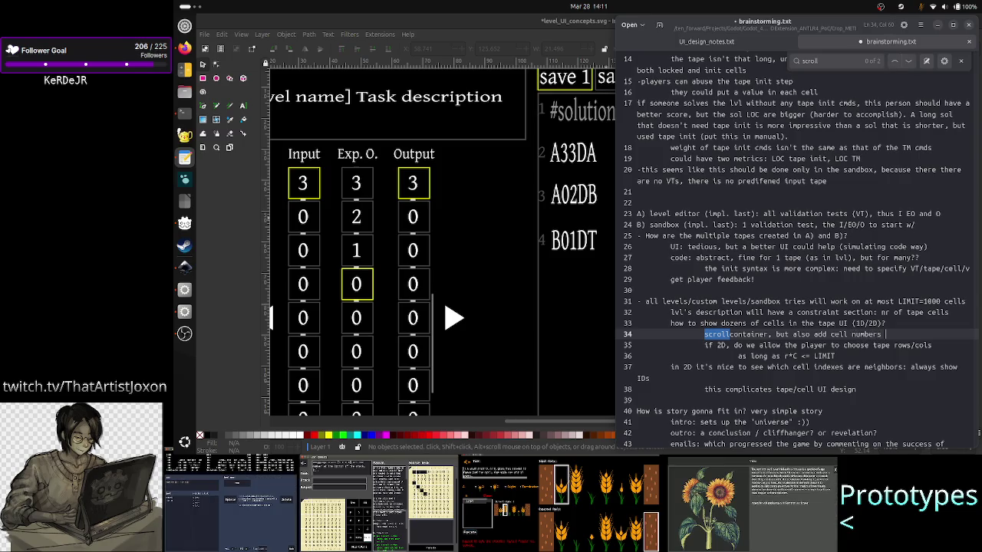
pyautogui.write(' so ')
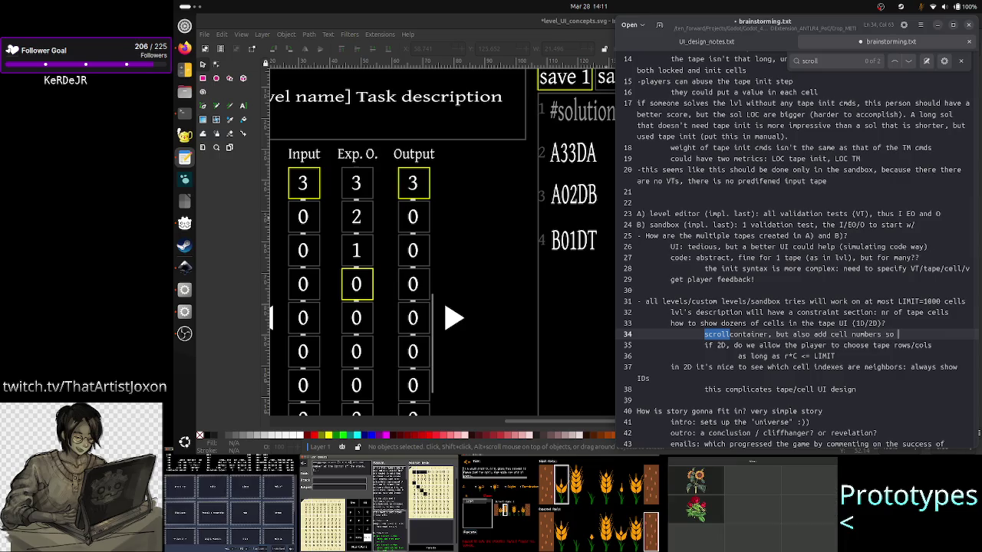
pyautogui.write('that ')
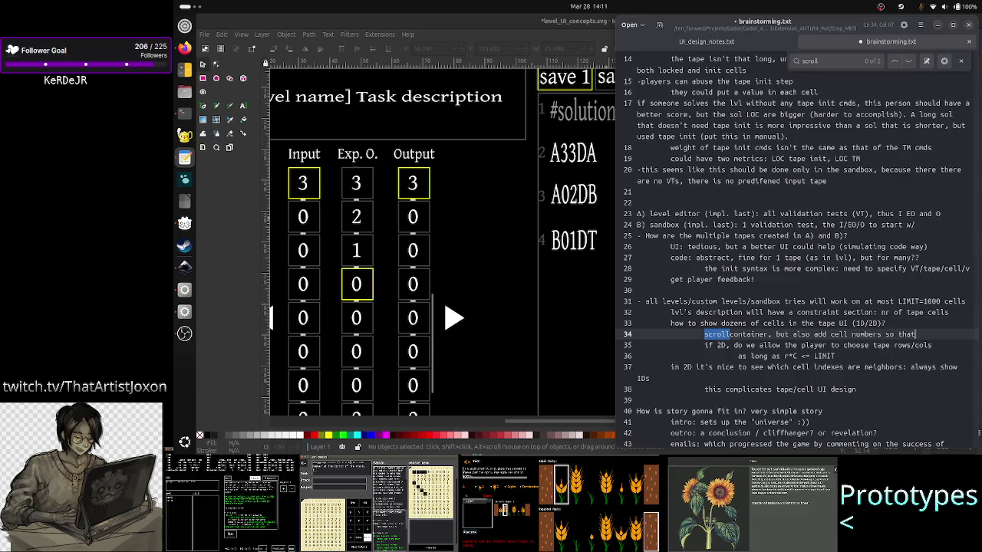
pyautogui.write('even ')
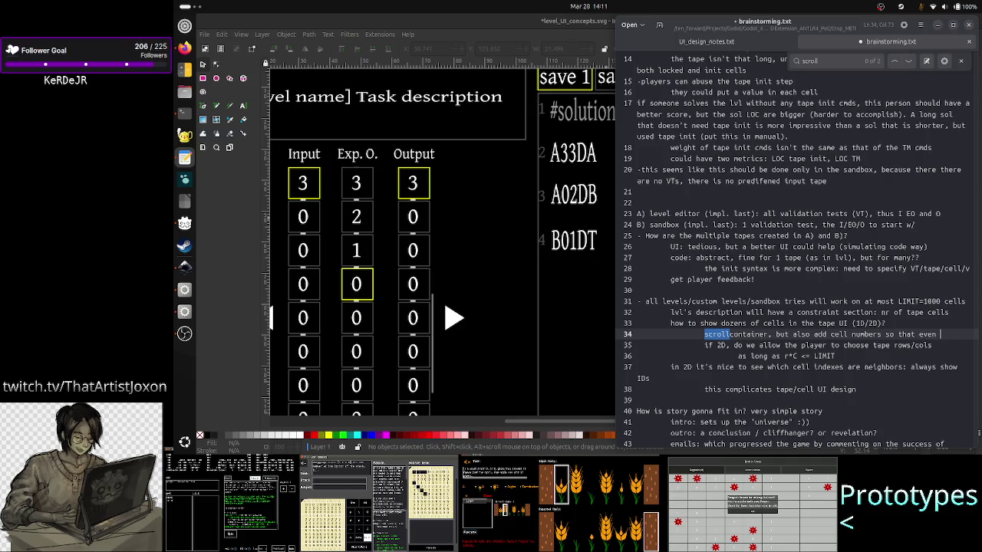
pyautogui.write('if')
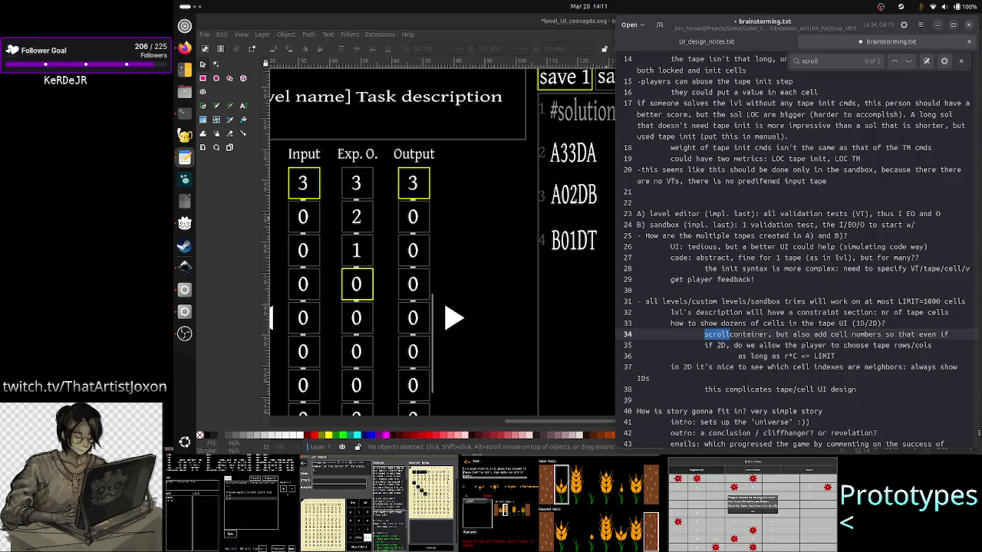
pyautogui.write(' nothing ch')
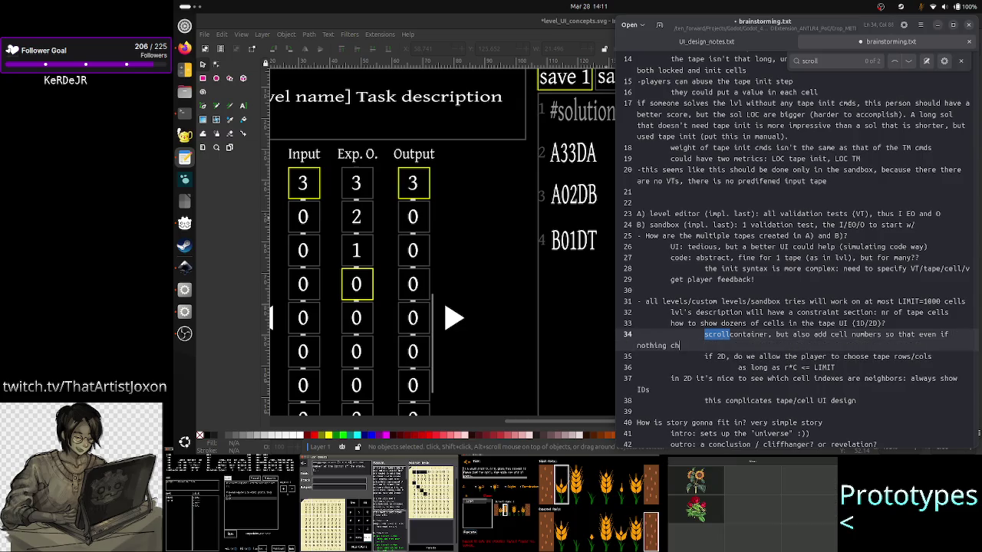
pyautogui.write('anges vs')
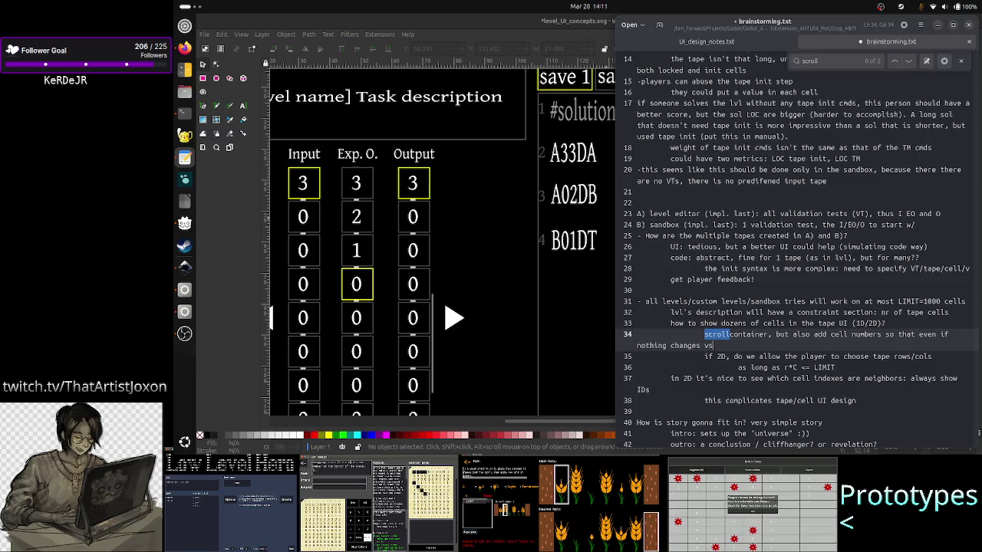
pyautogui.press('BackSpace')
pyautogui.press('BackSpace')
pyautogui.write('io')
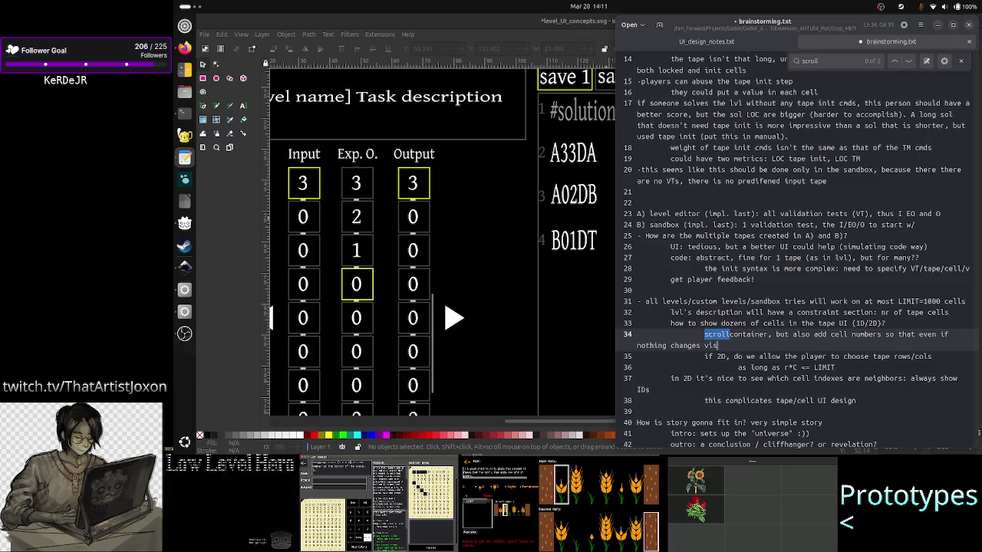
pyautogui.write('ually becaus')
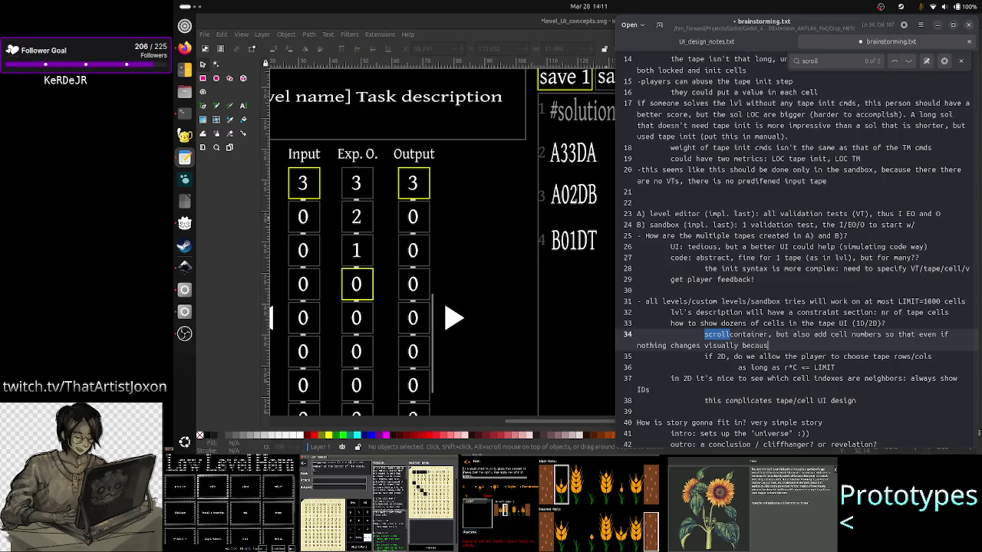
pyautogui.press('BackSpace')
pyautogui.press('BackSpace')
pyautogui.write('se ')
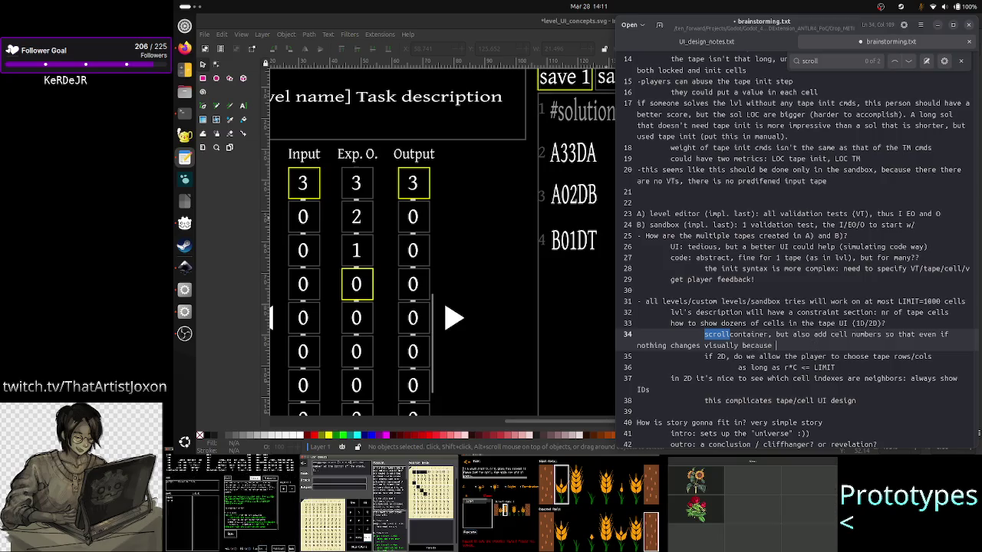
pyautogui.write('int N')
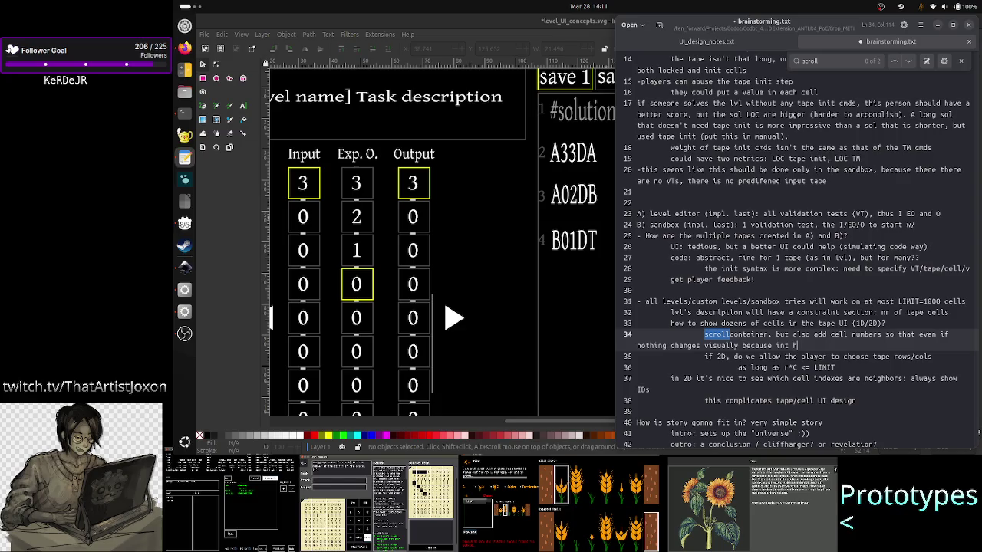
pyautogui.press('BackSpace')
pyautogui.press('BackSpace')
pyautogui.press('BackSpace')
pyautogui.write('that re')
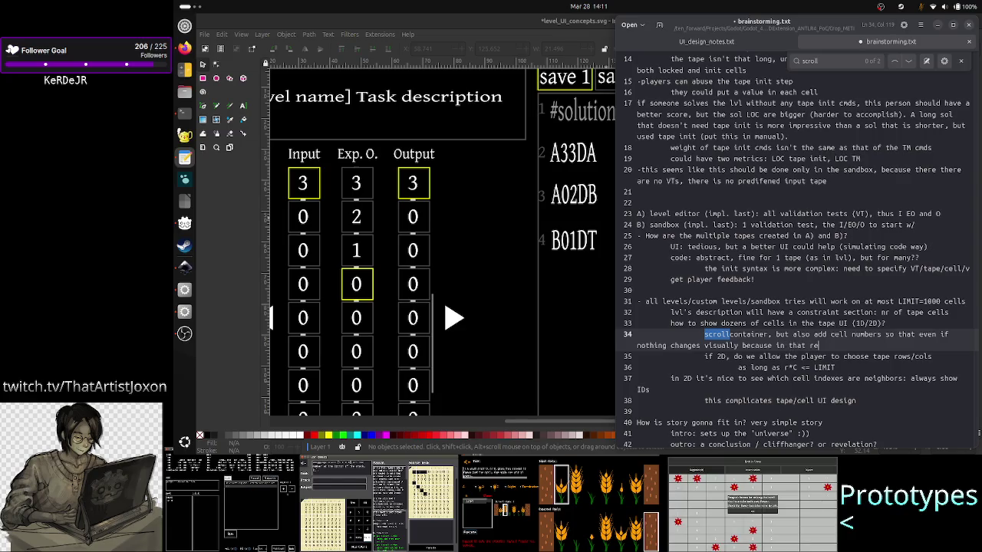
pyautogui.write('gion the tape ce')
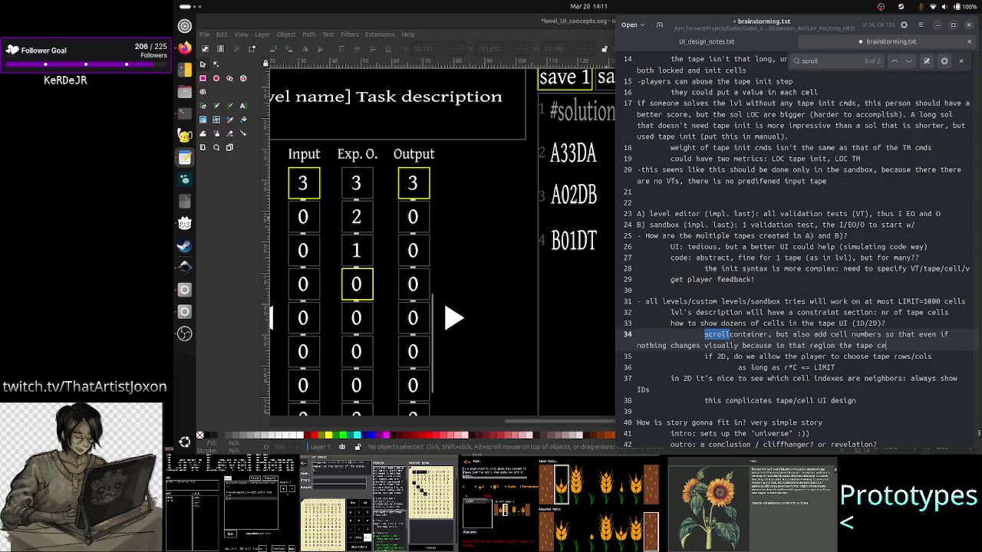
pyautogui.write('lls are all 0')
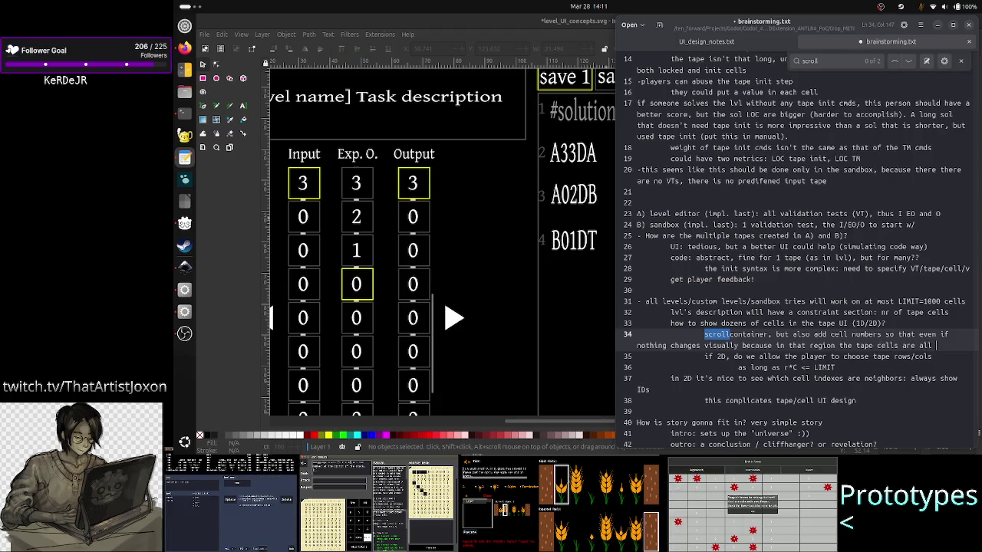
pyautogui.write(', at ')
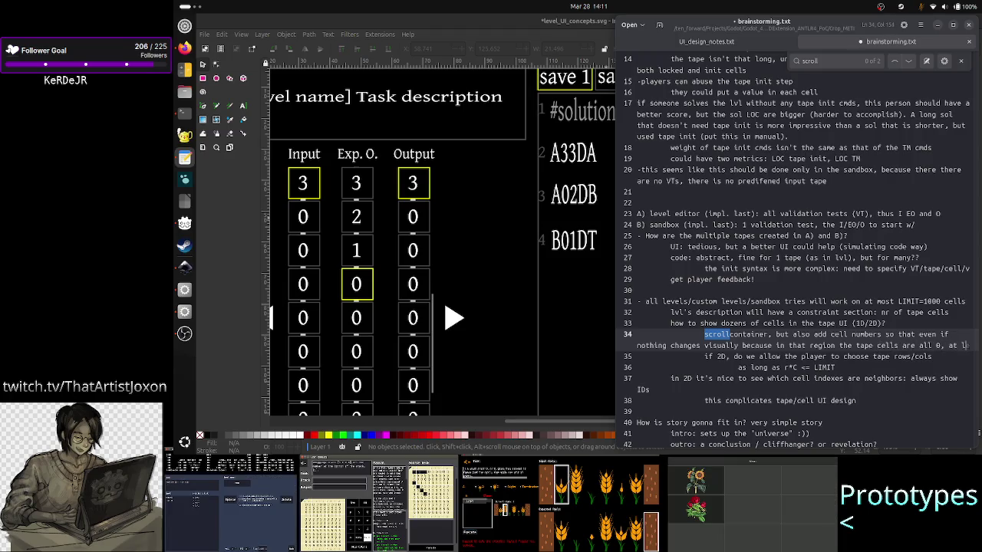
pyautogui.write('least the fa')
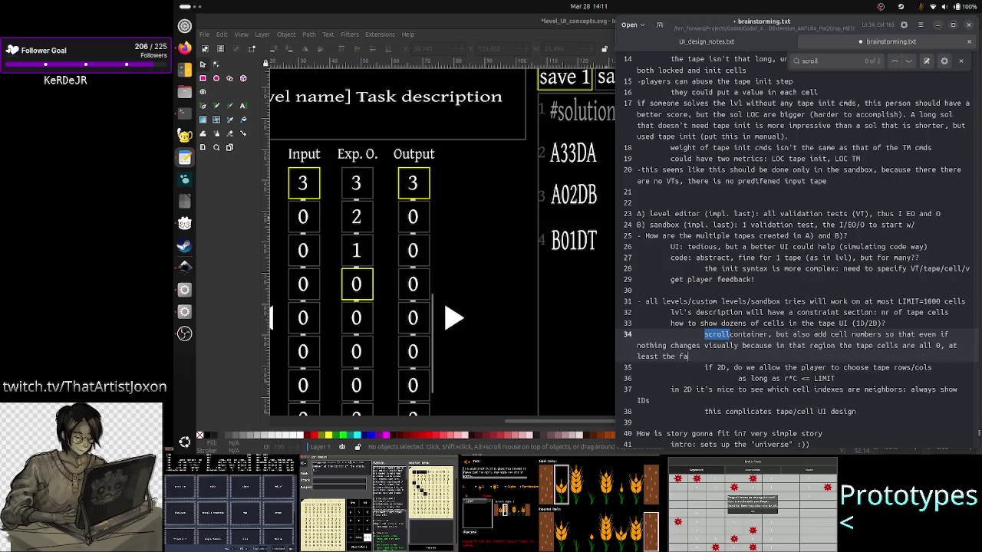
pyautogui.write('ct that the scr')
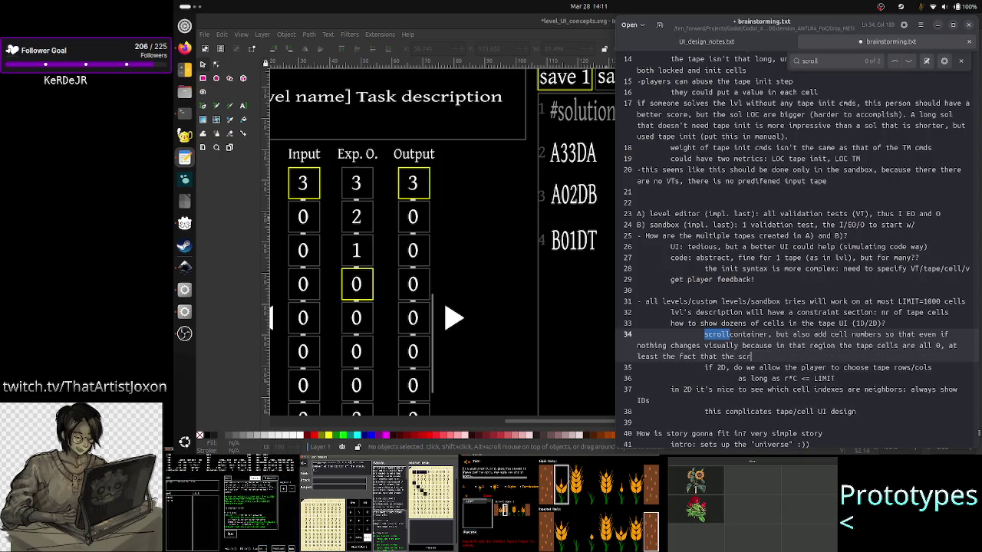
pyautogui.write('ollbar m')
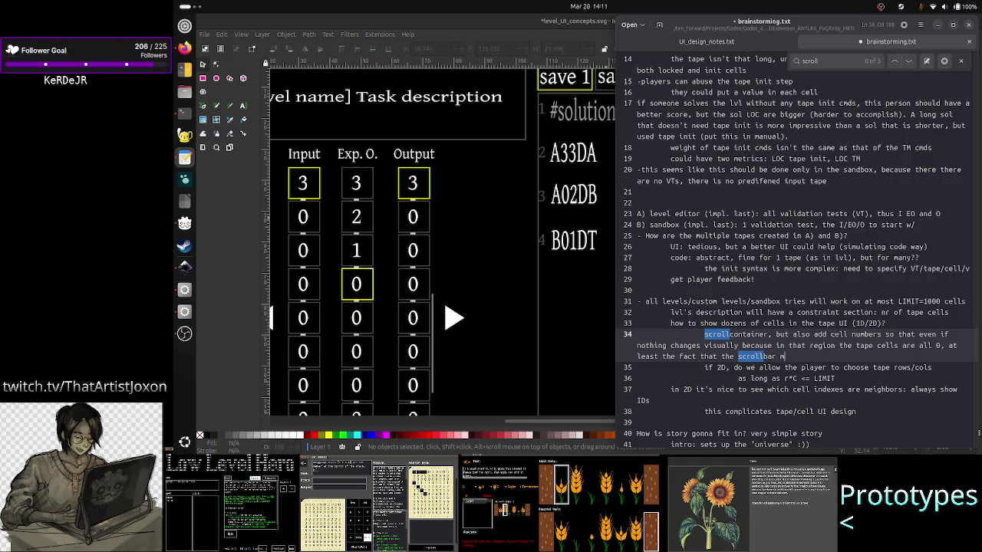
pyautogui.write('oves and')
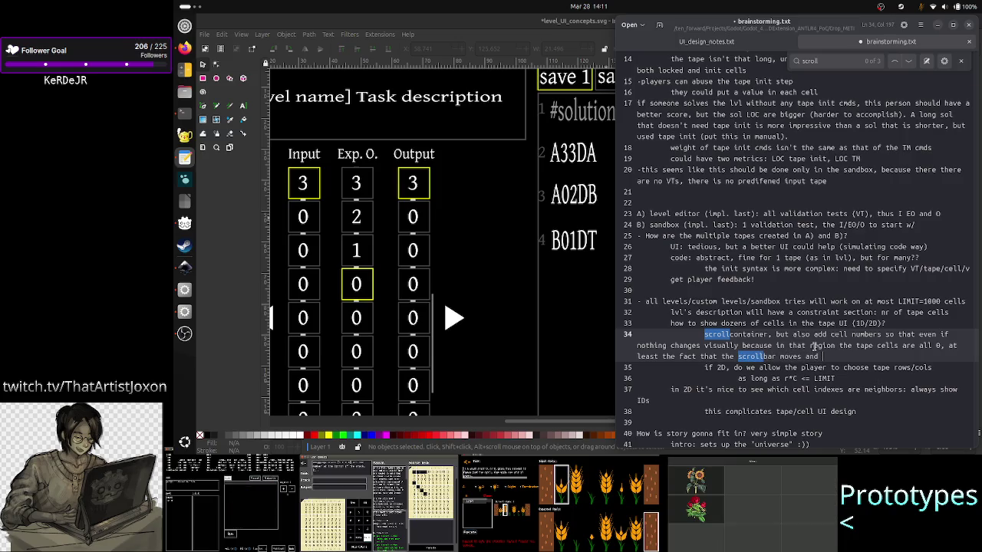
pyautogui.write(' that the inde')
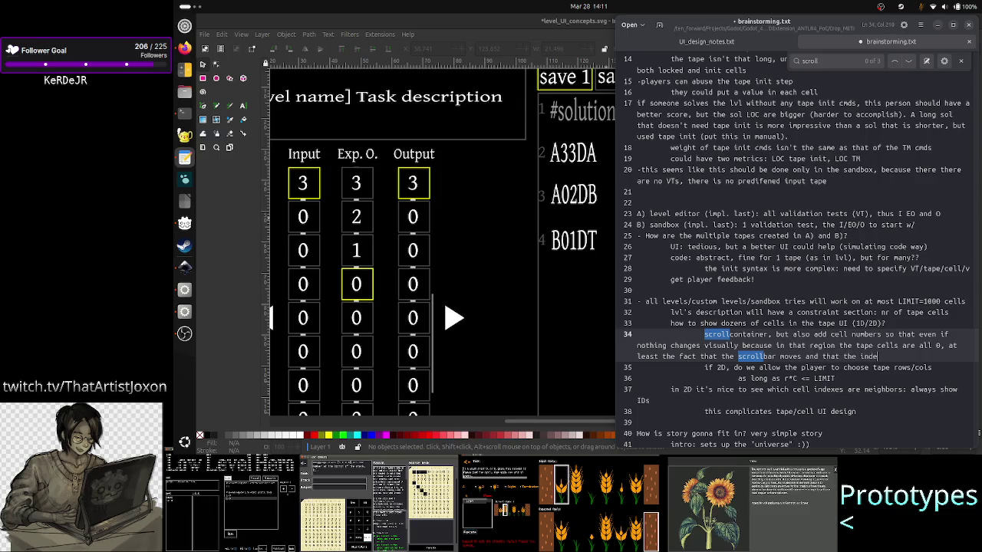
pyautogui.write('xes chang')
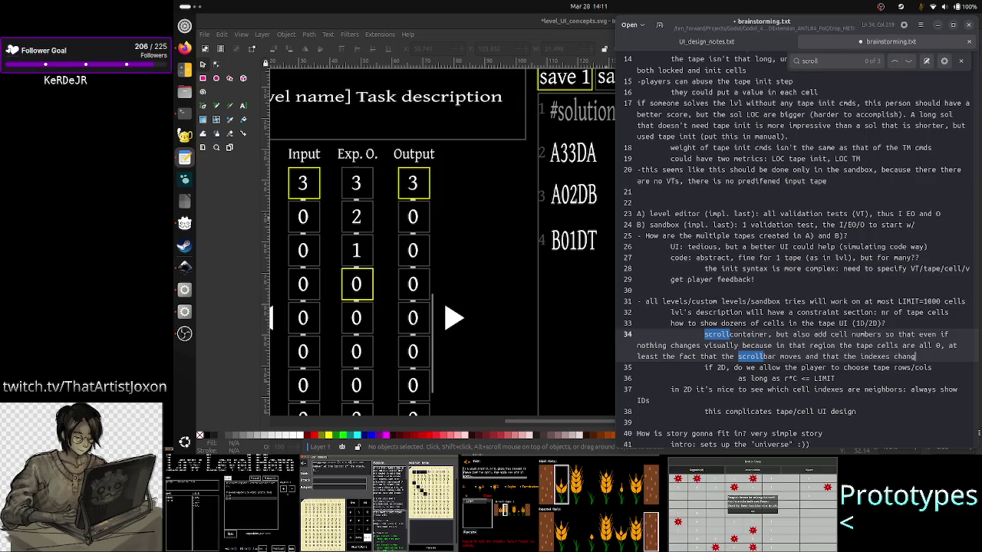
pyautogui.write('e ')
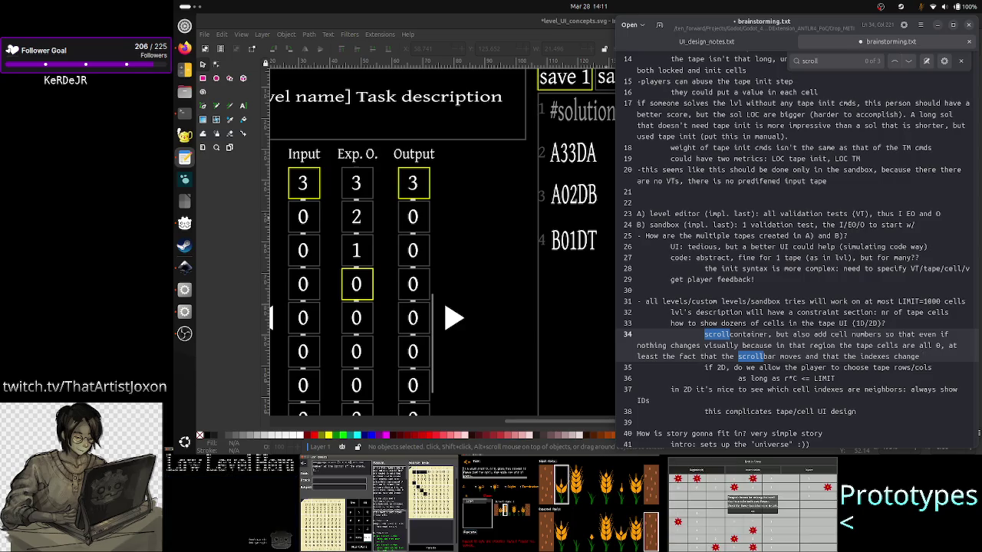
pyautogui.write('can give ')
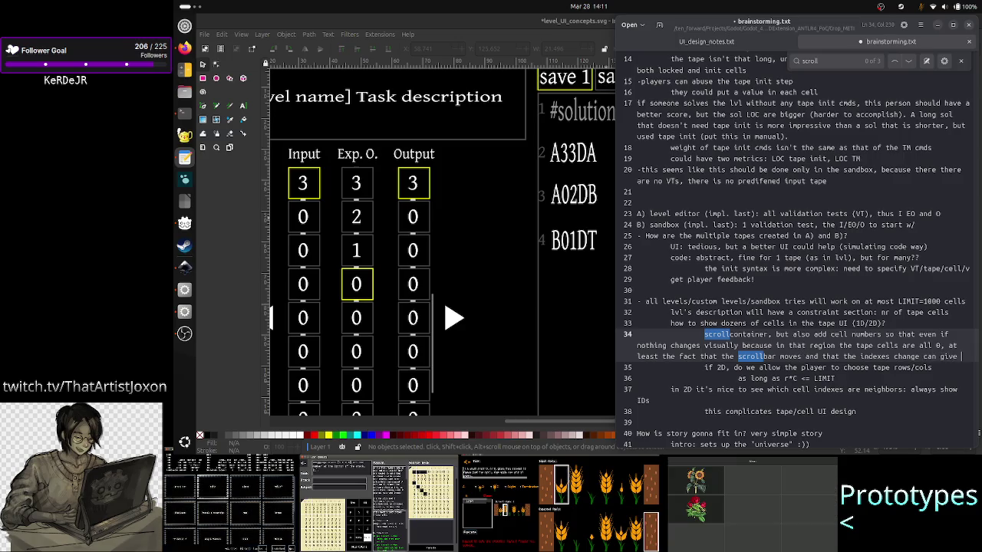
pyautogui.write('a sense of mov')
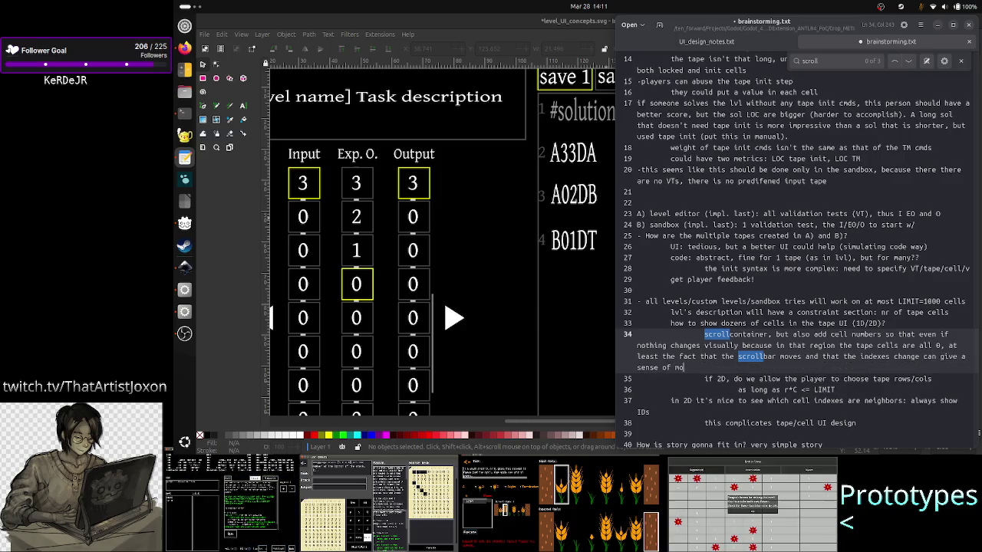
pyautogui.write('ement on the ta')
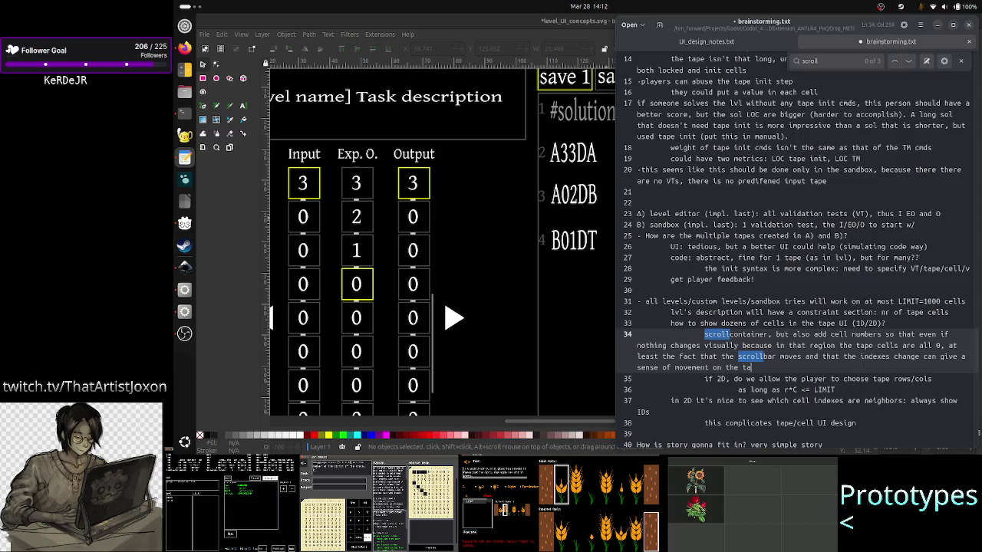
pyautogui.write('pe!')
pyautogui.hotkey('ctrl', 's')
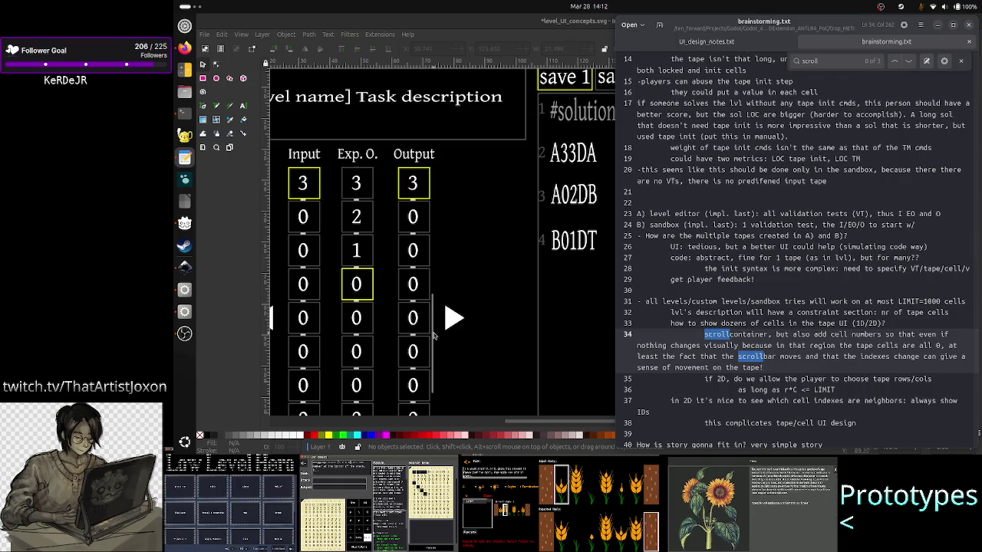
pyautogui.click(436, 359)
pyautogui.click(434, 358)
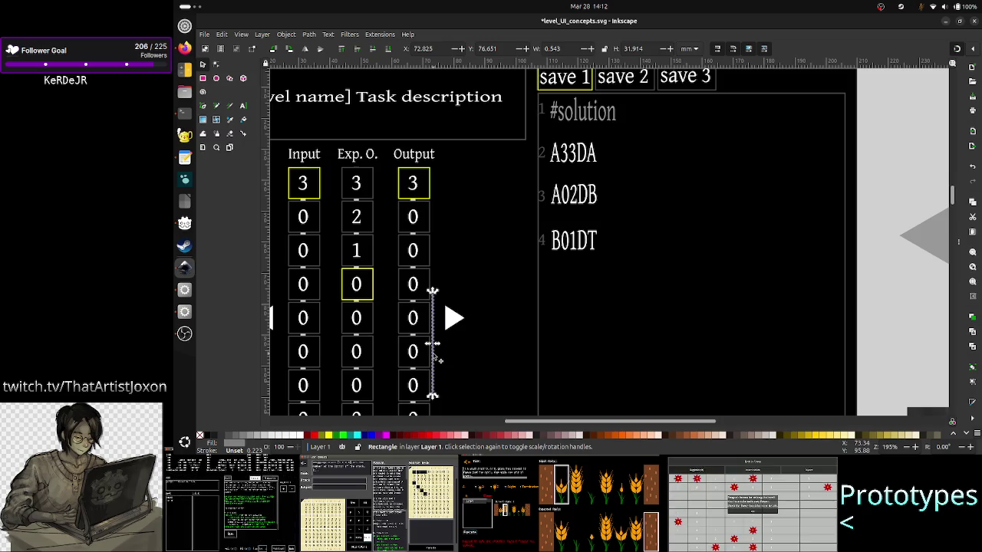
pyautogui.click(485, 343)
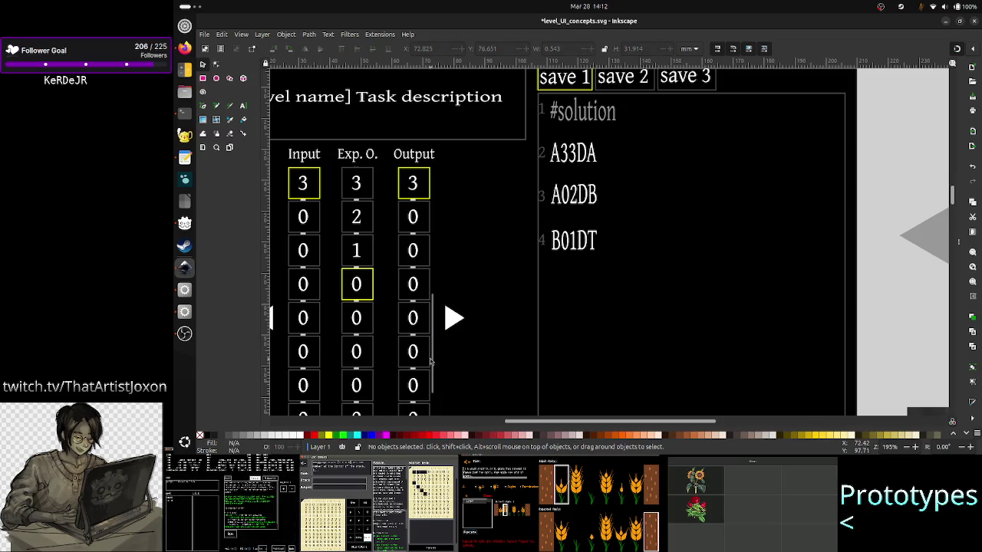
pyautogui.click(437, 359)
pyautogui.click(465, 349)
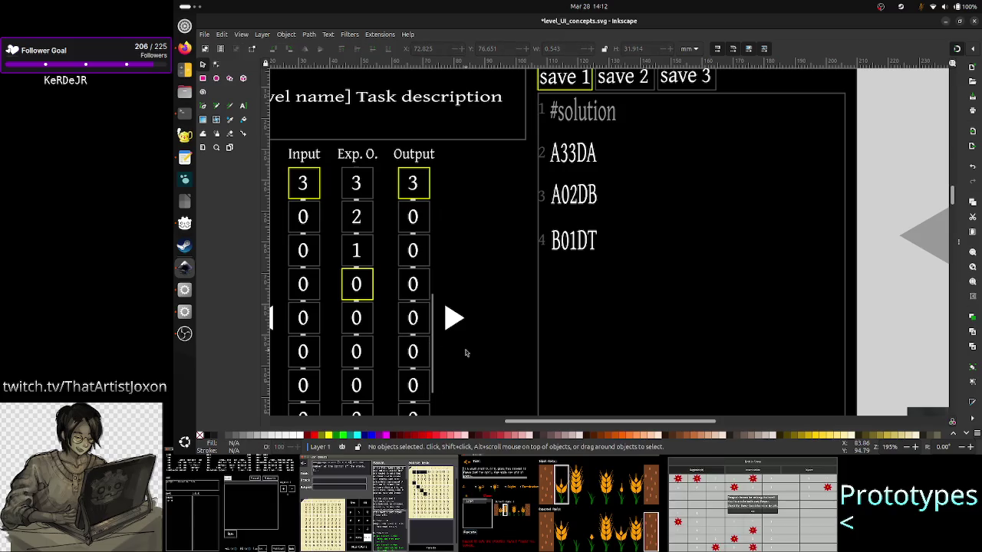
pyautogui.hotkey('alt', 'Tab')
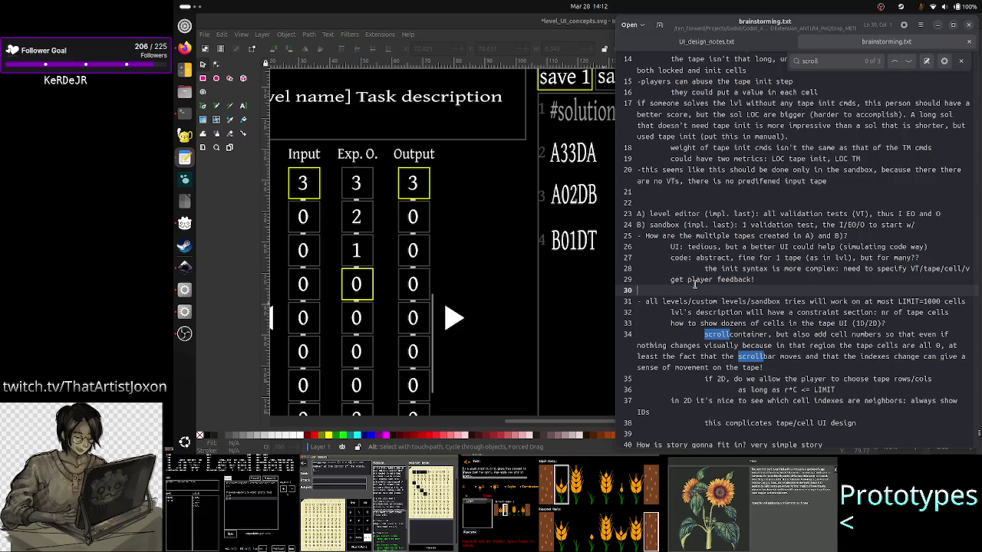
pyautogui.hotkey('alt', 'Tab')
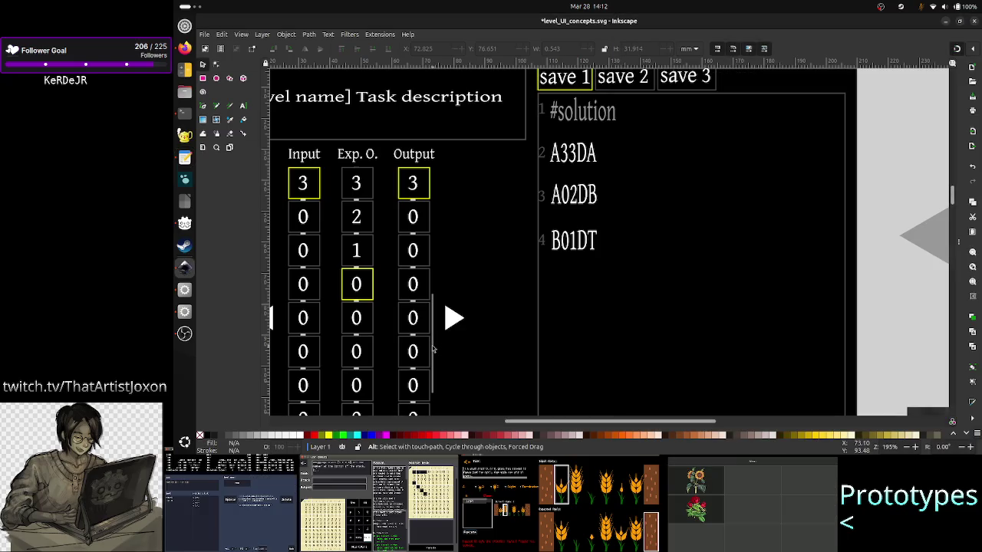
pyautogui.click(434, 345)
pyautogui.scroll(-3, 456, 293)
pyautogui.scroll(-5, 456, 293)
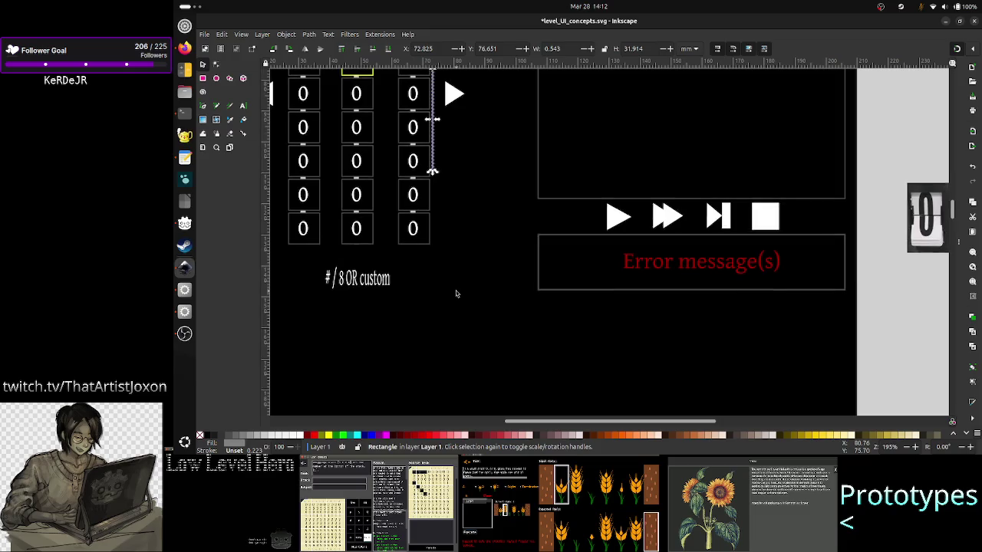
pyautogui.scroll(14, 456, 293)
pyautogui.scroll(2, 456, 293)
pyautogui.scroll(-7, 456, 294)
pyautogui.scroll(-5, 456, 293)
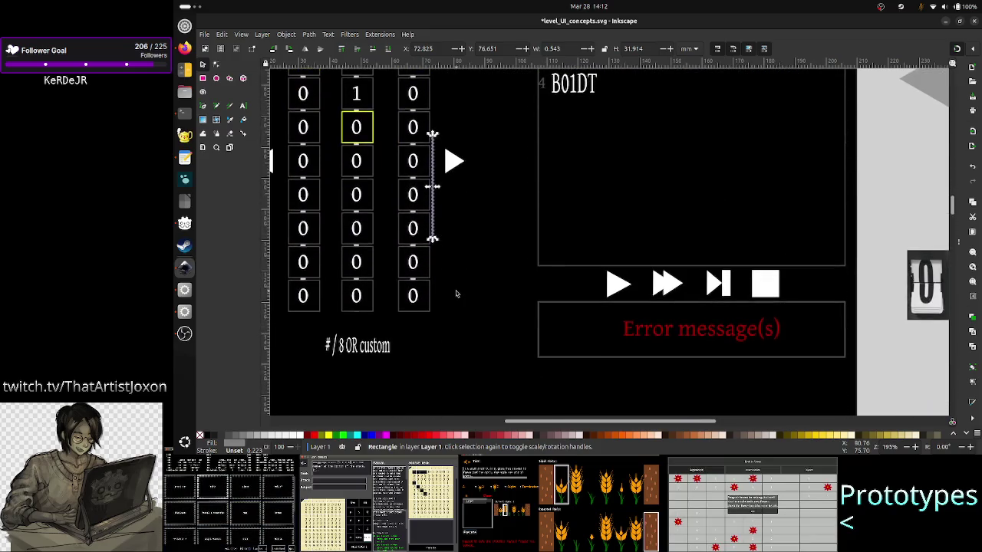
pyautogui.scroll(14, 455, 293)
pyautogui.scroll(-12, 456, 293)
pyautogui.scroll(2, 456, 293)
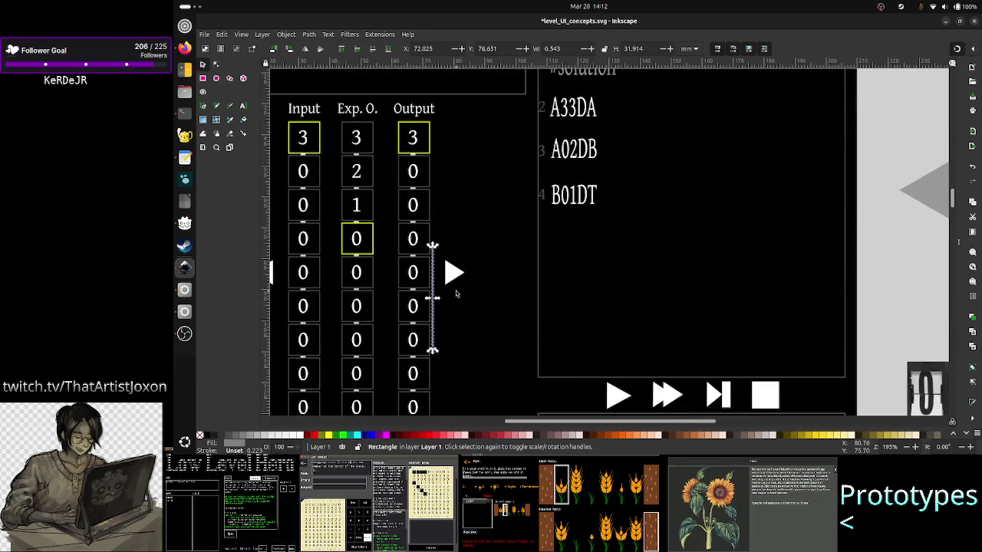
pyautogui.scroll(-5, 456, 293)
pyautogui.scroll(1, 456, 293)
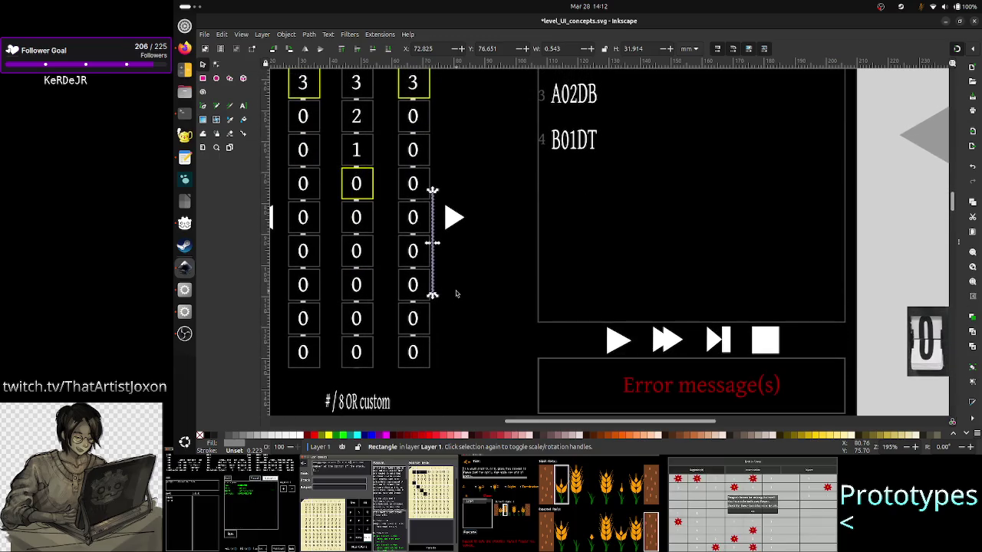
pyautogui.scroll(3, 456, 293)
pyautogui.scroll(2, 456, 293)
pyautogui.hotkey('alt', 'Tab')
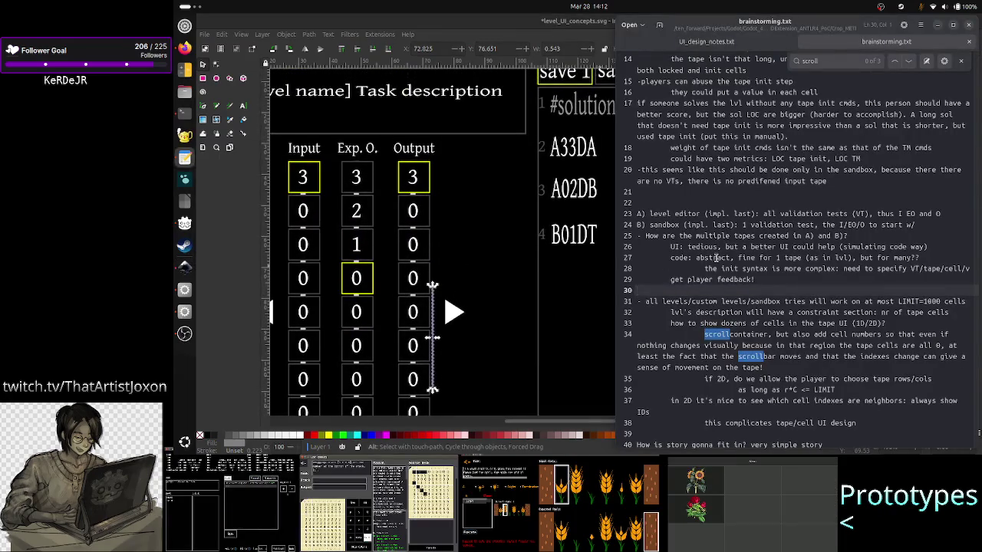
pyautogui.scroll(5, 742, 248)
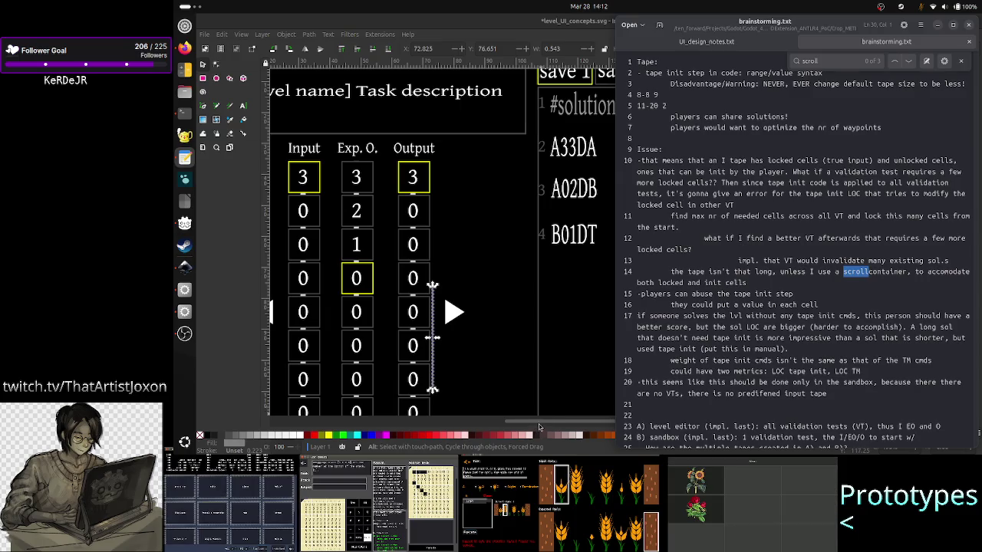
pyautogui.moveTo(539, 422); pyautogui.dragTo(483, 421)
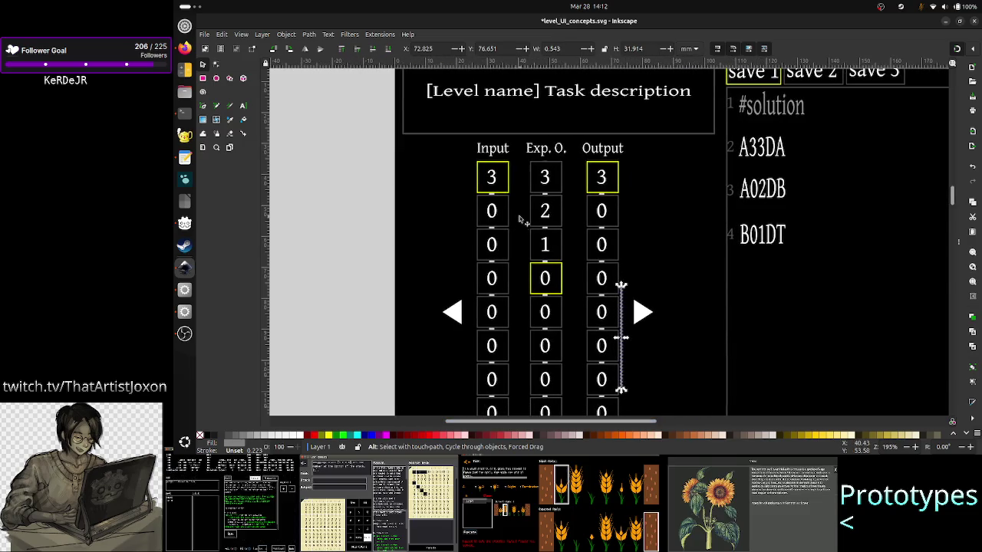
pyautogui.scroll(3, 520, 220)
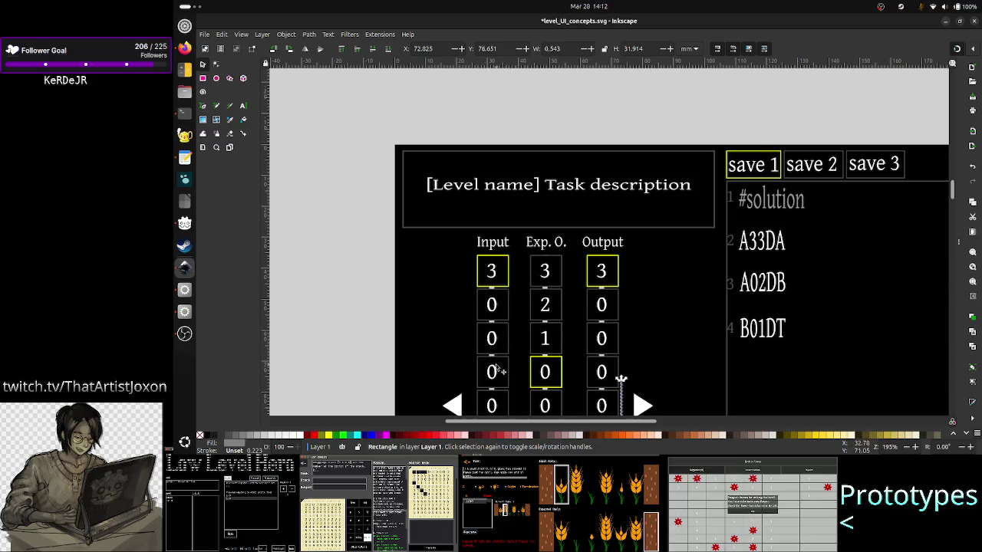
pyautogui.scroll(-3, 499, 368)
pyautogui.scroll(-1, 510, 353)
pyautogui.scroll(-1, 521, 339)
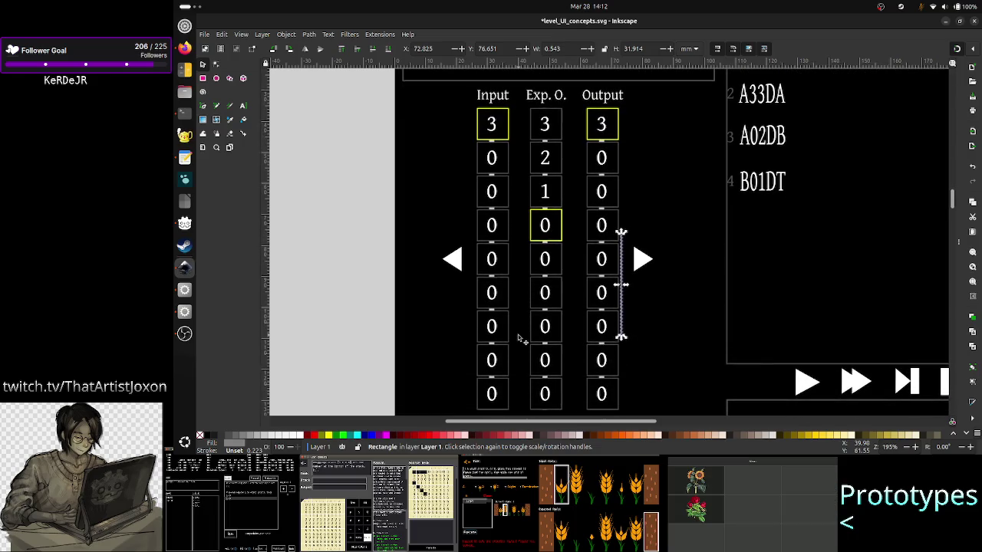
pyautogui.scroll(1, 797, 270)
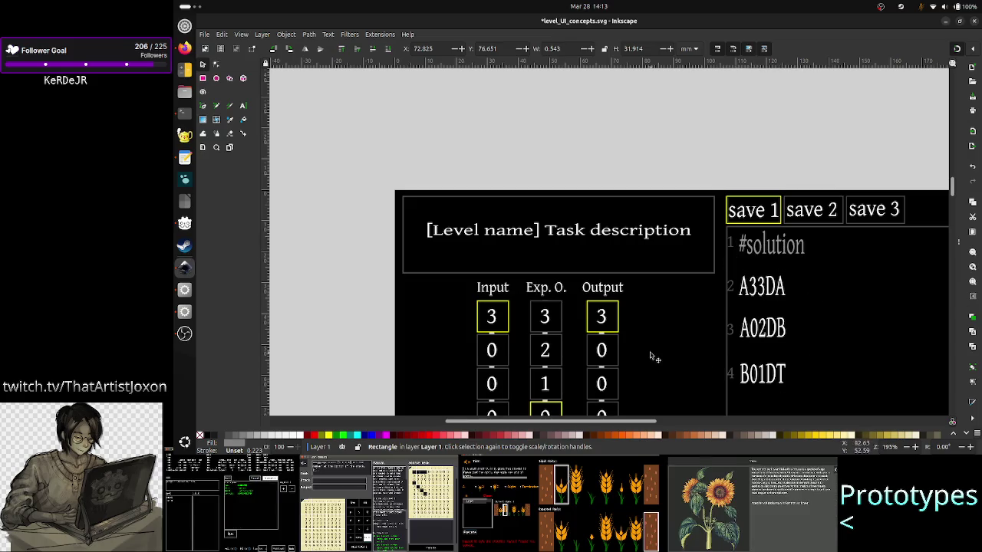
pyautogui.scroll(-2, 552, 324)
pyautogui.scroll(-1, 552, 325)
pyautogui.scroll(-3, 552, 326)
pyautogui.scroll(-1, 549, 330)
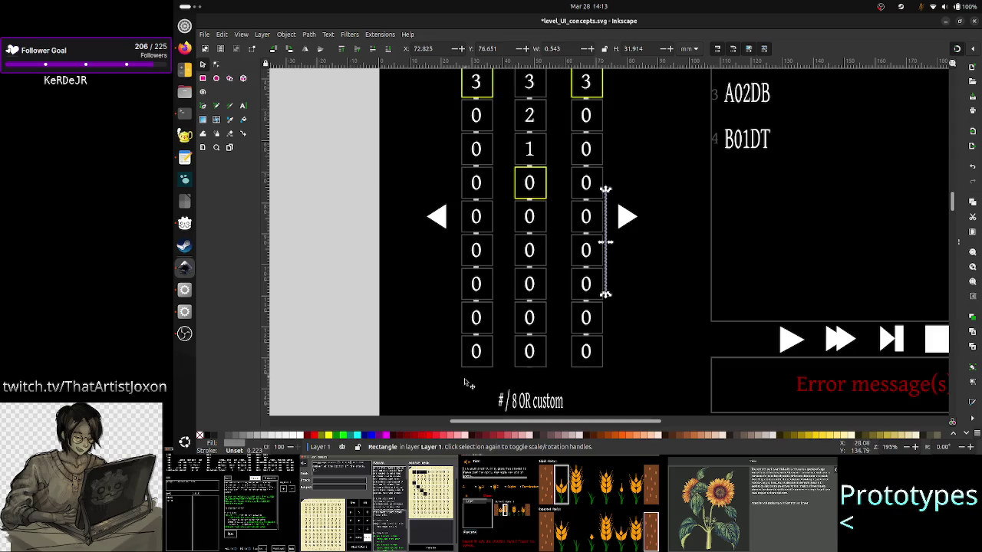
pyautogui.scroll(5, 522, 337)
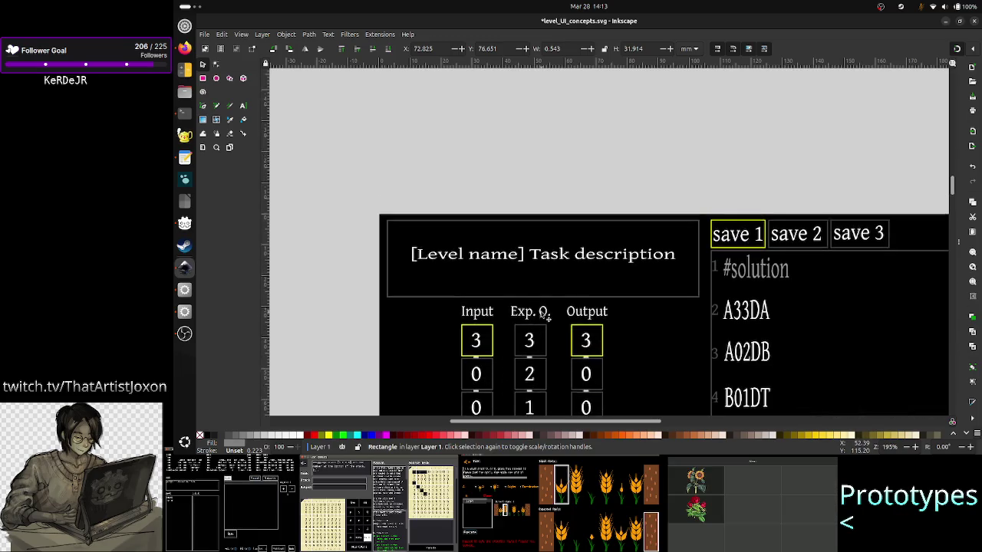
pyautogui.scroll(-3, 545, 318)
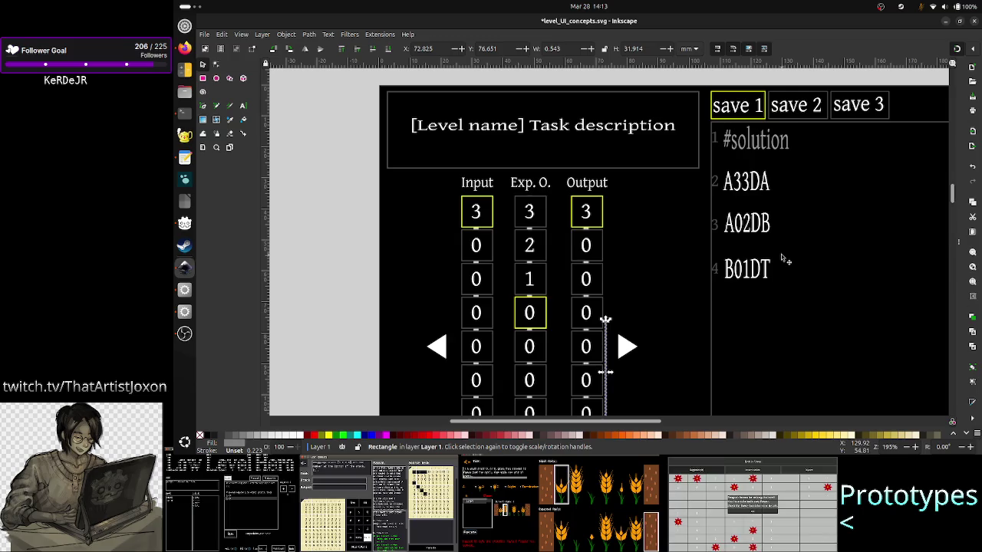
pyautogui.hotkey('alt', 'Tab')
pyautogui.click(747, 237)
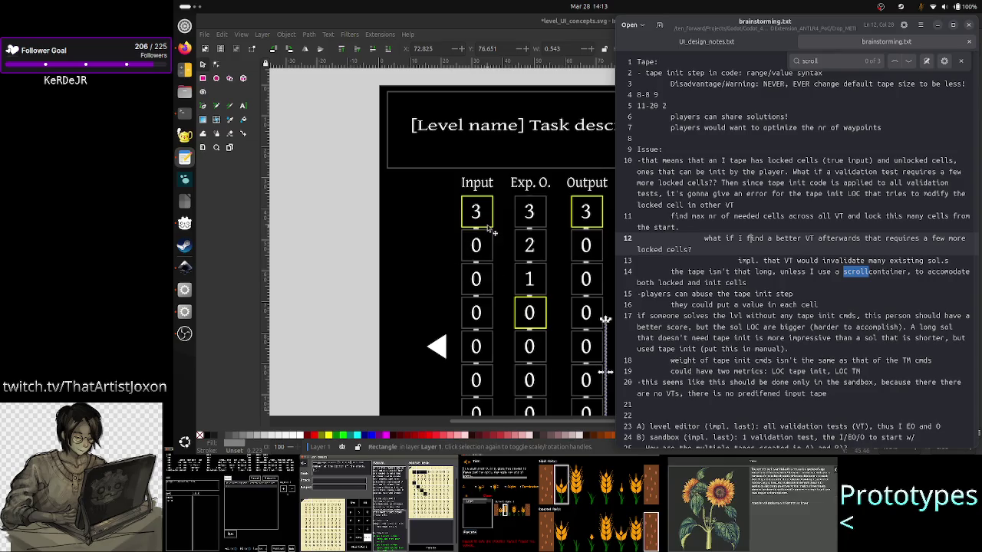
pyautogui.click(697, 217)
pyautogui.moveTo(698, 217); pyautogui.dragTo(776, 216)
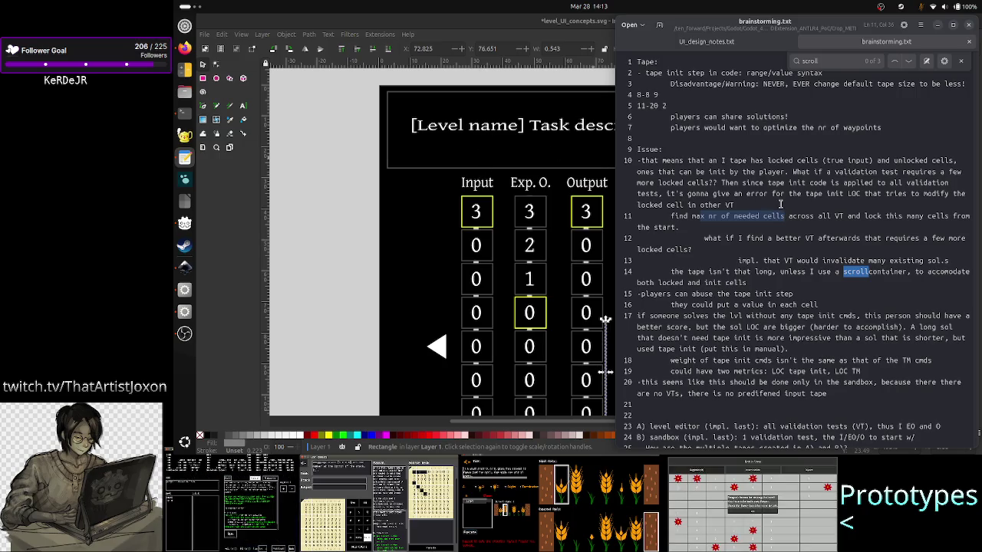
pyautogui.moveTo(847, 217); pyautogui.dragTo(779, 216)
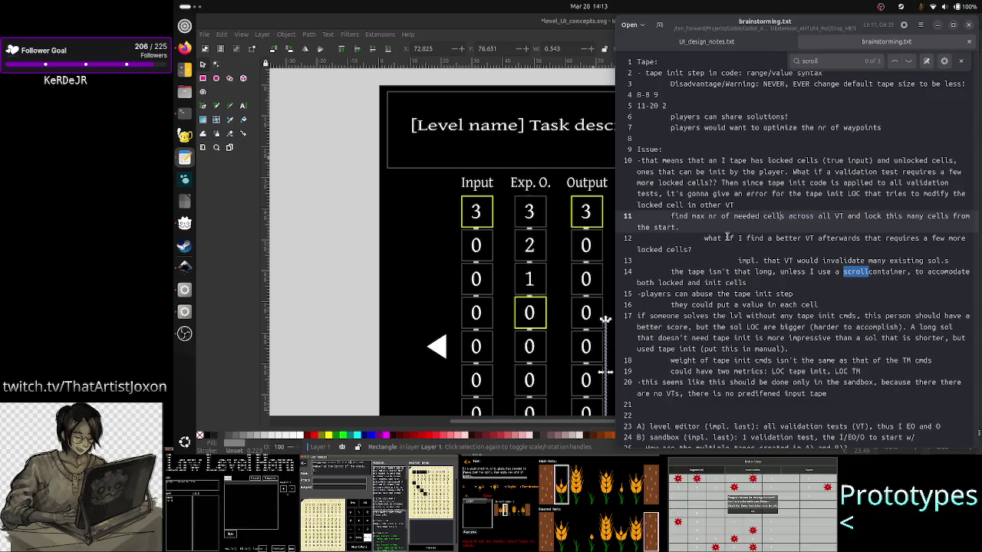
pyautogui.moveTo(637, 227); pyautogui.dragTo(802, 233)
pyautogui.moveTo(728, 238); pyautogui.dragTo(830, 239)
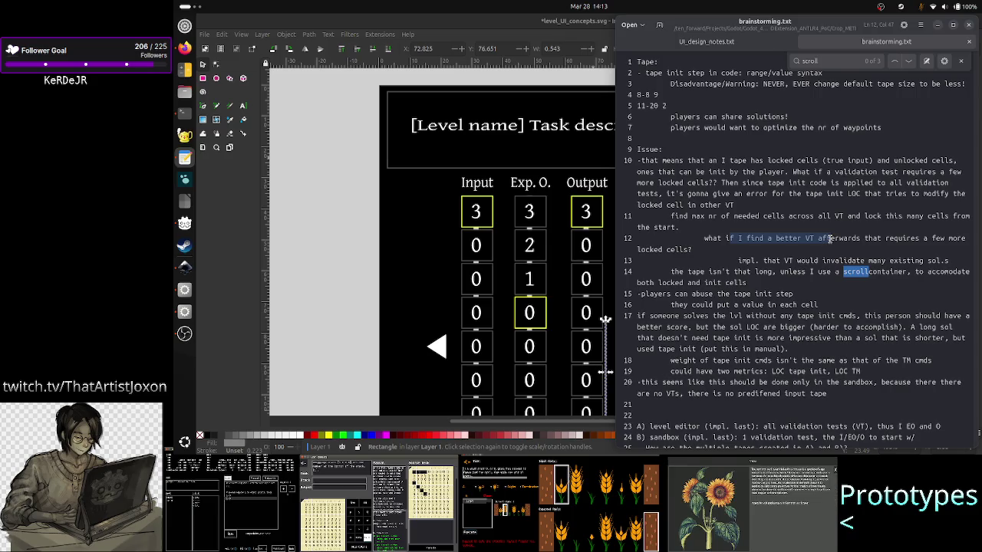
pyautogui.click(830, 239)
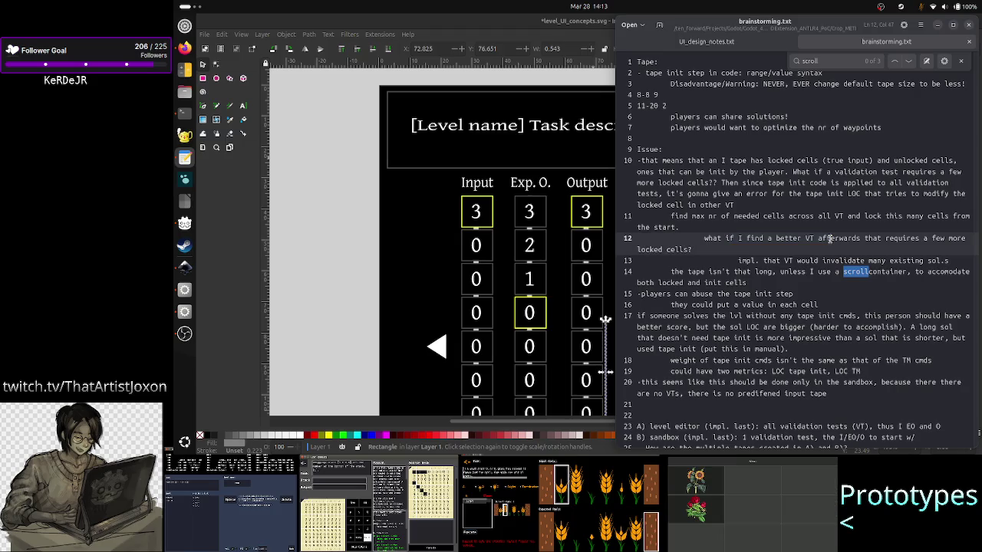
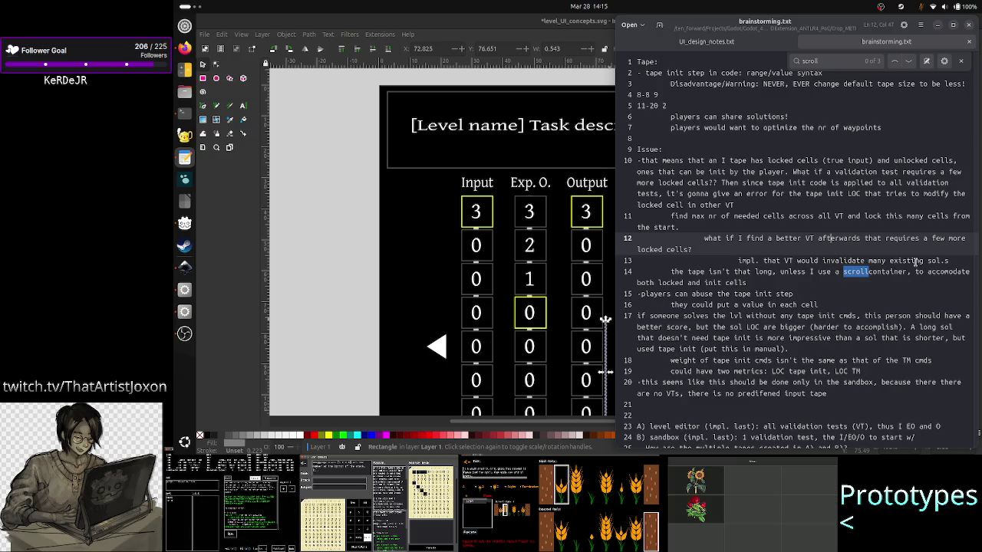
# Add an indented line 14 under line 13 reading 'DON'T ADD THE VT!' and save.
pyautogui.click(915, 261)
pyautogui.click(811, 271)
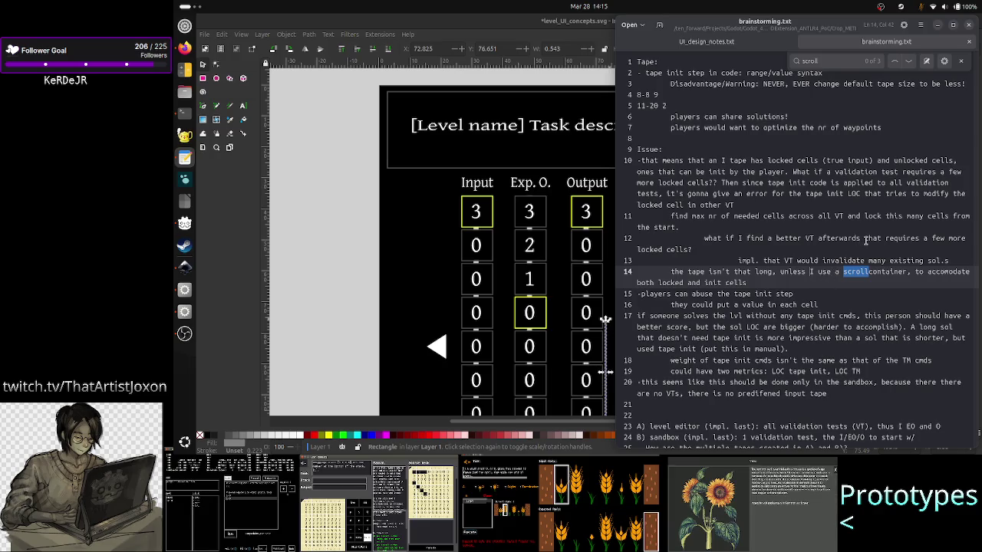
pyautogui.click(960, 259)
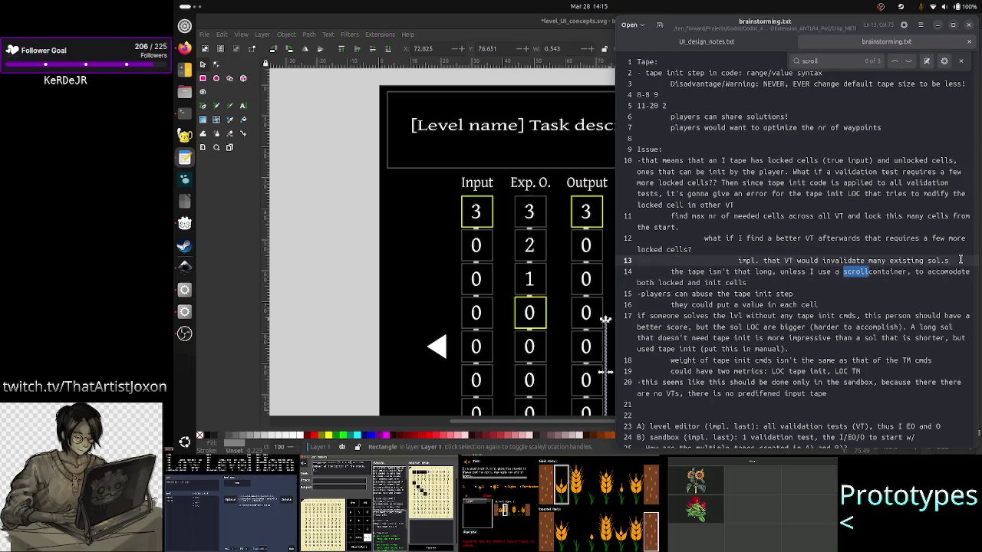
pyautogui.write('T')
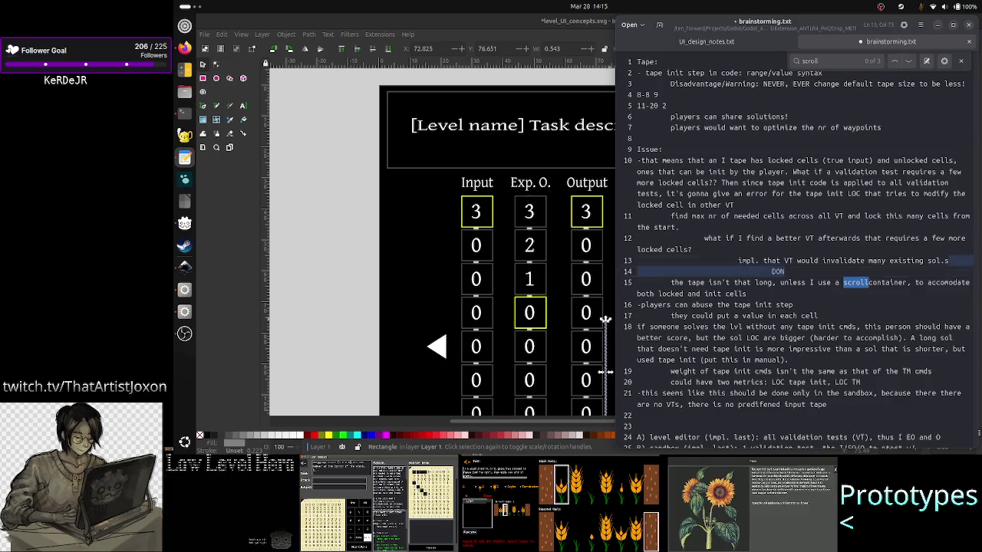
pyautogui.press('BackSpace')
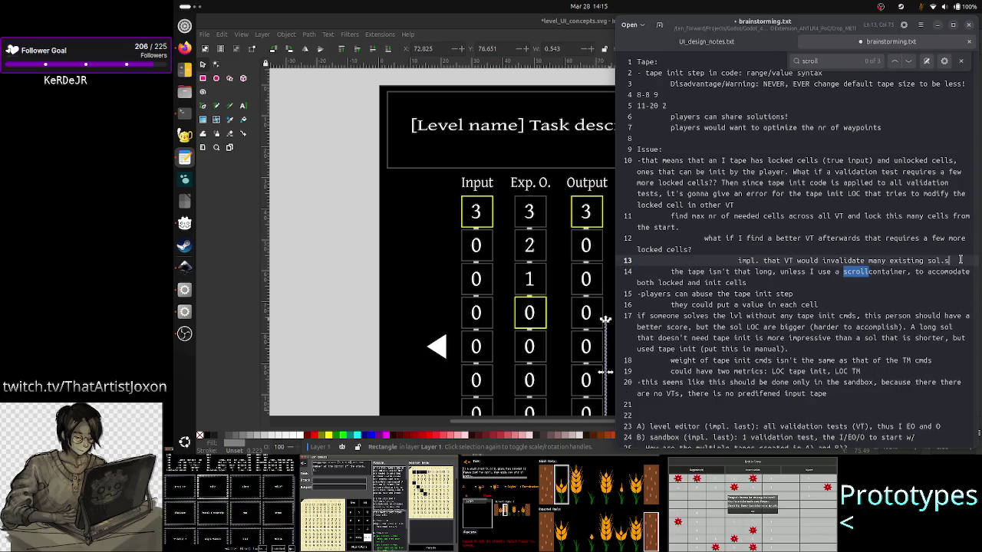
pyautogui.press('Return')
pyautogui.press('Tab')
pyautogui.write("DON'T ")
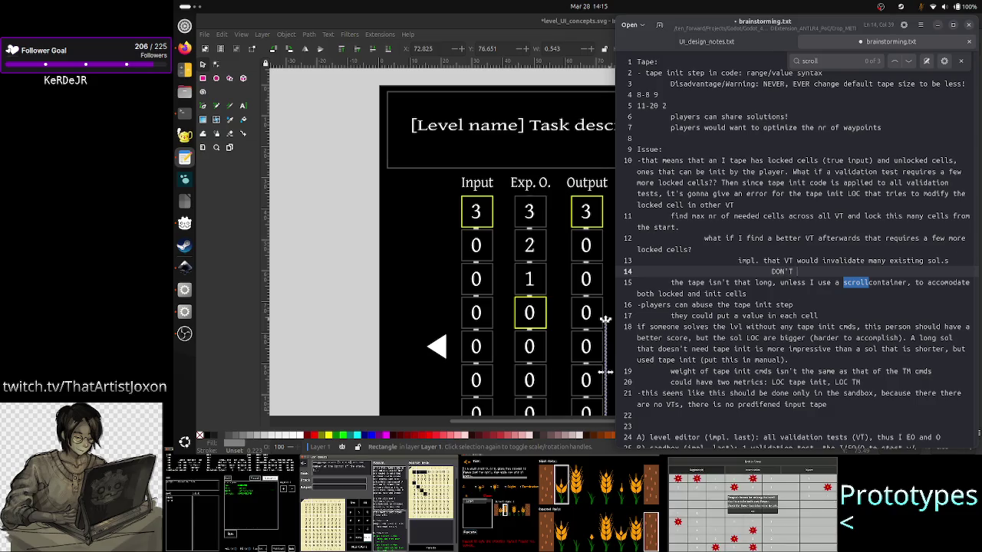
pyautogui.write('ADD THE V')
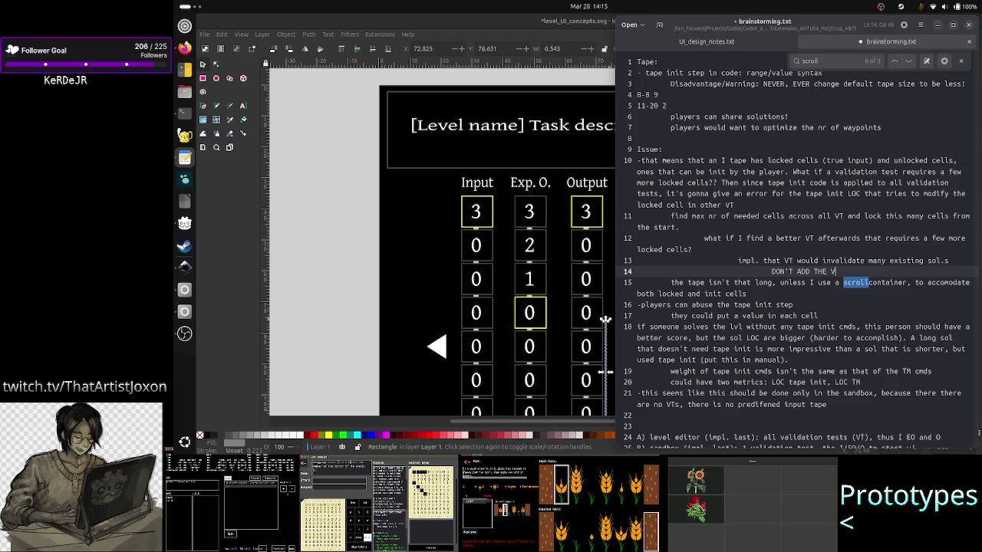
pyautogui.write('T!')
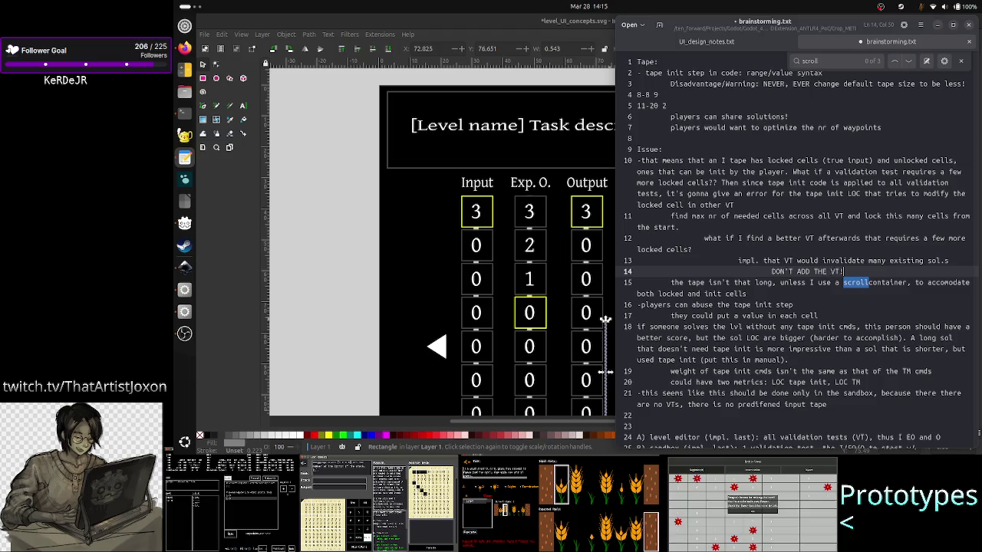
pyautogui.hotkey('ctrl', 's')
# Reword line 14 to 'DON'T ADD VTs req more cell than before!' and save again.
pyautogui.press('Home')
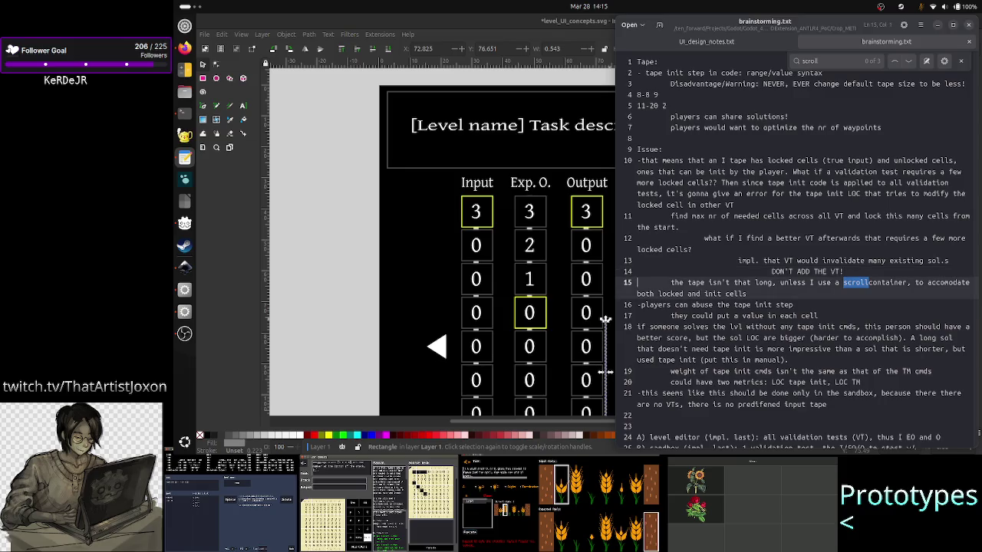
pyautogui.hotkey('shift', 'End')
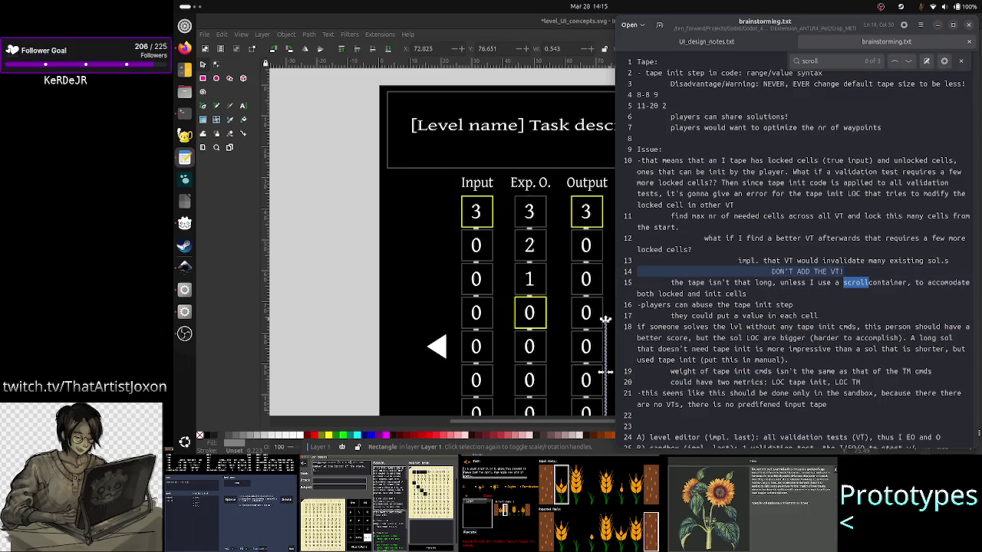
pyautogui.press('End')
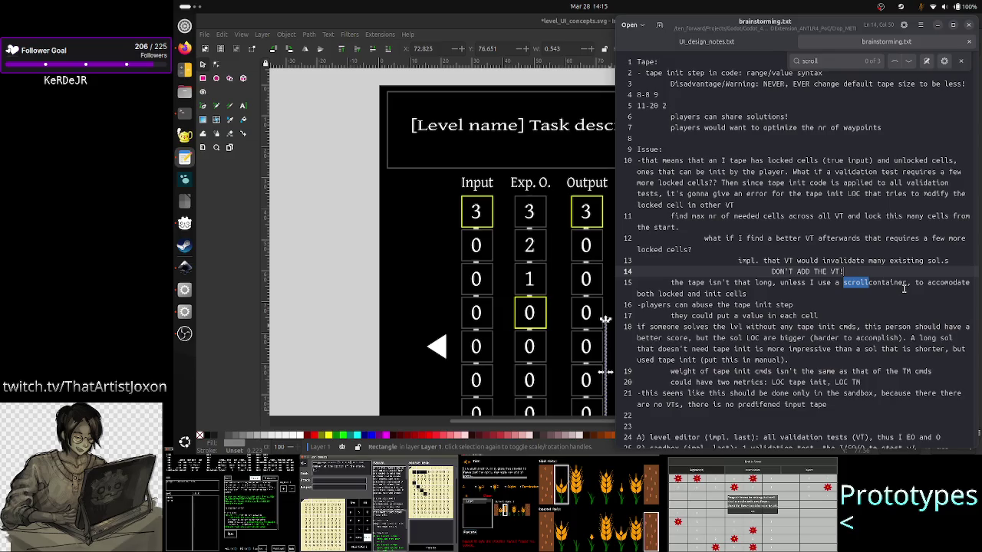
pyautogui.press('Up')
pyautogui.press('Home')
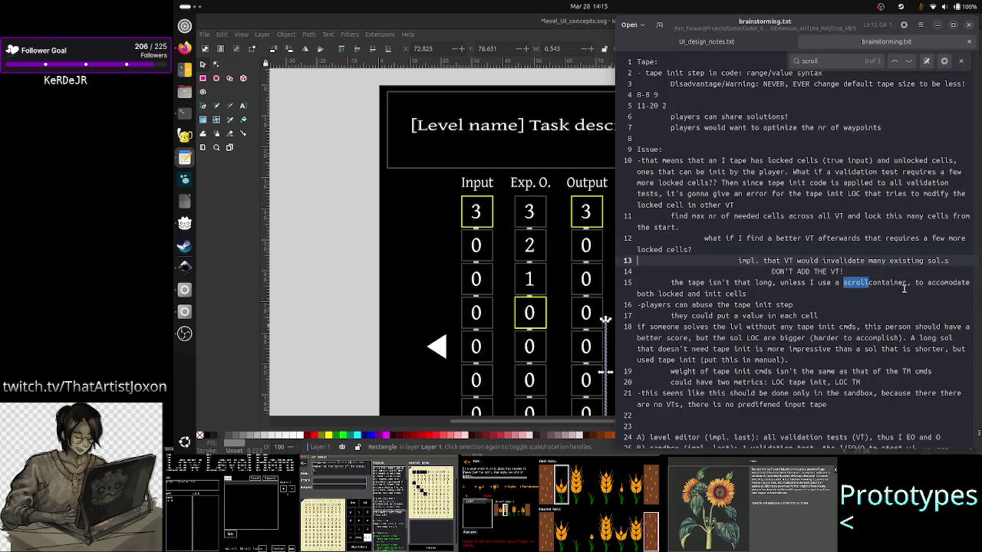
pyautogui.hotkey('shift', 'End')
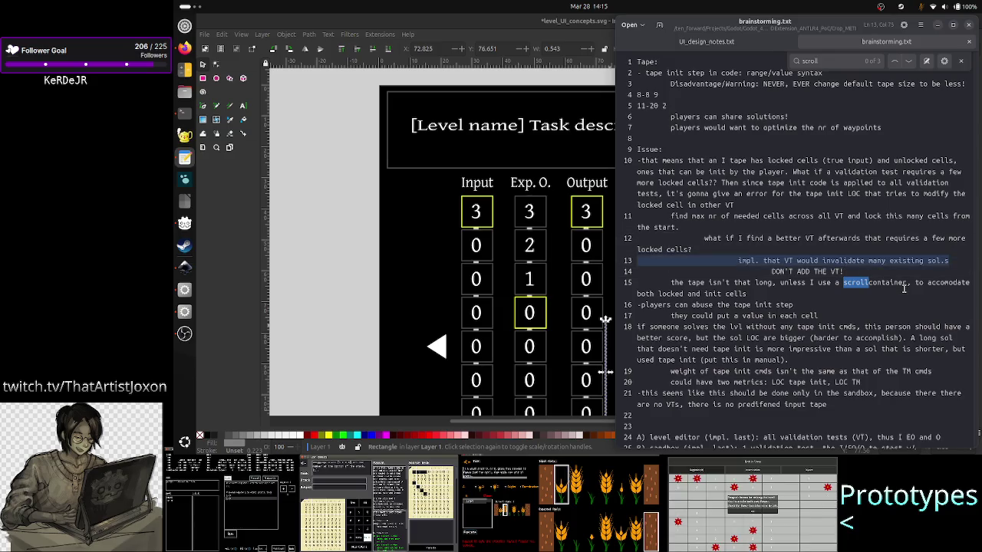
pyautogui.press('End')
pyautogui.press('Down')
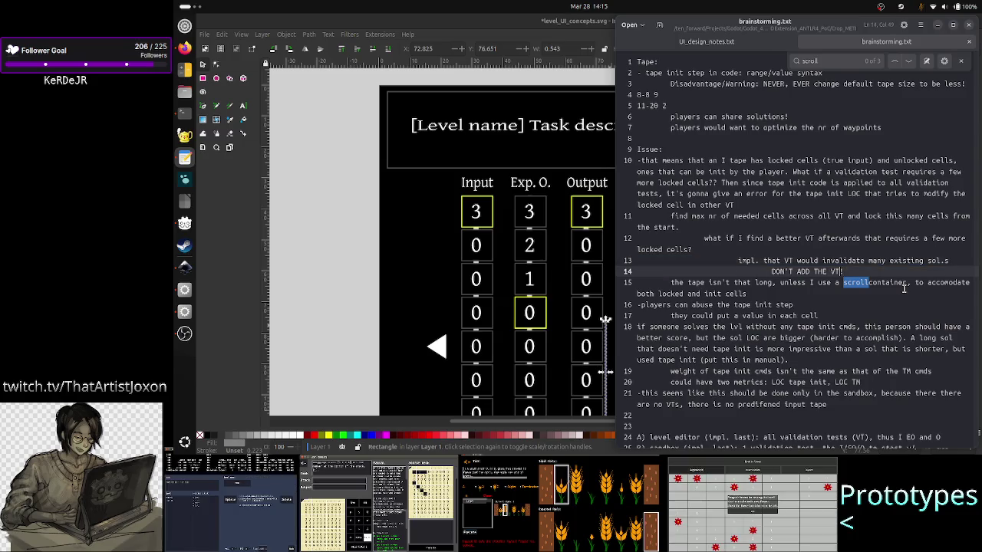
pyautogui.press('BackSpace')
pyautogui.press('BackSpace')
pyautogui.press('BackSpace')
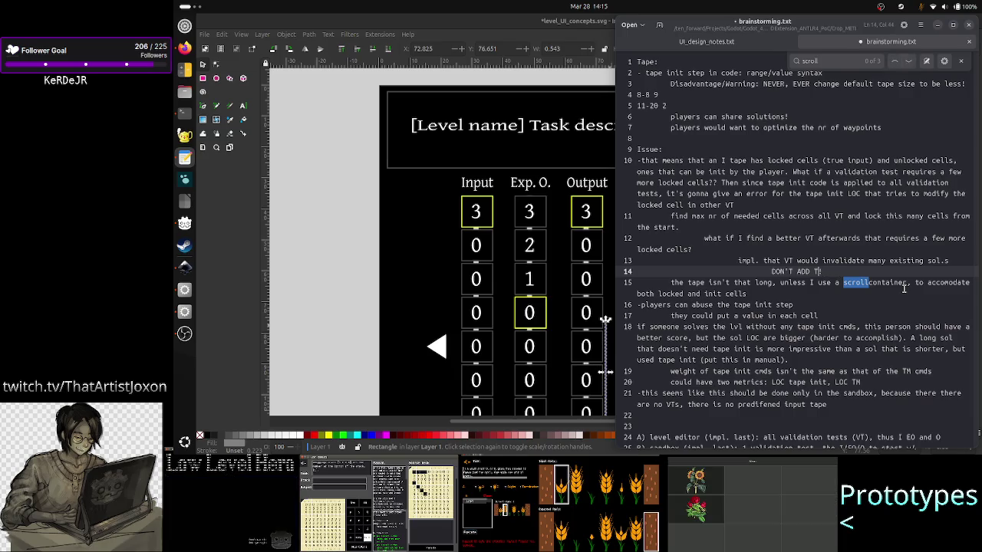
pyautogui.press('BackSpace')
pyautogui.write('VTs ')
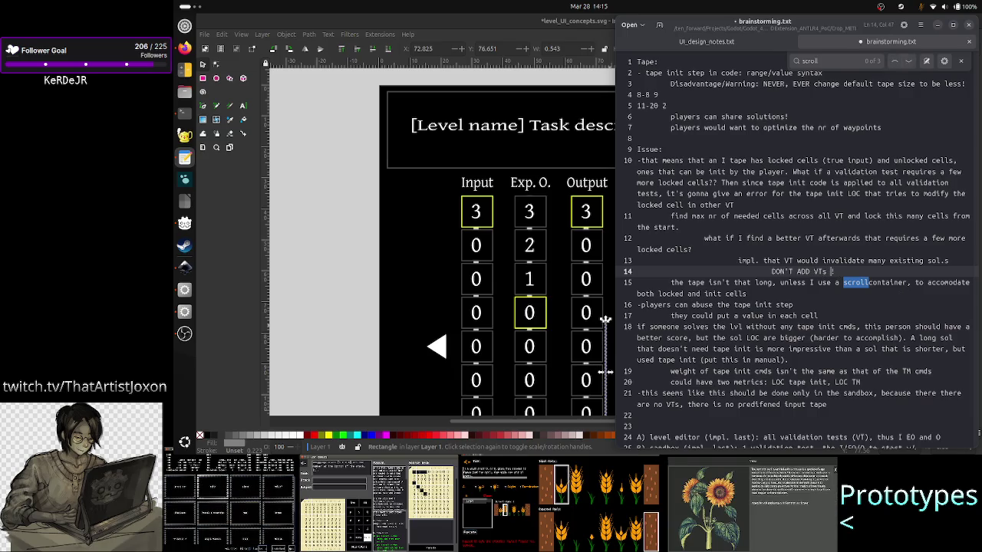
pyautogui.write('req more ')
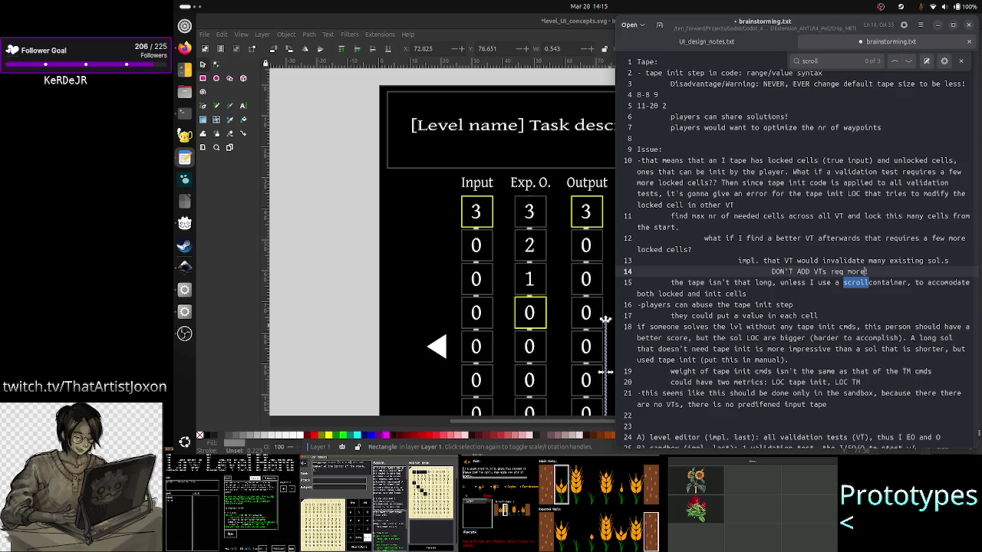
pyautogui.write('cell')
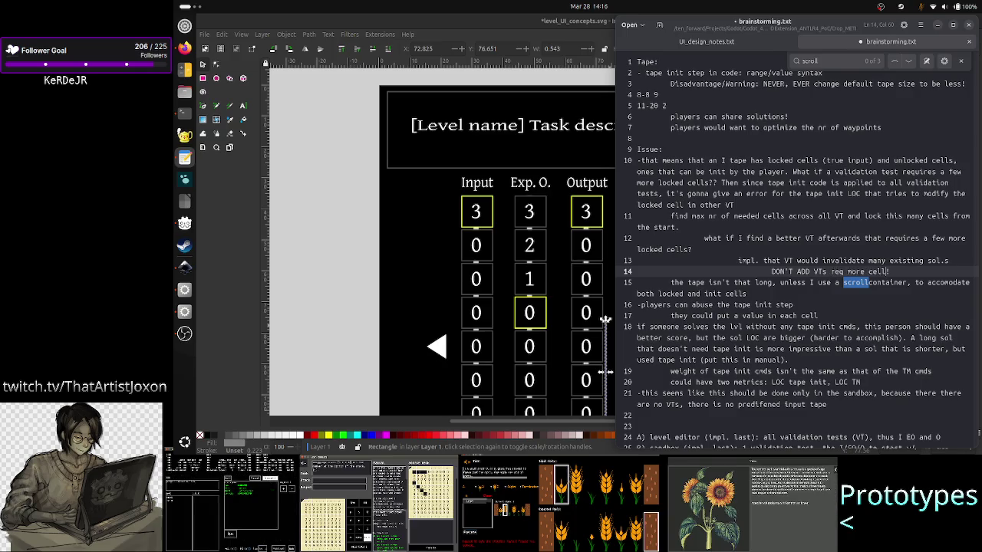
pyautogui.write(' than ')
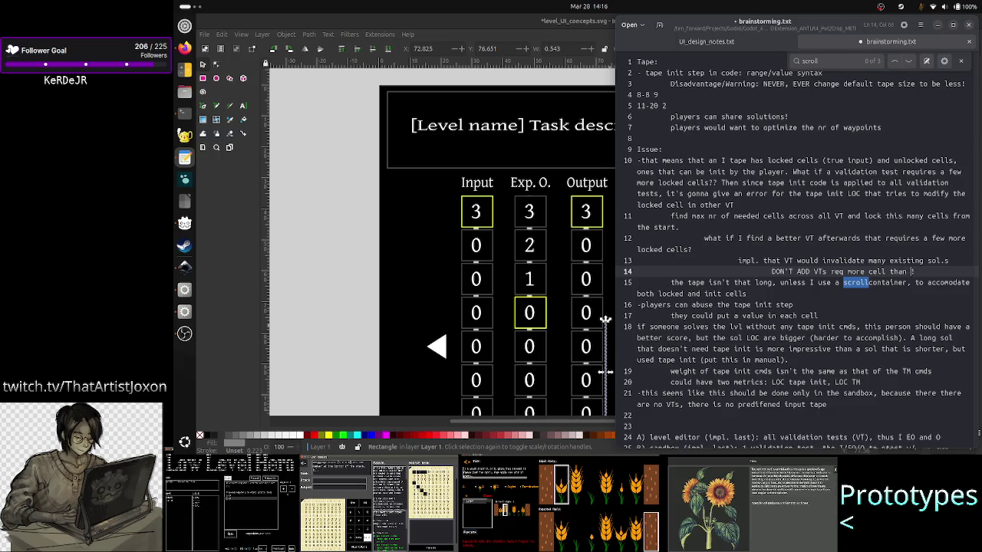
pyautogui.write('before')
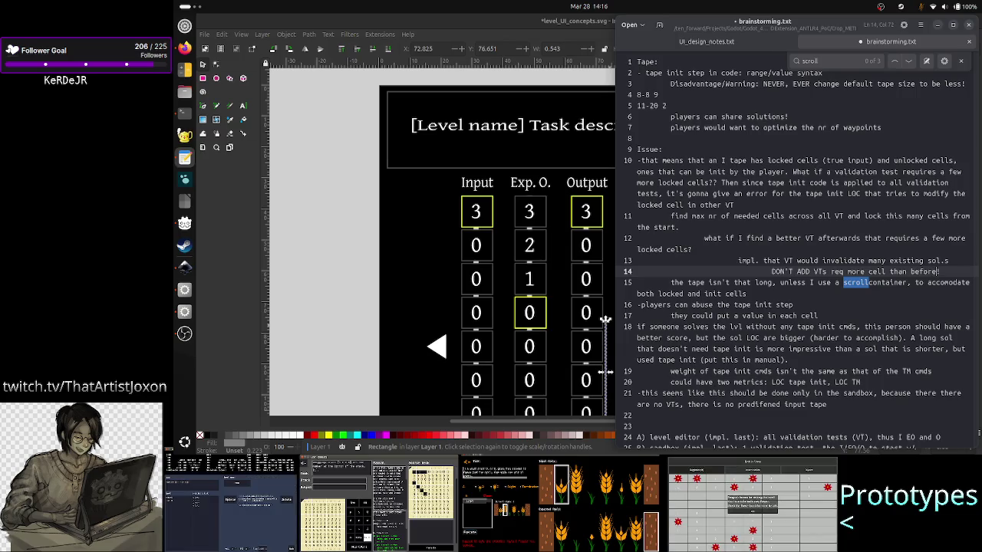
pyautogui.write('!')
pyautogui.hotkey('ctrl', 's')
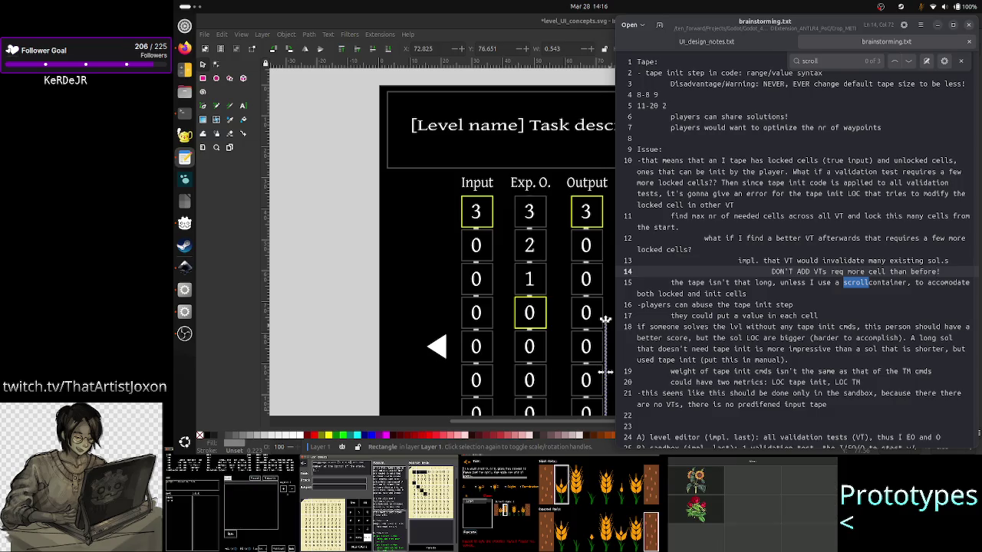
# Review the new line 14 warning, then select the 8-8 9 and 11-20 2 range lines.
pyautogui.press('Right')
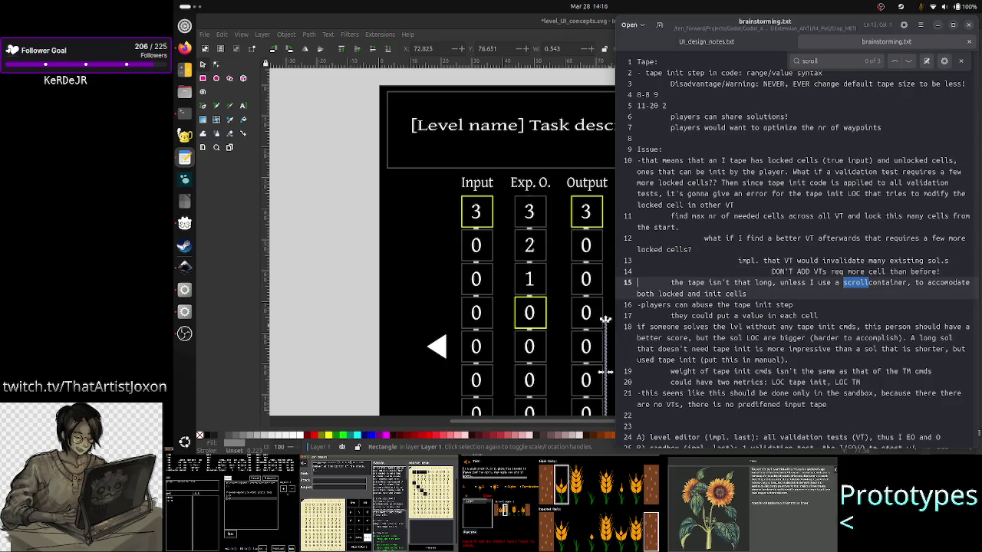
pyautogui.hotkey('shift', 'Up')
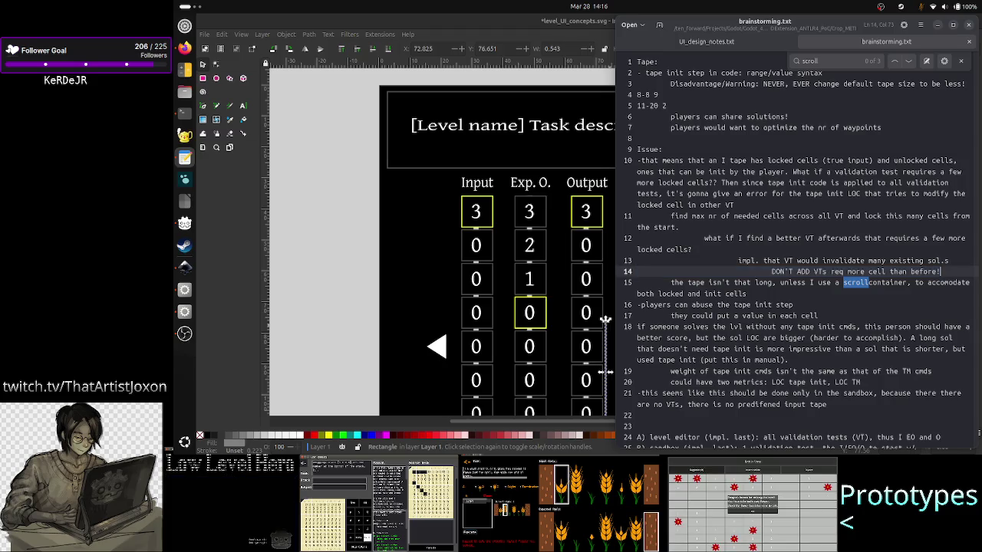
pyautogui.press('Down')
pyautogui.press('Down')
pyautogui.press('Up')
pyautogui.press('Up')
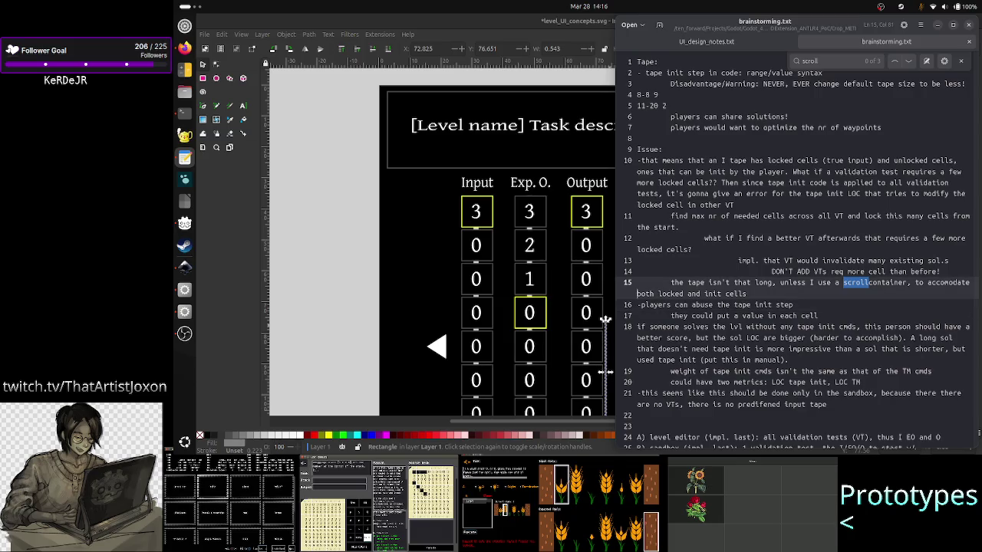
pyautogui.press('Up')
pyautogui.press('Up')
pyautogui.press('Up')
pyautogui.press('Up')
pyautogui.press('Up')
pyautogui.press('Up')
pyautogui.press('Up')
pyautogui.press('Up')
pyautogui.press('Up')
pyautogui.press('Up')
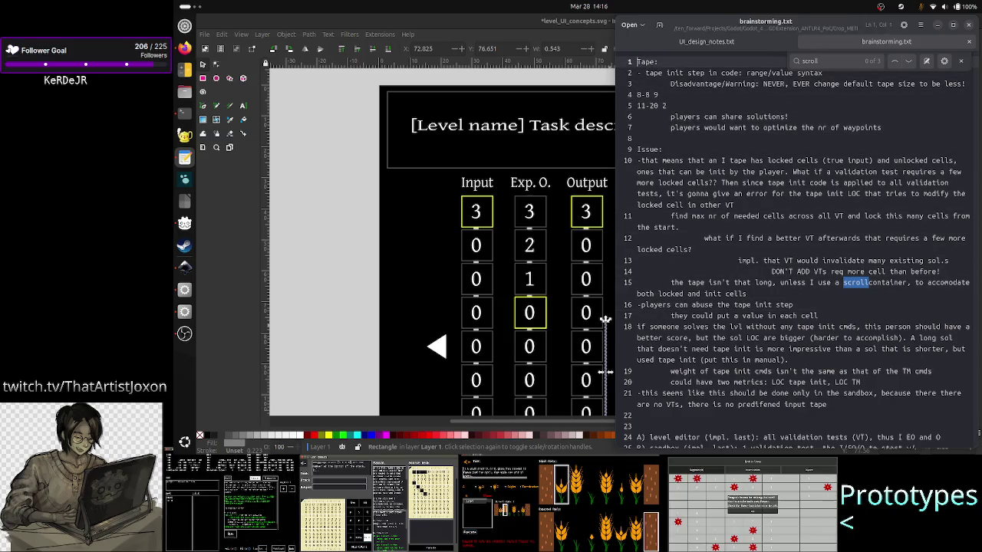
pyautogui.press('Down')
pyautogui.press('Down')
pyautogui.press('Down')
pyautogui.press('Down')
pyautogui.press('Up')
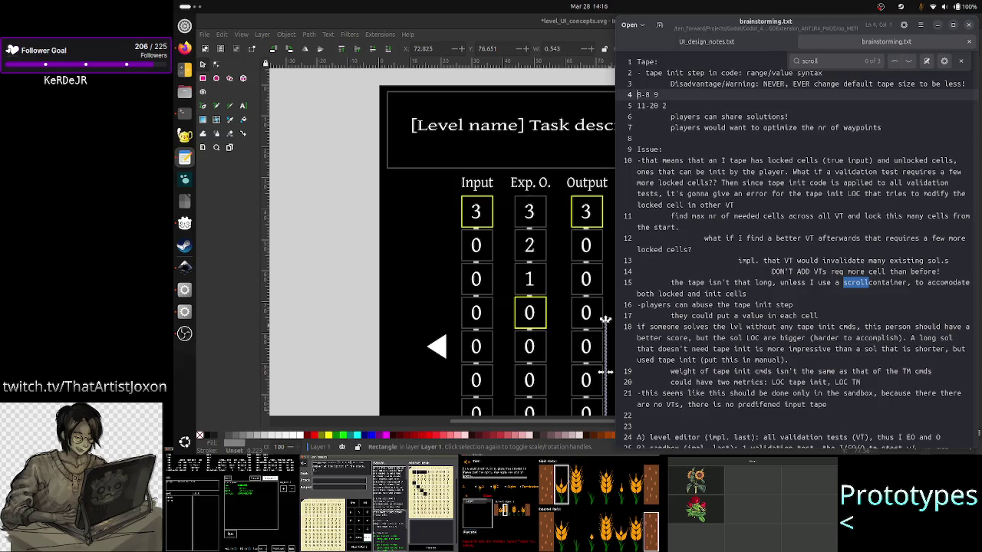
pyautogui.hotkey('shift', 'End')
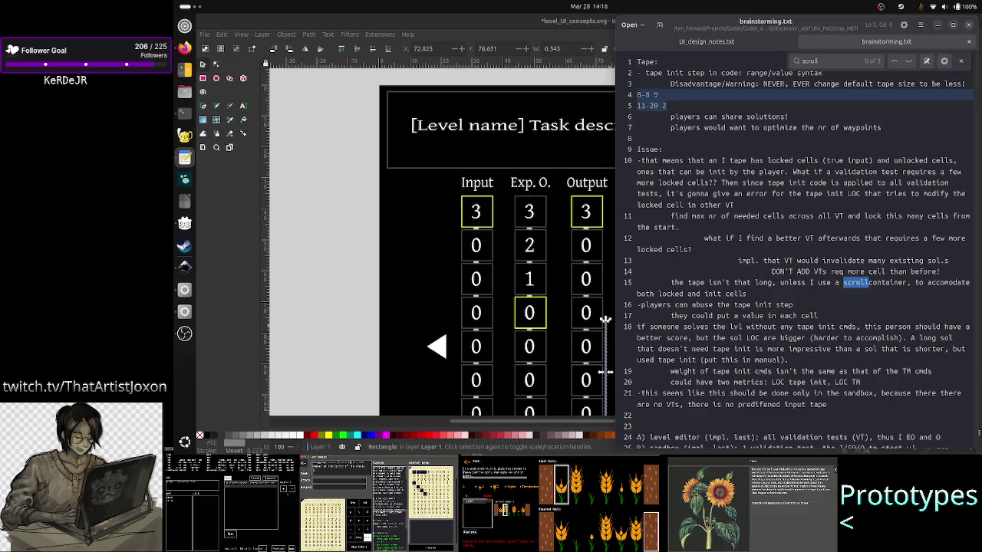
pyautogui.press('Right')
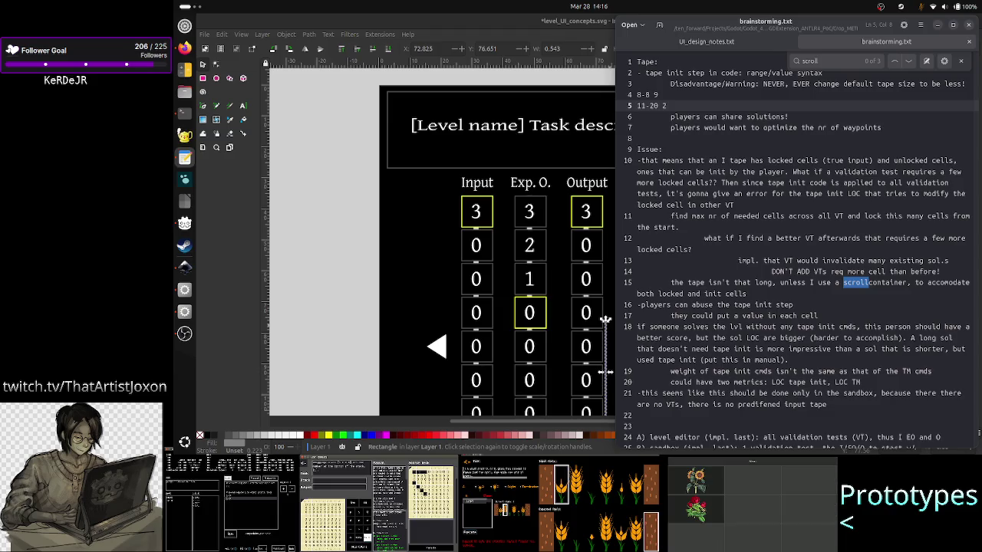
# Step through the 8-8 9 and 11-20 2 range lines character by character.
pyautogui.press('Up')
pyautogui.press('Left')
pyautogui.press('Left')
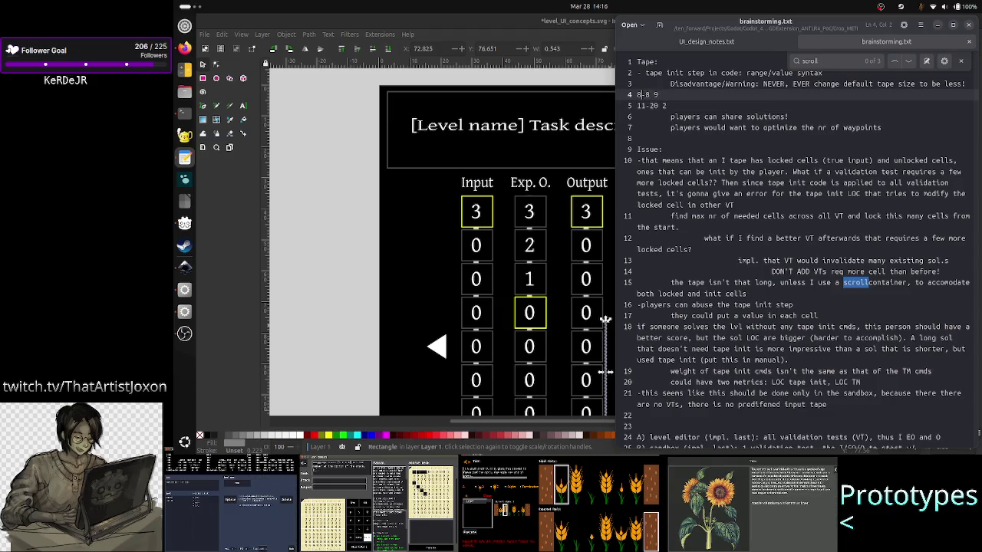
pyautogui.press('Down')
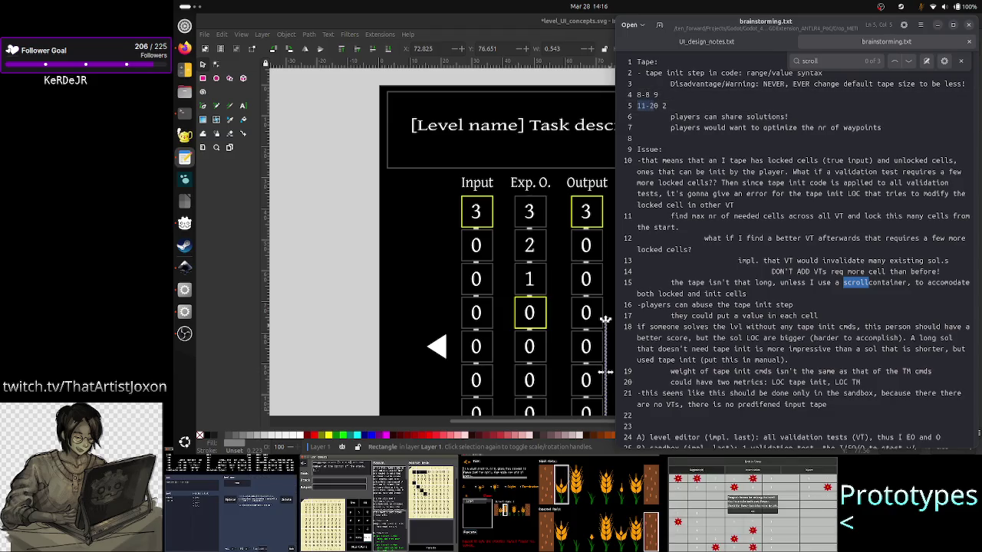
pyautogui.press('Right')
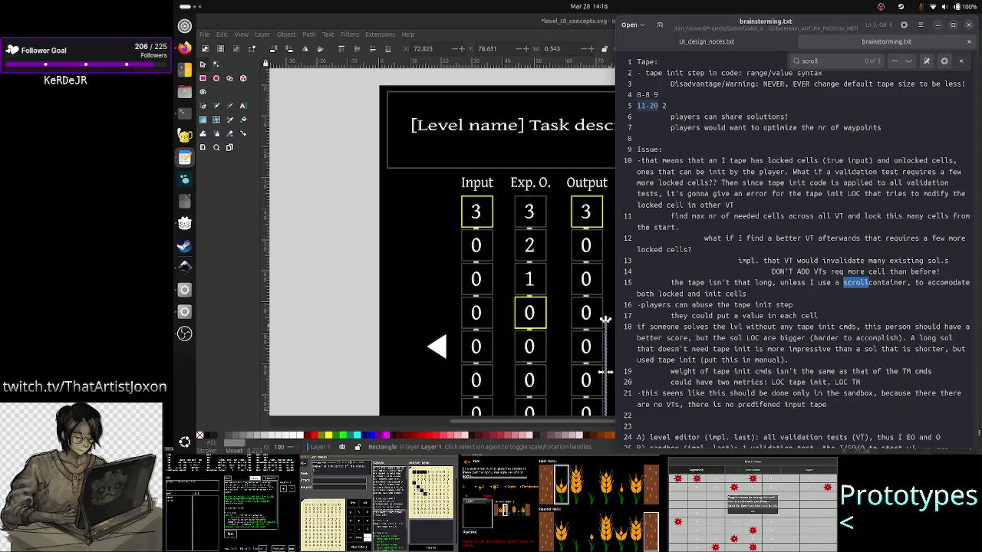
pyautogui.press('Right')
pyautogui.press('Right')
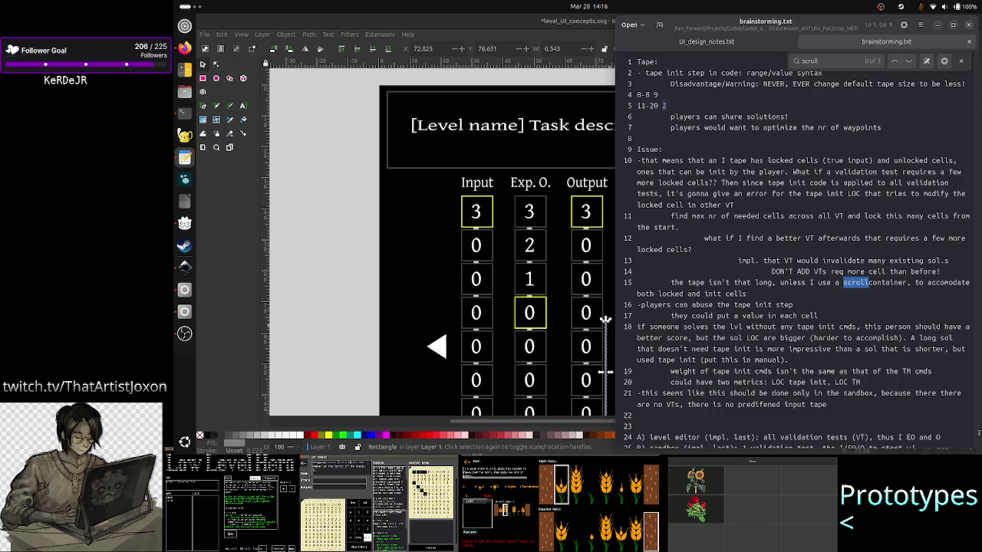
pyautogui.press('Left')
pyautogui.press('Left')
pyautogui.press('Left')
pyautogui.press('Left')
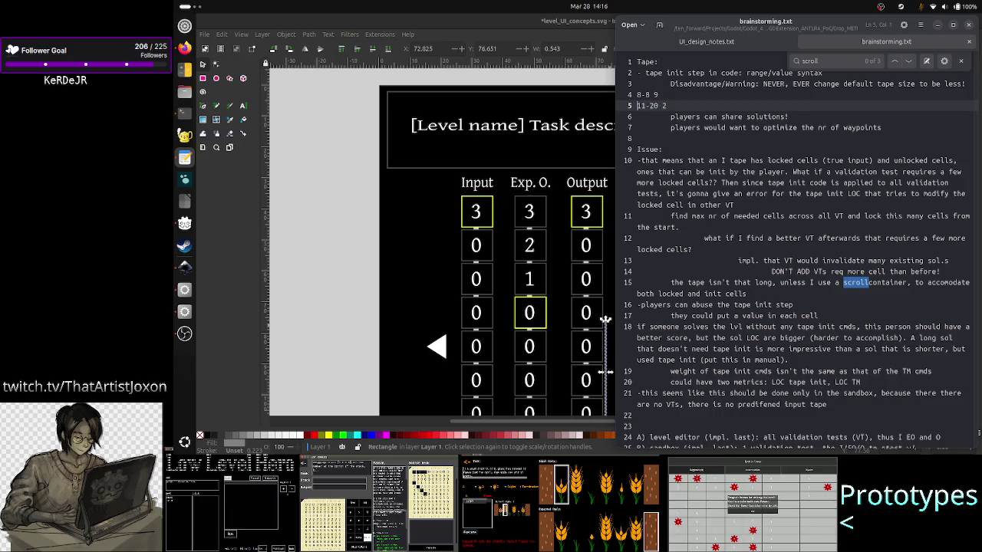
pyautogui.press('Right')
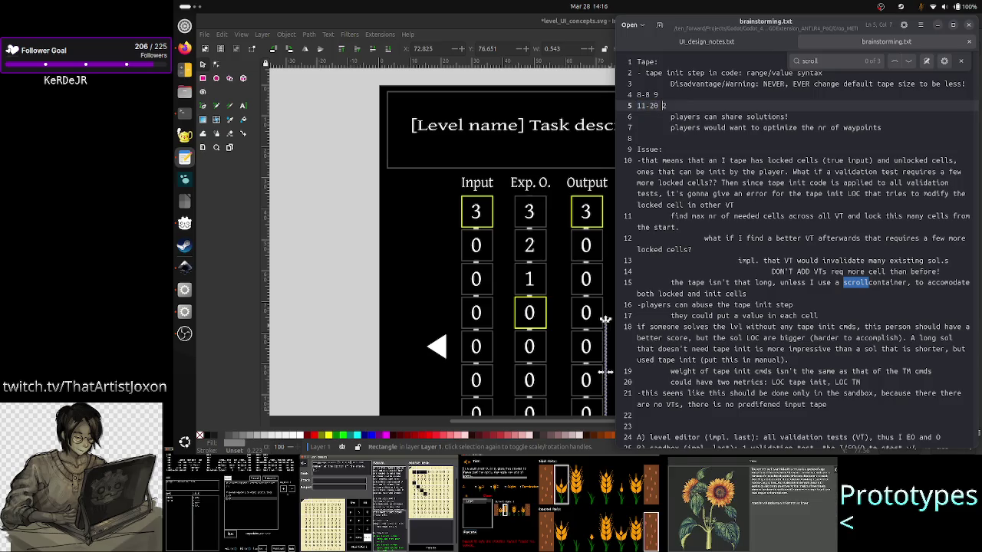
pyautogui.press('Up')
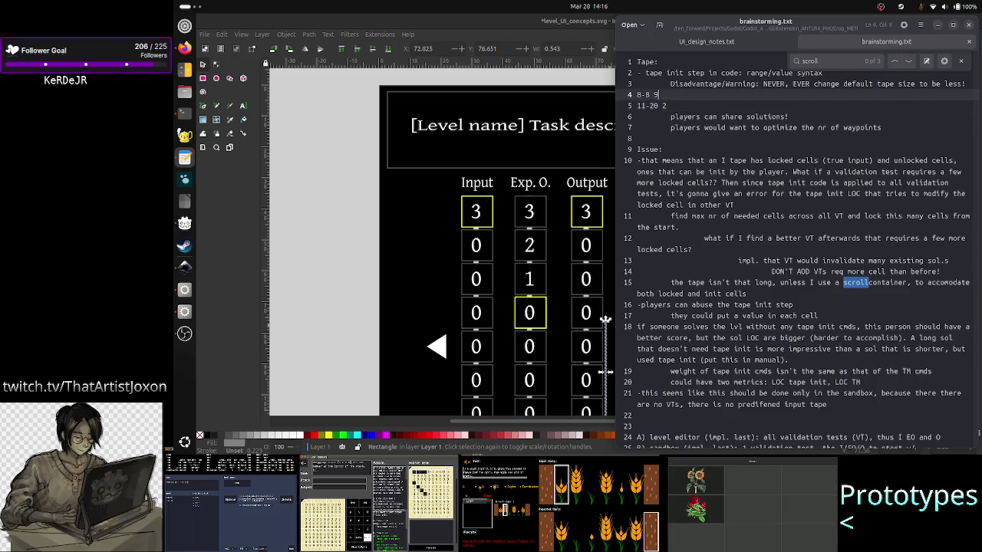
pyautogui.press('Home')
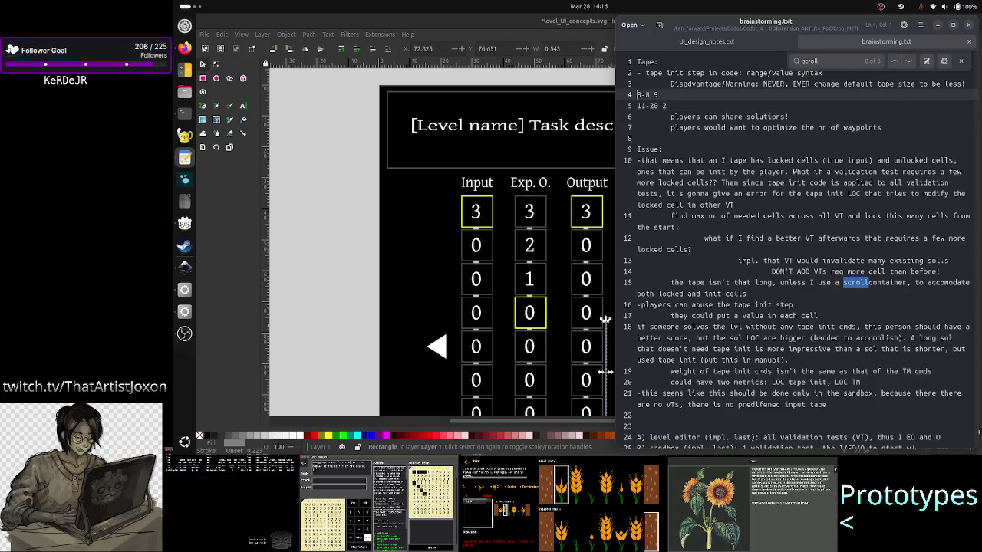
# Select and inspect the '8-' range prefix at the start of line 4.
pyautogui.hotkey('shift', 'Right')
pyautogui.hotkey('shift', 'Right')
pyautogui.hotkey('shift', 'Right')
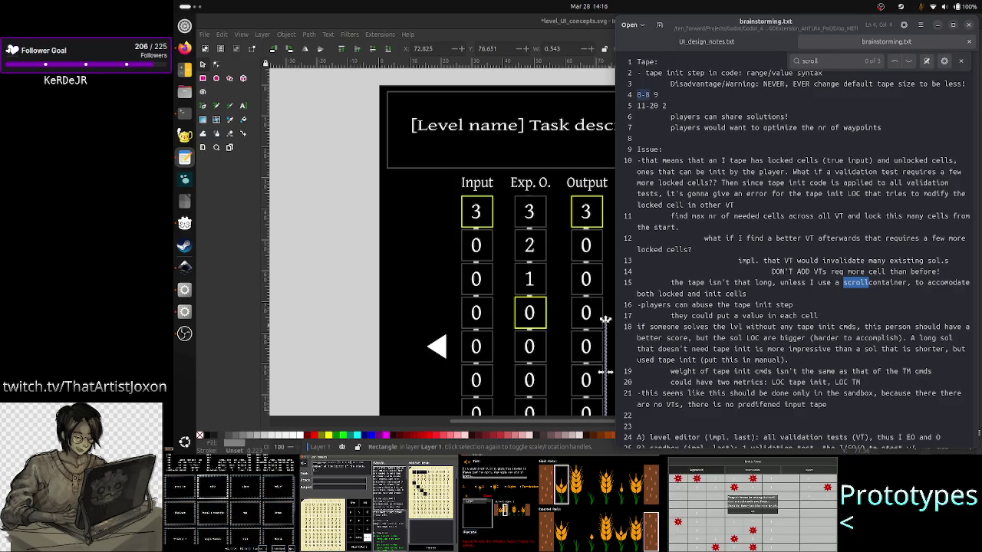
pyautogui.press('Left')
pyautogui.hotkey('shift', 'Right')
pyautogui.press('Left')
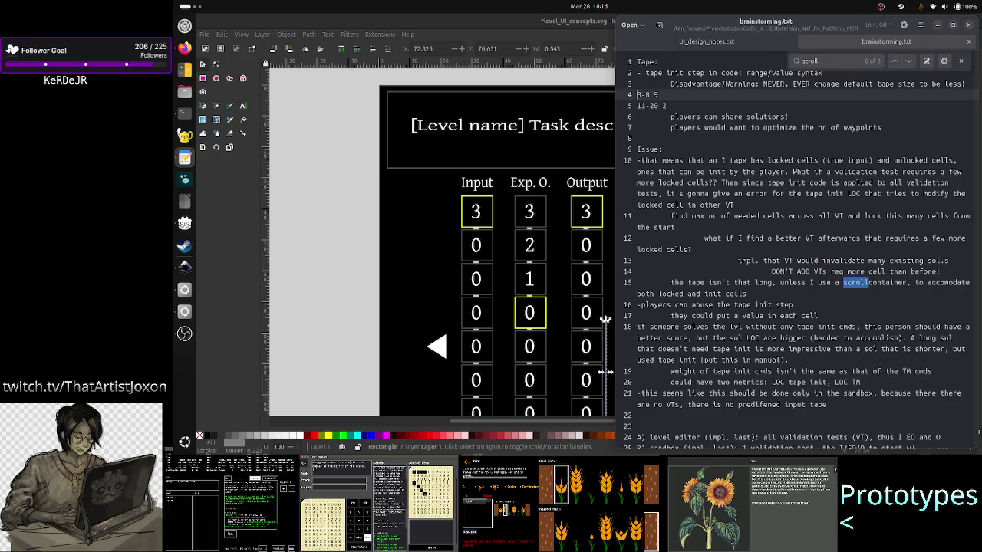
pyautogui.hotkey('shift', 'Right')
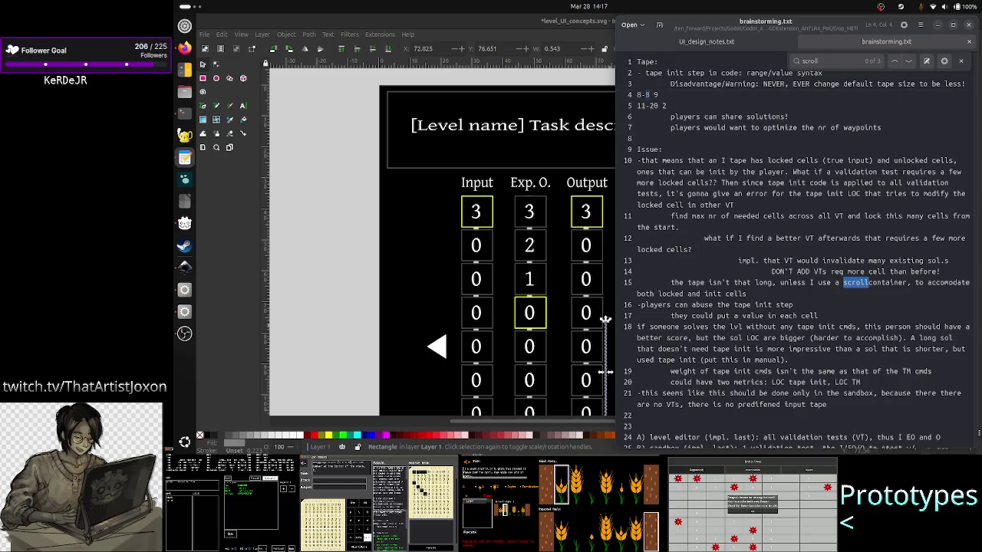
pyautogui.press('Left')
pyautogui.hotkey('shift', 'Right')
pyautogui.hotkey('shift', 'Right')
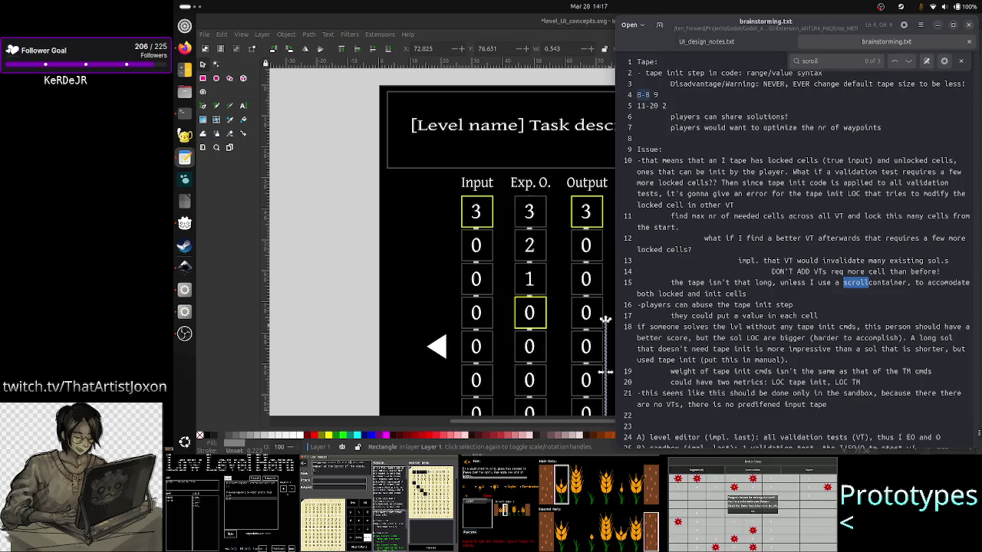
pyautogui.press('End')
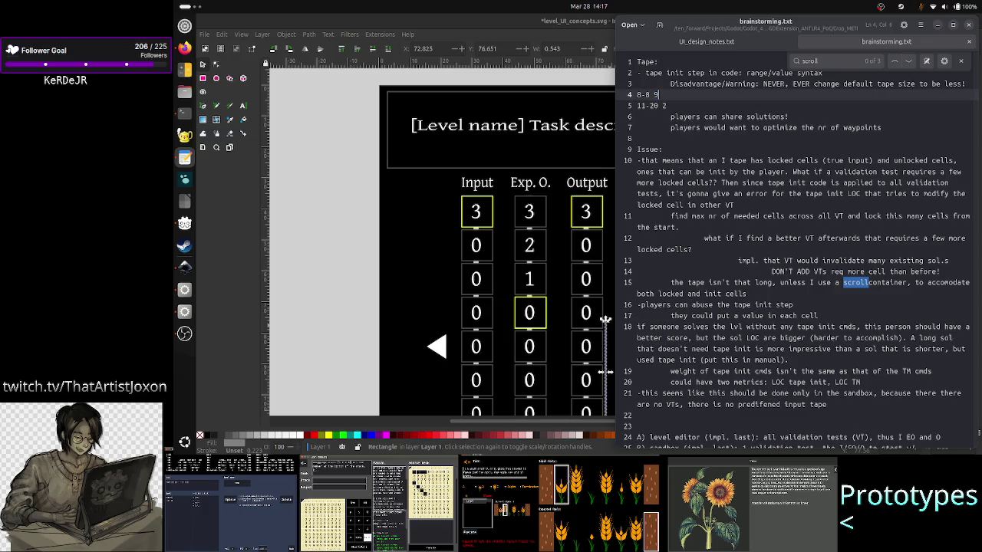
pyautogui.press('Home')
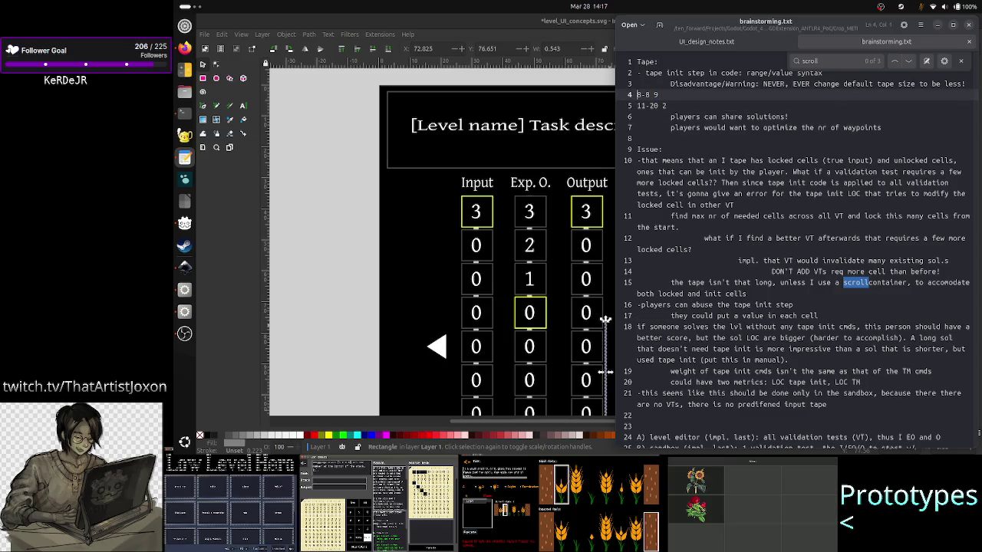
pyautogui.press('Down')
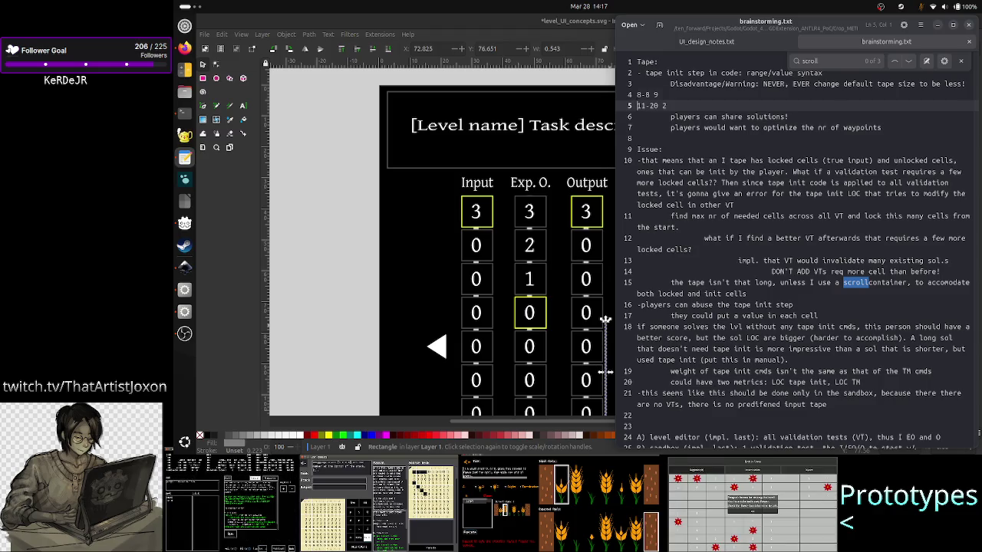
pyautogui.press('Up')
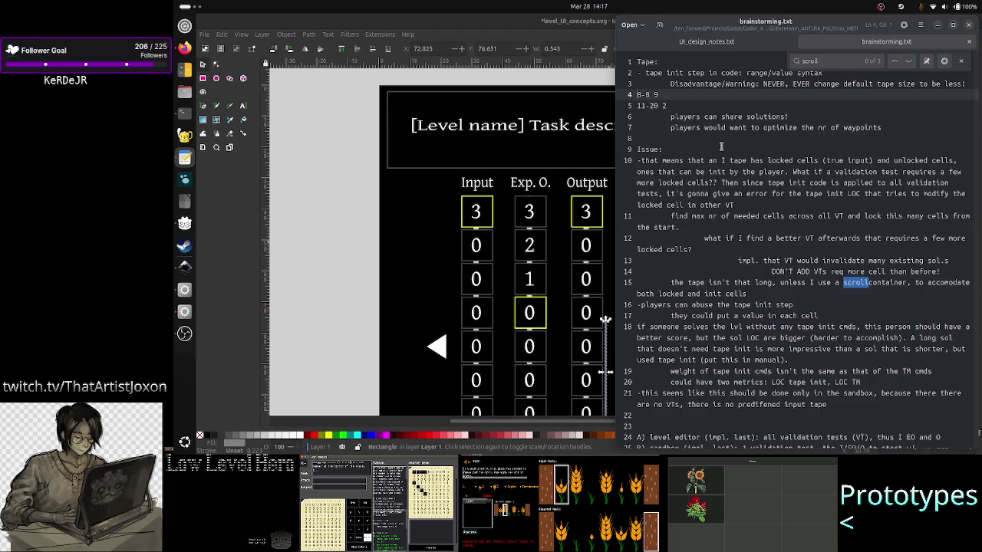
# Select the word 'editor' on line 24, then bring the Inkscape UI mockup forward.
pyautogui.scroll(-3, 711, 166)
pyautogui.scroll(-4, 689, 197)
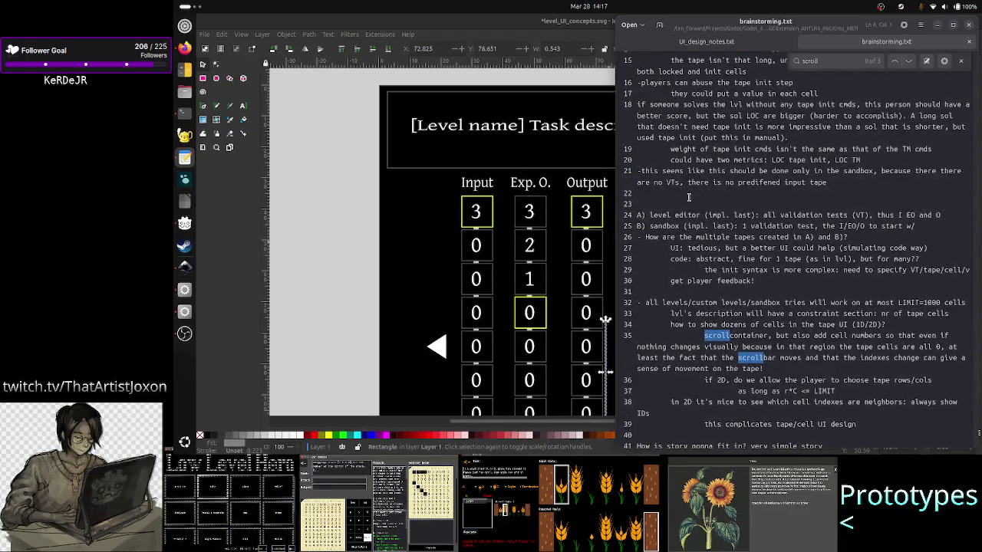
pyautogui.click(652, 215)
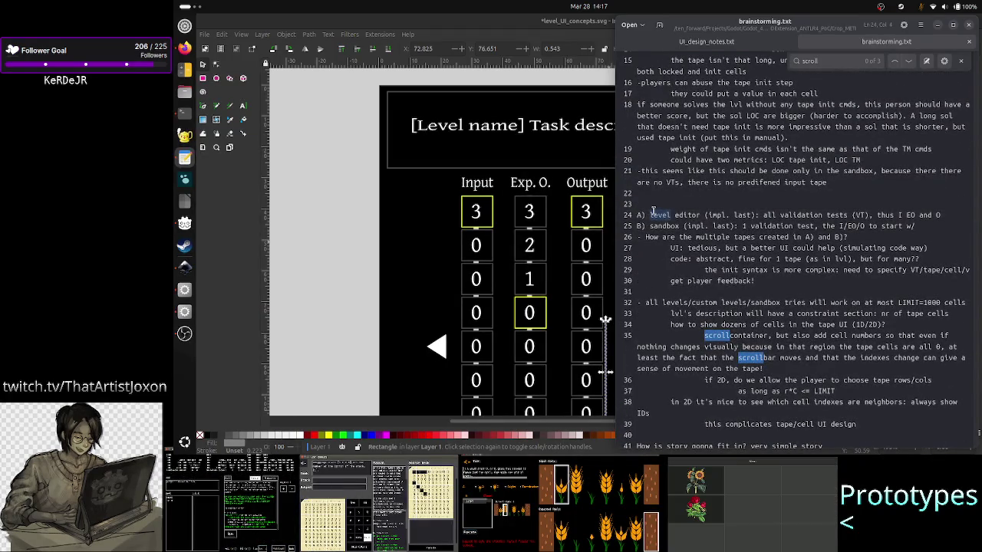
pyautogui.doubleClick(679, 215)
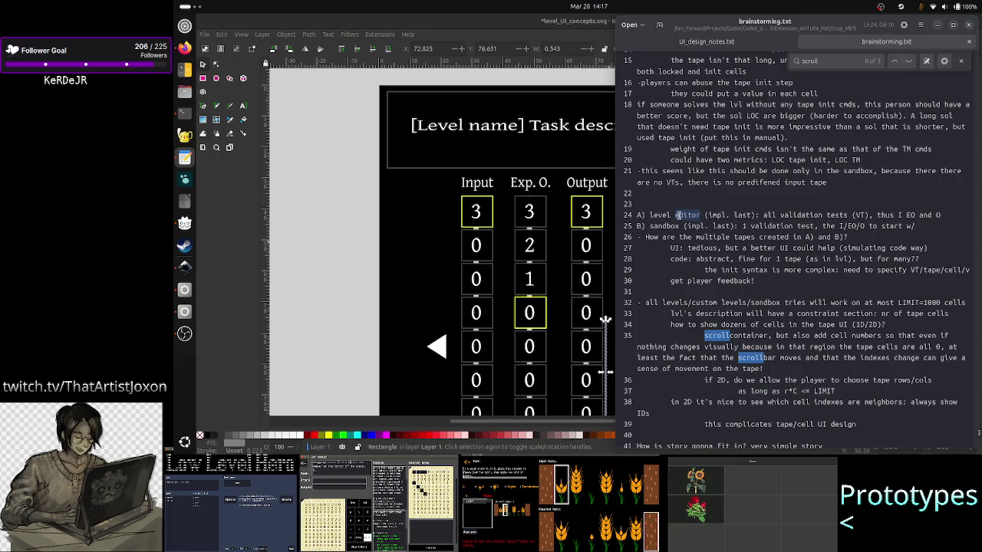
pyautogui.click(523, 15)
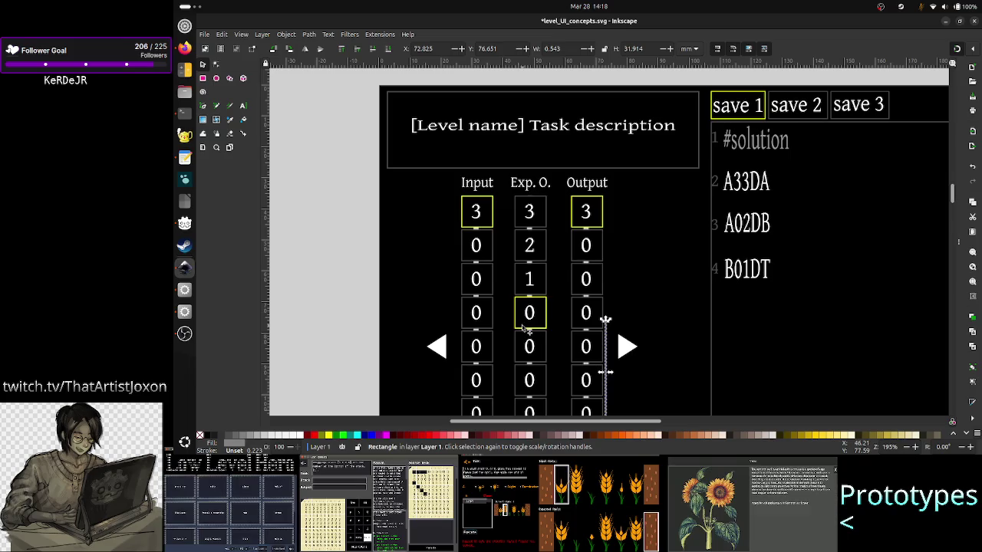
# Scroll over the mockup's tape table with Exp. O. reading 3, 2, 1, 0, then switch back to gedit.
pyautogui.scroll(-3, 508, 292)
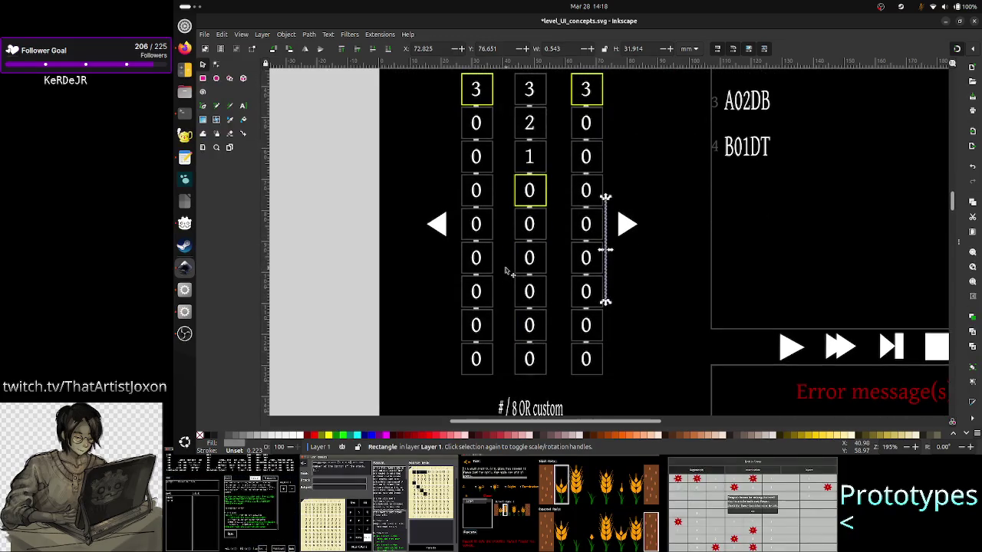
pyautogui.scroll(1, 506, 270)
pyautogui.scroll(1, 506, 270)
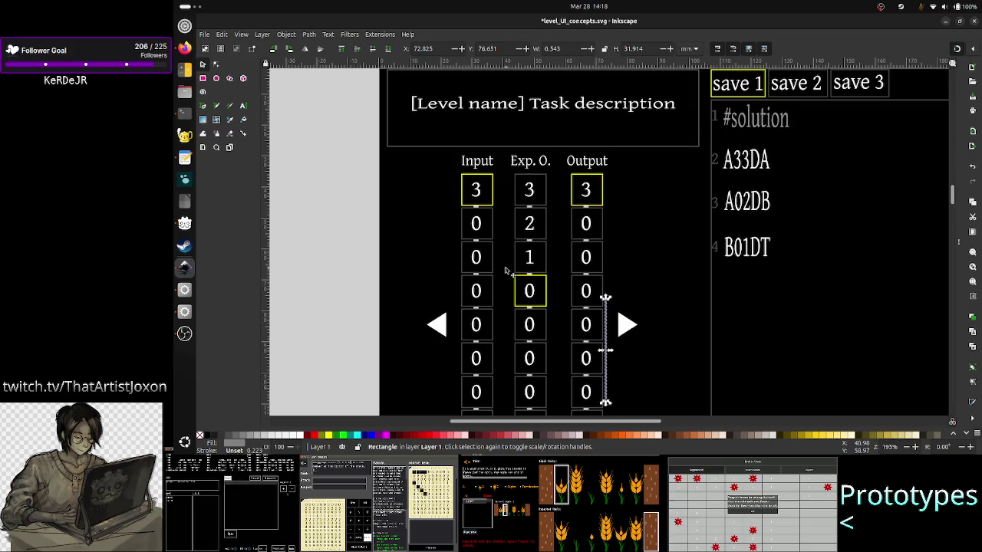
pyautogui.scroll(1, 506, 270)
pyautogui.scroll(1, 507, 270)
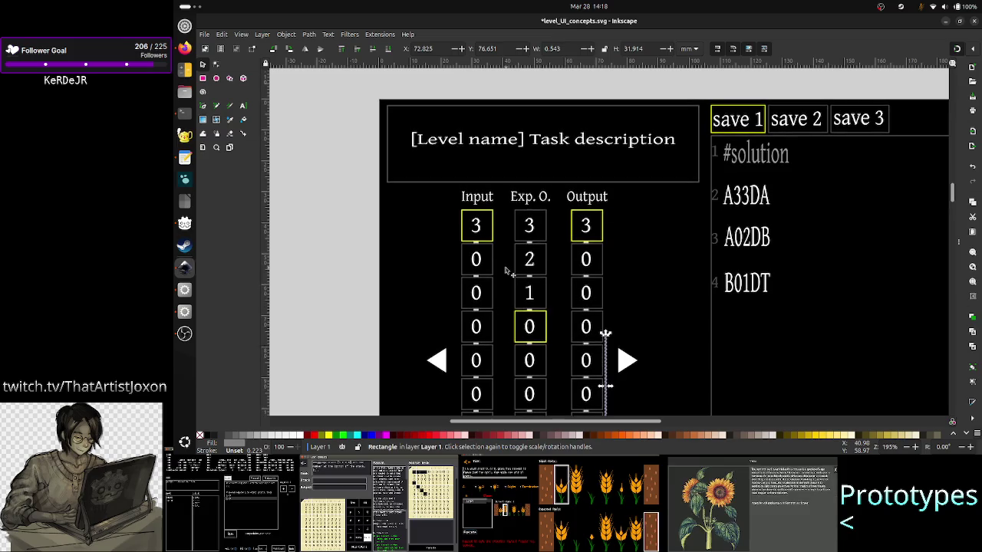
pyautogui.scroll(-1, 507, 270)
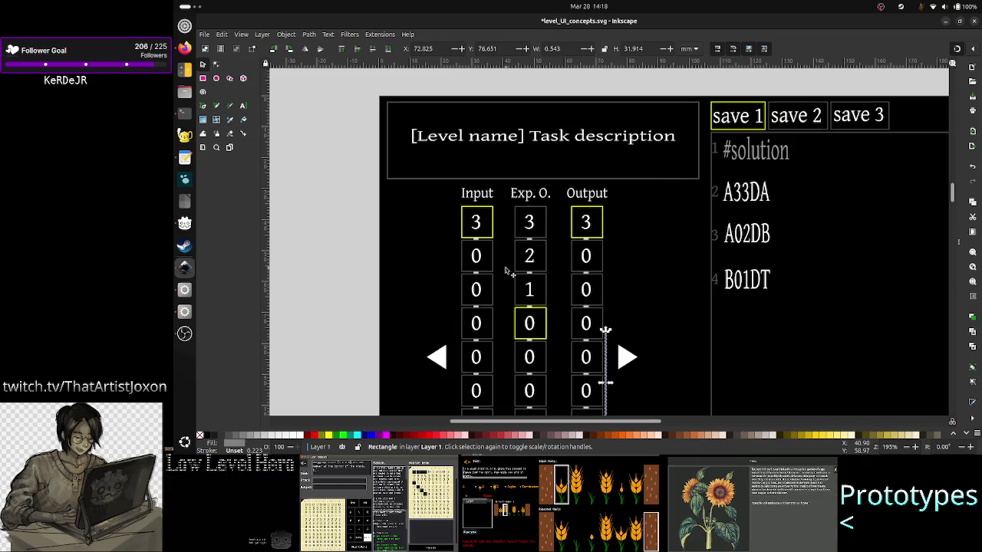
pyautogui.scroll(-3, 506, 270)
pyautogui.scroll(-1, 506, 270)
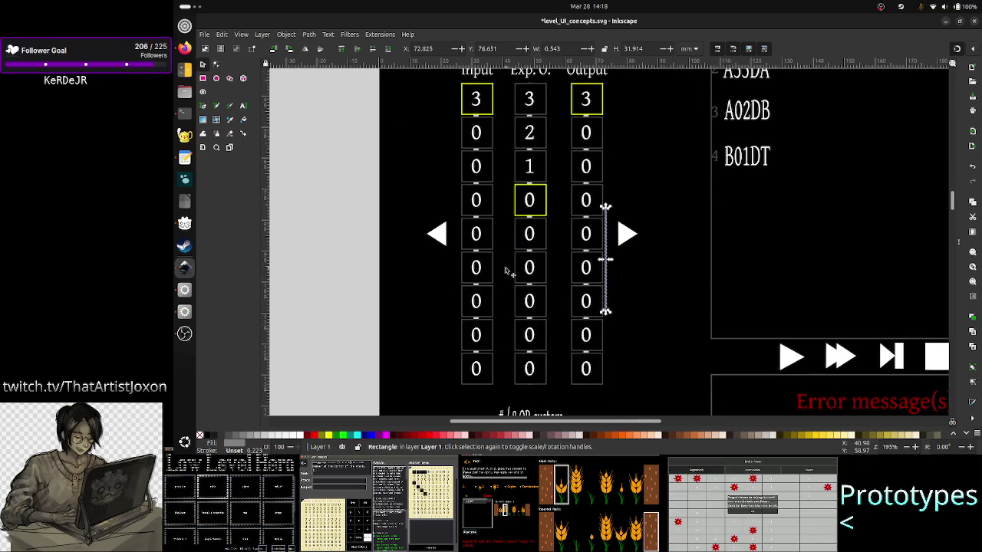
pyautogui.scroll(3, 507, 270)
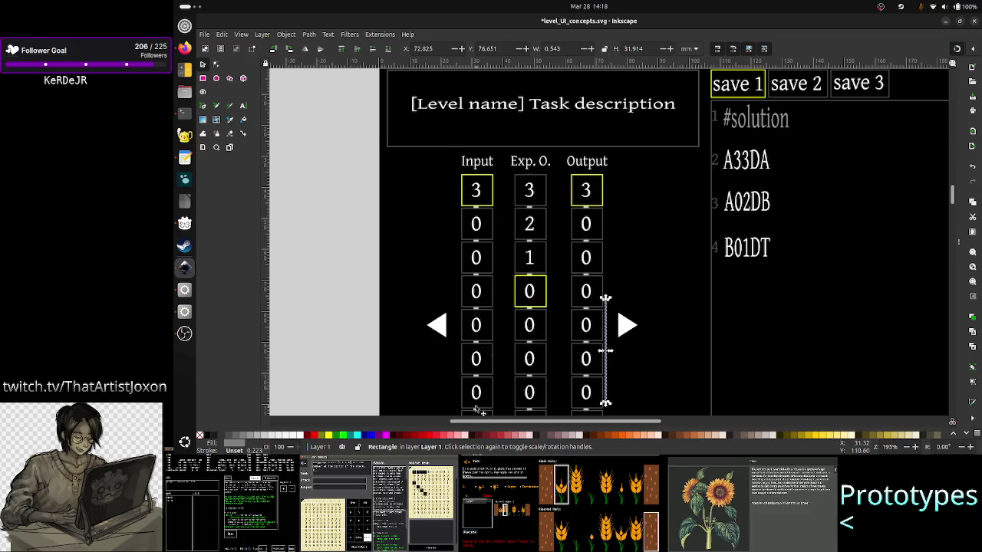
pyautogui.scroll(-3, 502, 322)
pyautogui.scroll(10, 508, 291)
pyautogui.scroll(-7, 521, 331)
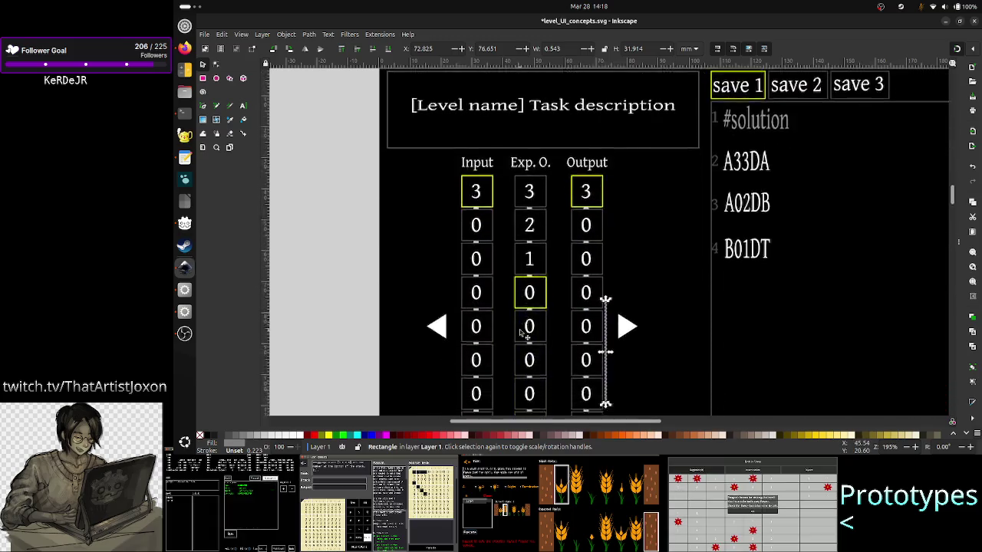
pyautogui.scroll(-4, 520, 332)
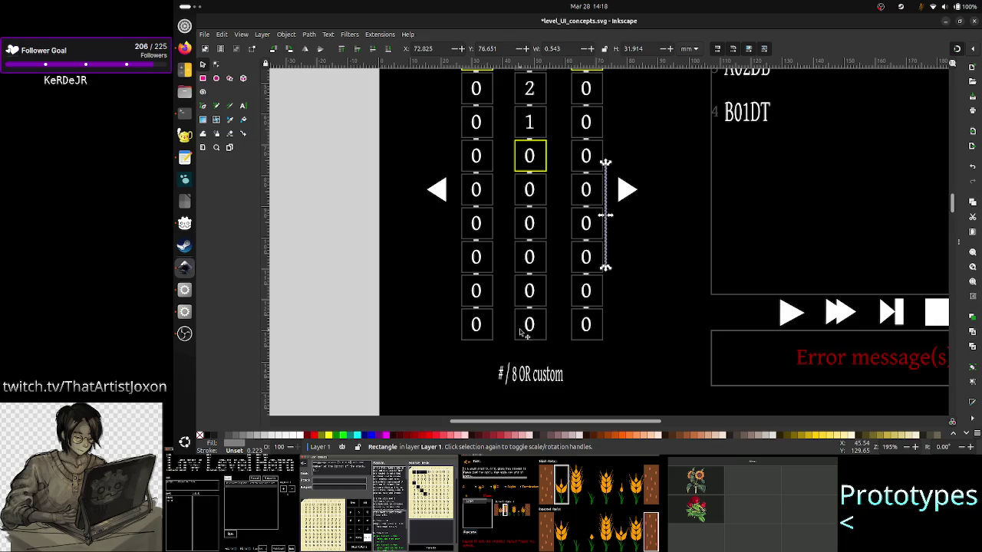
pyautogui.scroll(8, 463, 342)
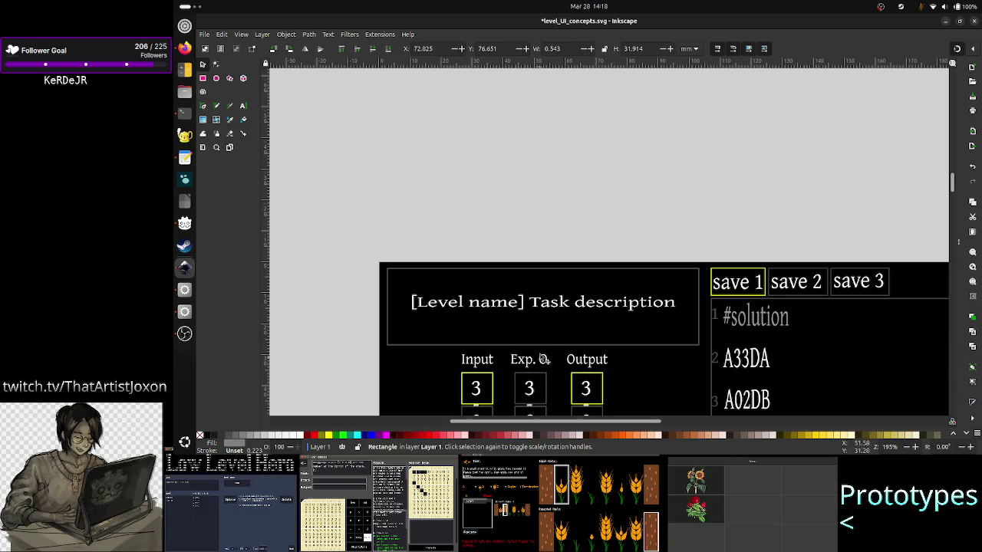
pyautogui.scroll(-5, 495, 351)
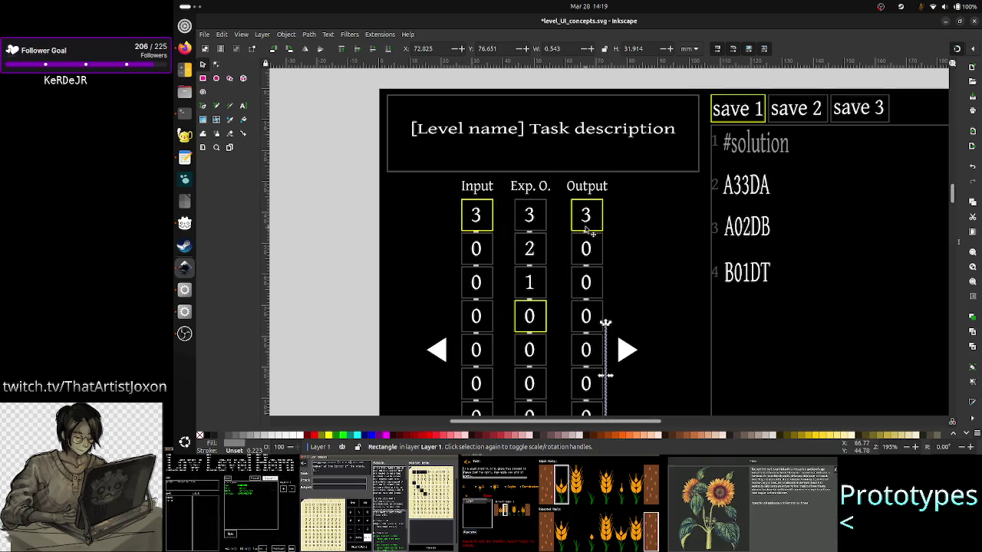
pyautogui.scroll(-2, 742, 297)
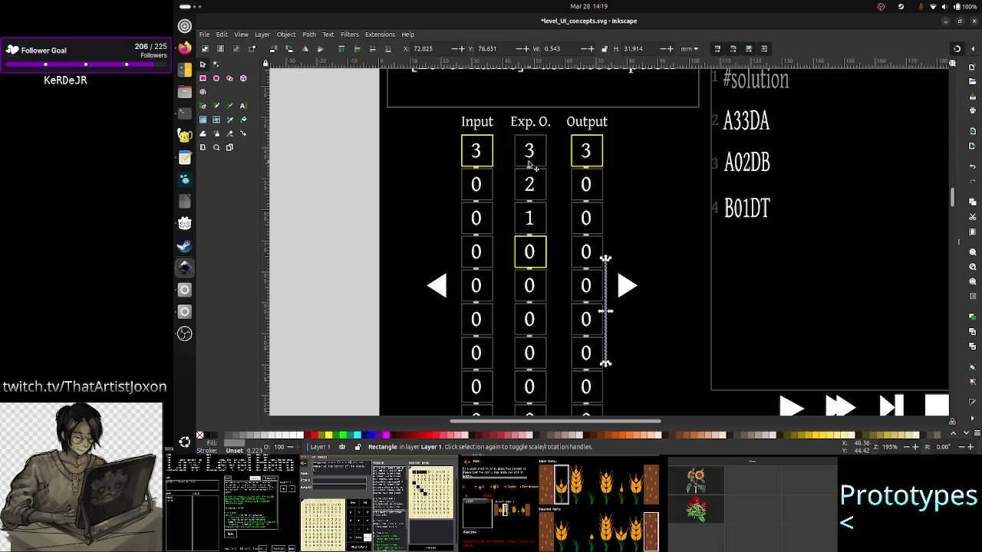
pyautogui.hotkey('alt', 'Tab')
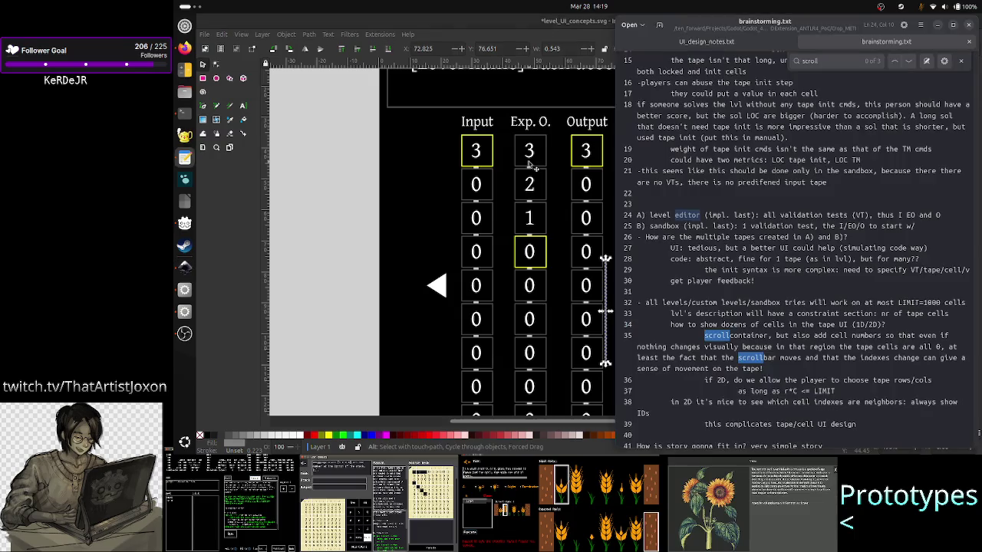
# Highlight the line 27 note about the tedious UI and what a better UI could do.
pyautogui.click(697, 206)
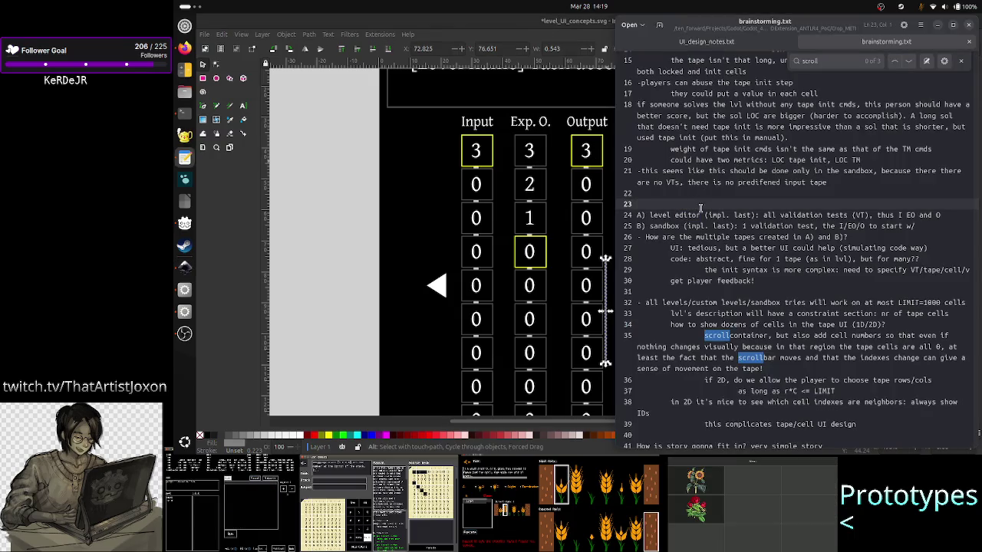
pyautogui.click(790, 215)
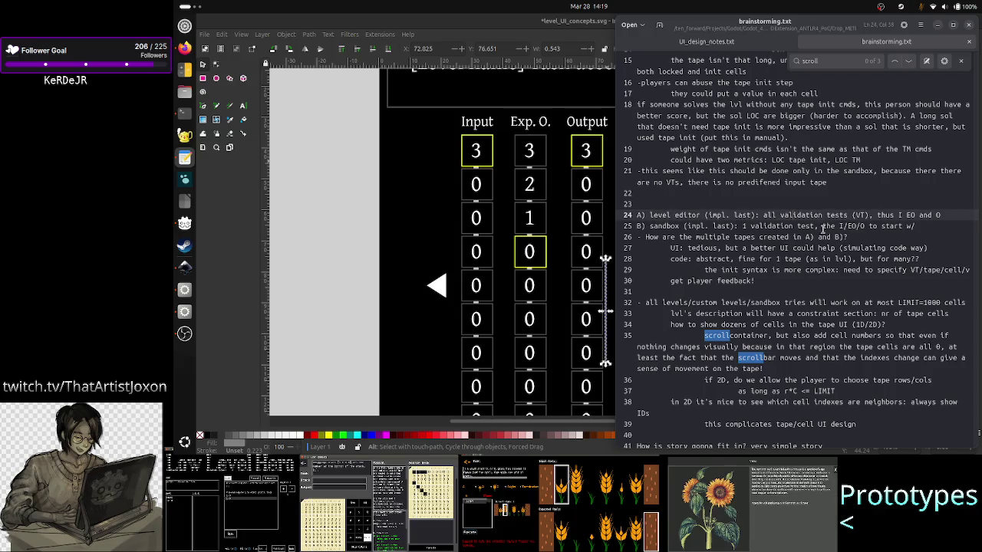
pyautogui.click(705, 248)
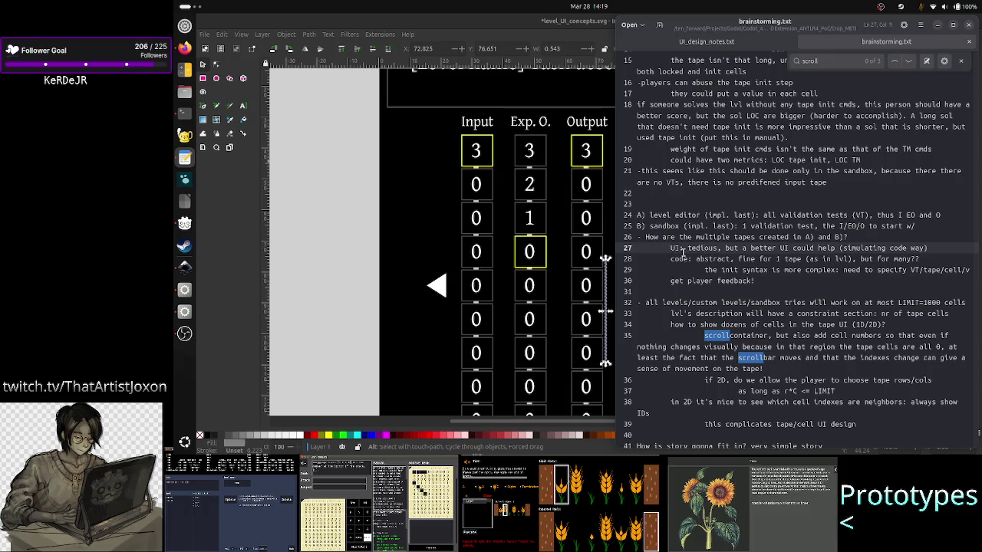
pyautogui.moveTo(666, 248); pyautogui.dragTo(807, 247)
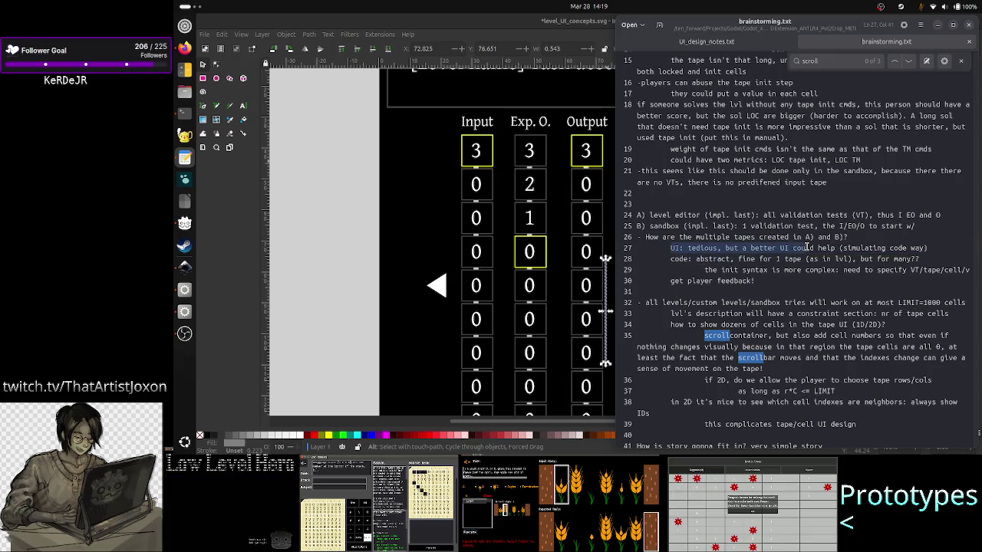
pyautogui.moveTo(814, 248); pyautogui.dragTo(742, 248)
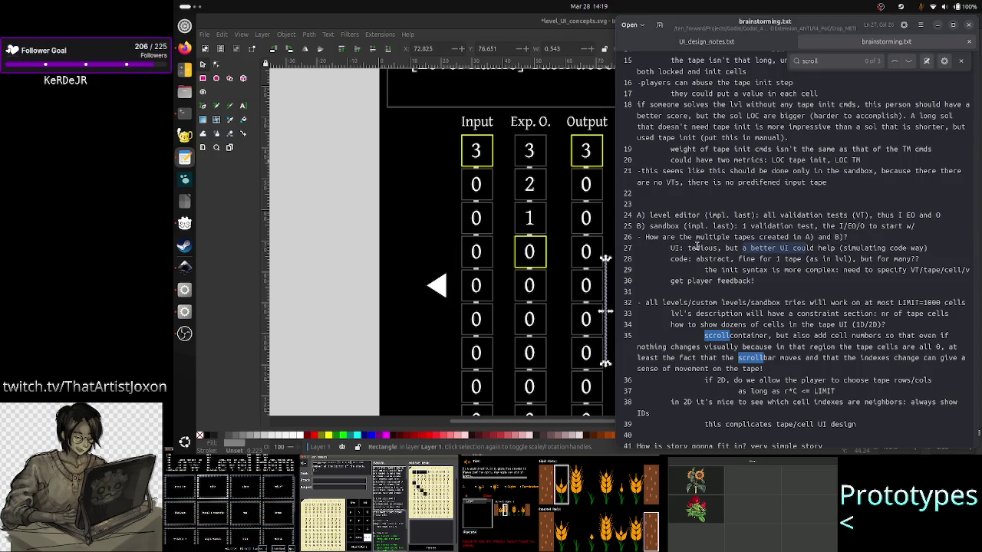
pyautogui.keyDown('shift'); pyautogui.click(668, 247); pyautogui.keyUp('shift')
# Highlight the 8-8 9 / 11-20 2 examples and 'players can share solutions!', then raise Inkscape.
pyautogui.scroll(7, 688, 187)
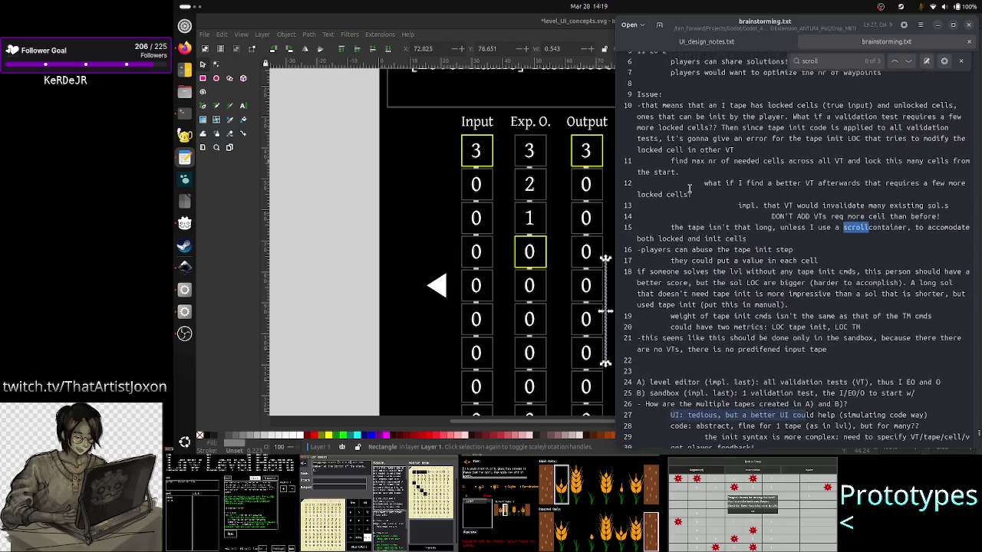
pyautogui.click(650, 107)
pyautogui.moveTo(650, 107); pyautogui.dragTo(615, 95)
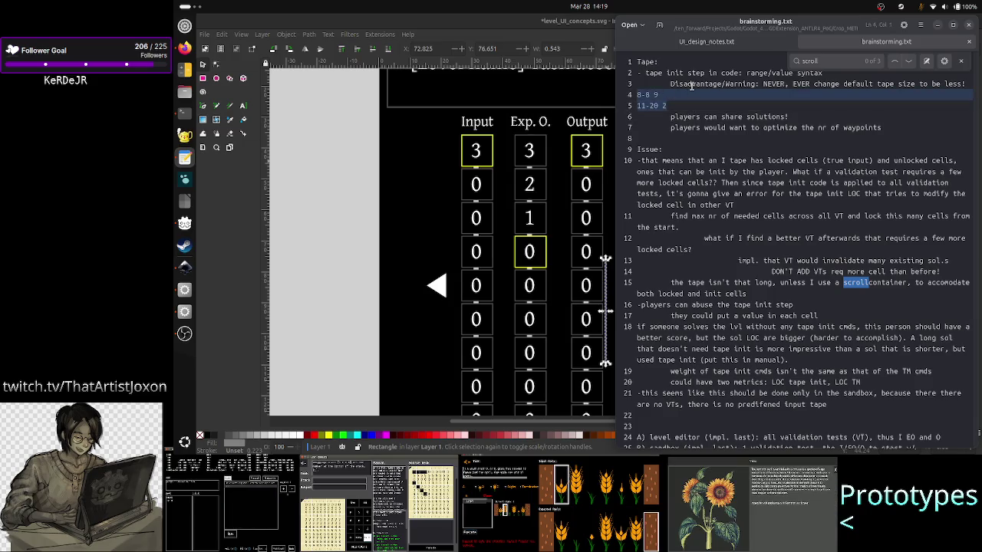
pyautogui.moveTo(672, 106); pyautogui.dragTo(634, 96)
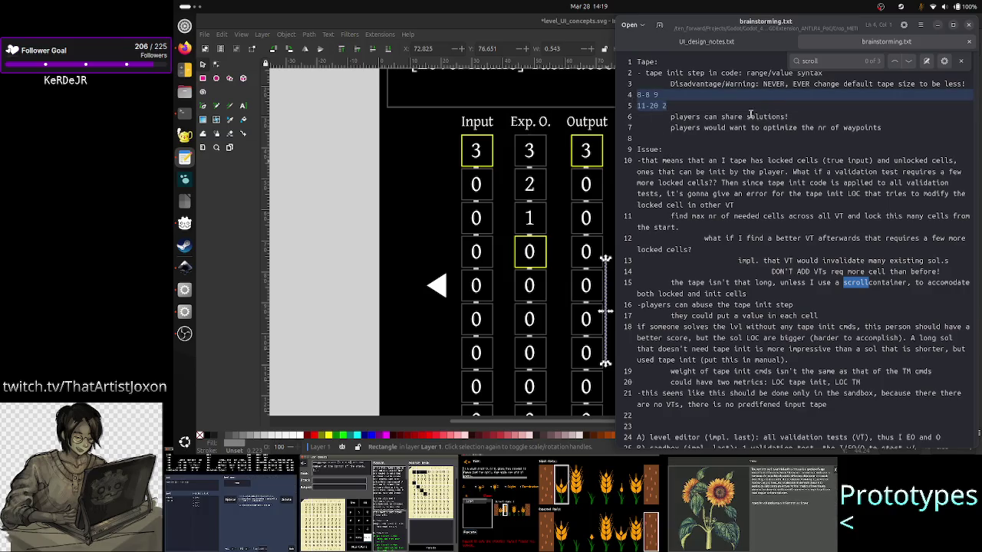
pyautogui.moveTo(790, 116); pyautogui.dragTo(704, 116)
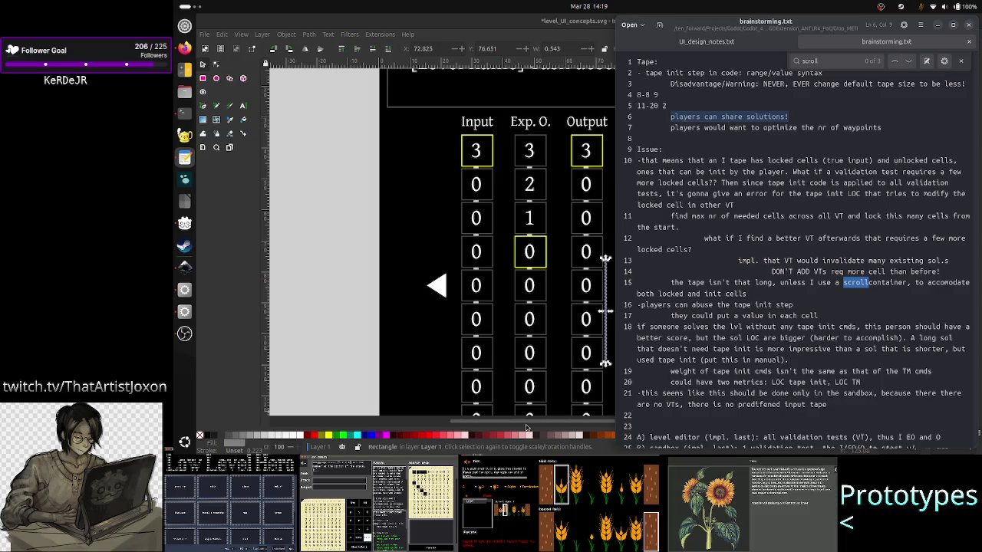
pyautogui.click(476, 371)
pyautogui.hscroll(2, 780, 277)
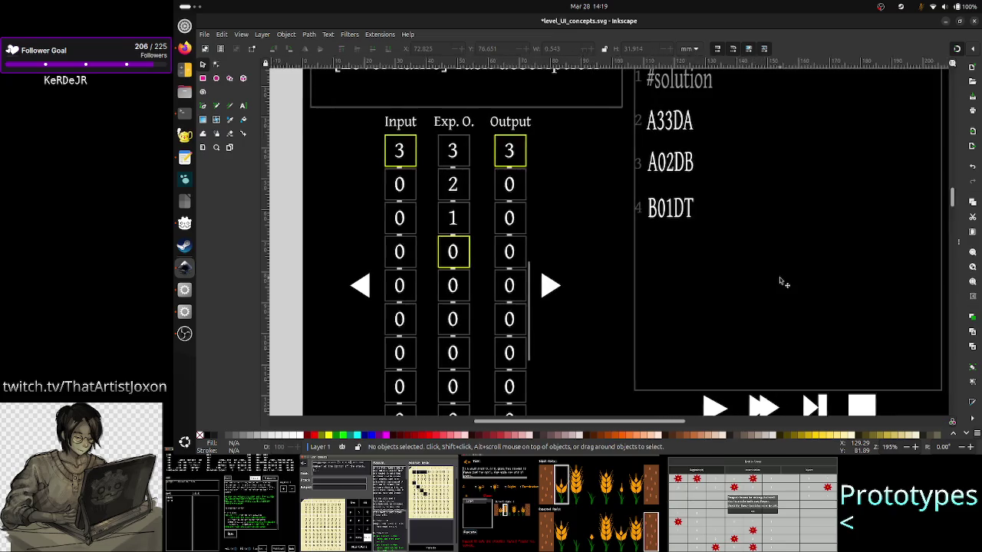
# Scroll through the mockup's tape table, solution list, playback controls and error area, then return to gedit.
pyautogui.scroll(2, 780, 277)
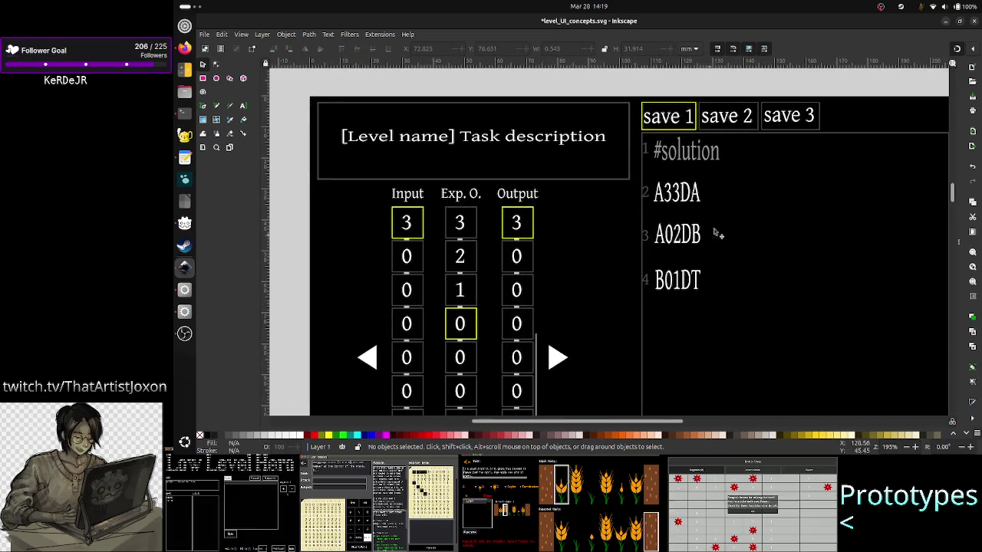
pyautogui.scroll(-2, 674, 303)
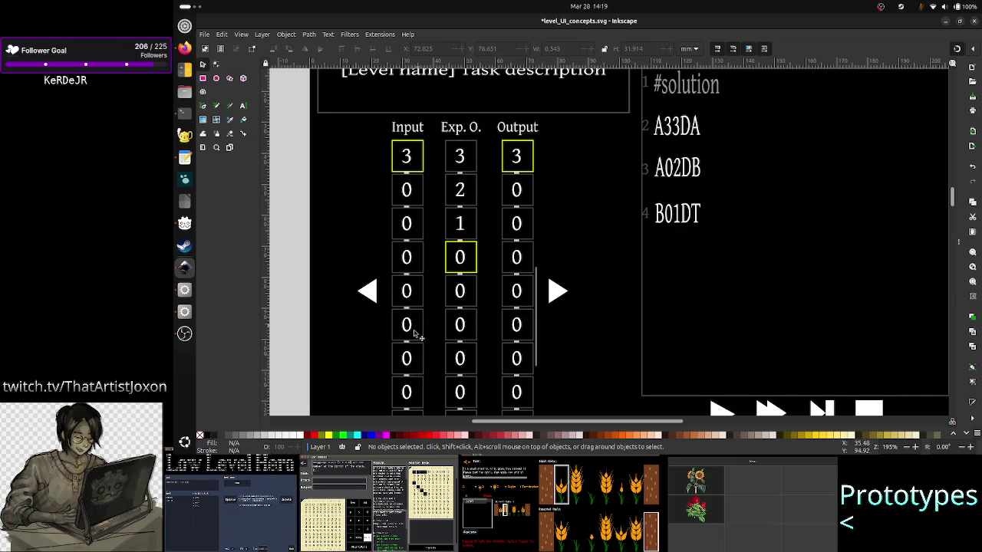
pyautogui.scroll(2, 802, 214)
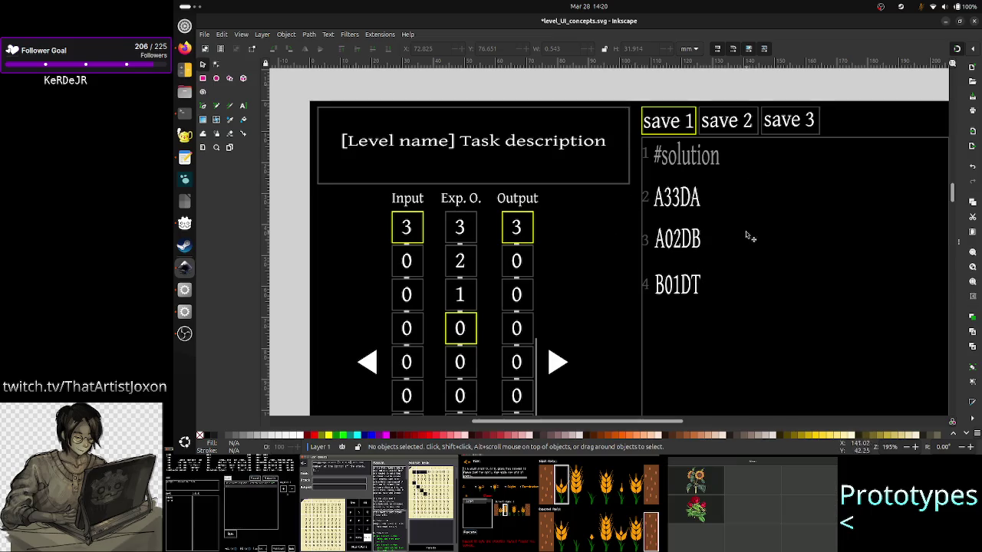
pyautogui.scroll(-3, 691, 264)
pyautogui.scroll(-1, 691, 269)
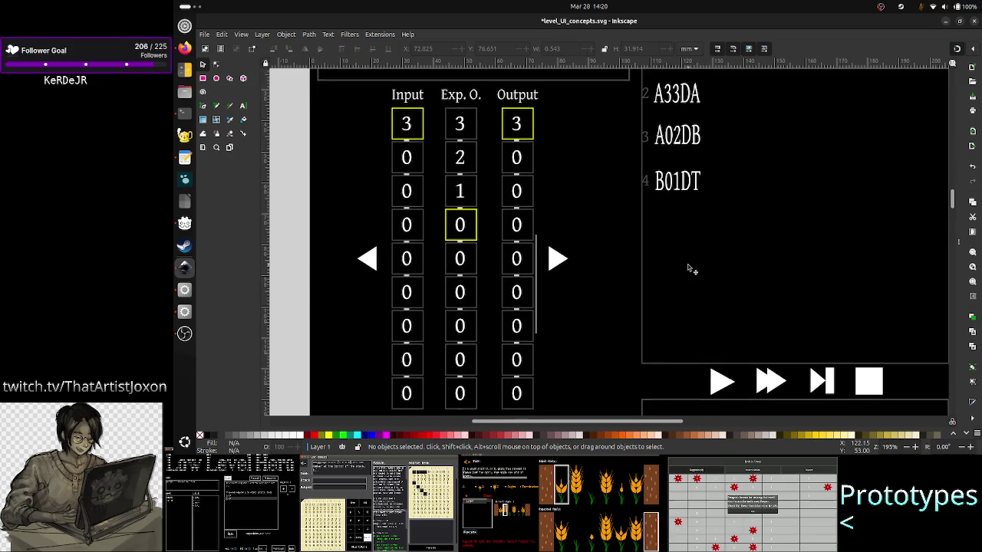
pyautogui.scroll(4, 688, 268)
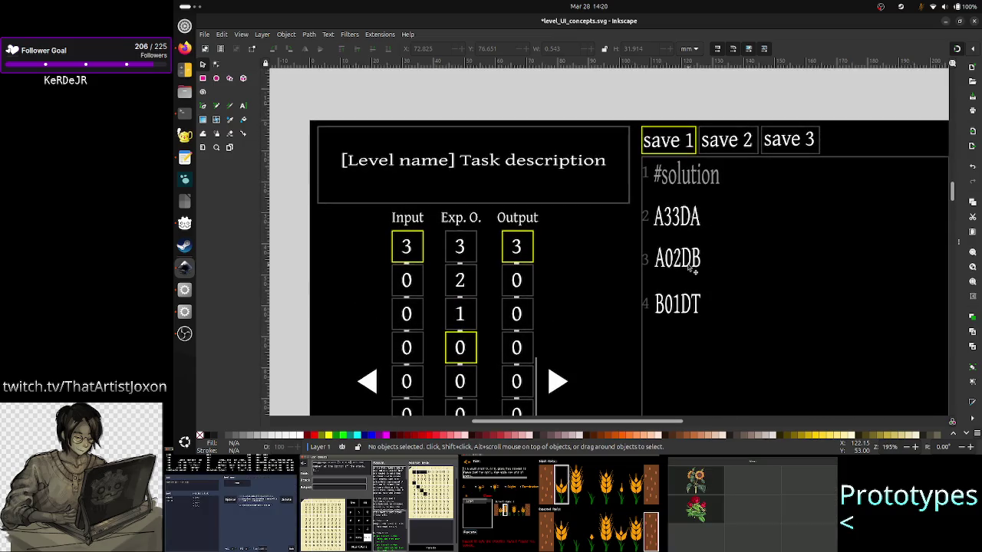
pyautogui.scroll(-5, 688, 268)
pyautogui.scroll(4, 688, 268)
pyautogui.scroll(1, 688, 269)
pyautogui.scroll(-5, 688, 268)
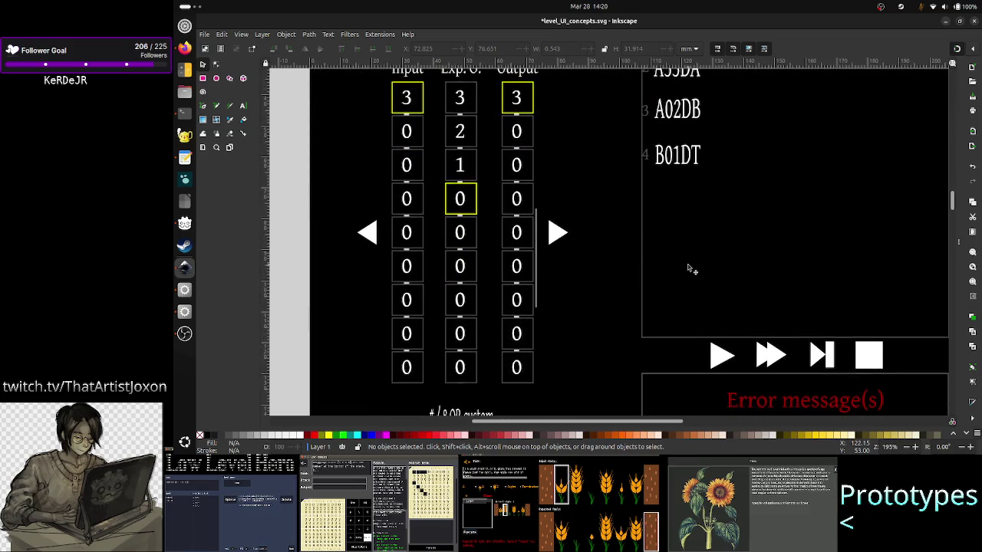
pyautogui.scroll(5, 688, 269)
pyautogui.scroll(-3, 688, 269)
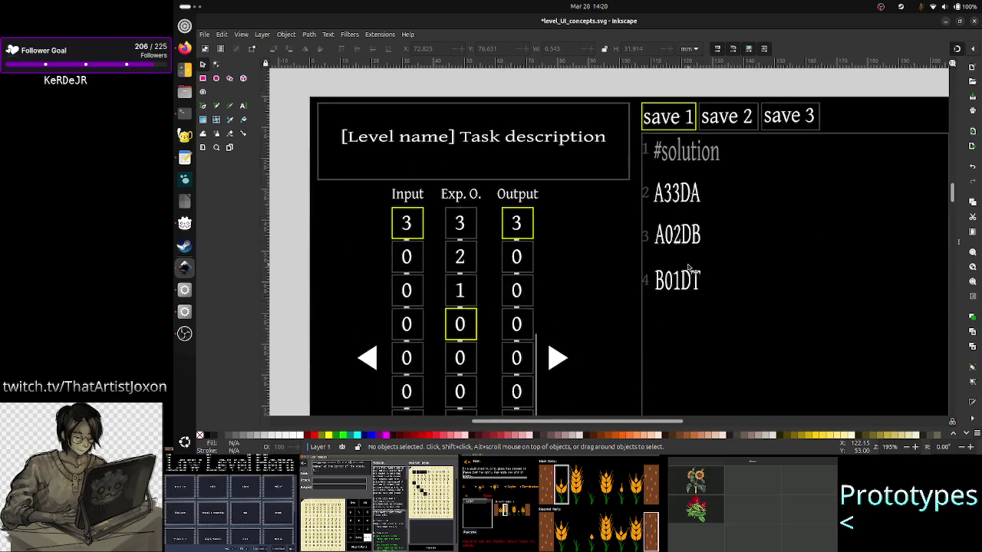
pyautogui.scroll(-1, 688, 268)
pyautogui.scroll(-1, 688, 268)
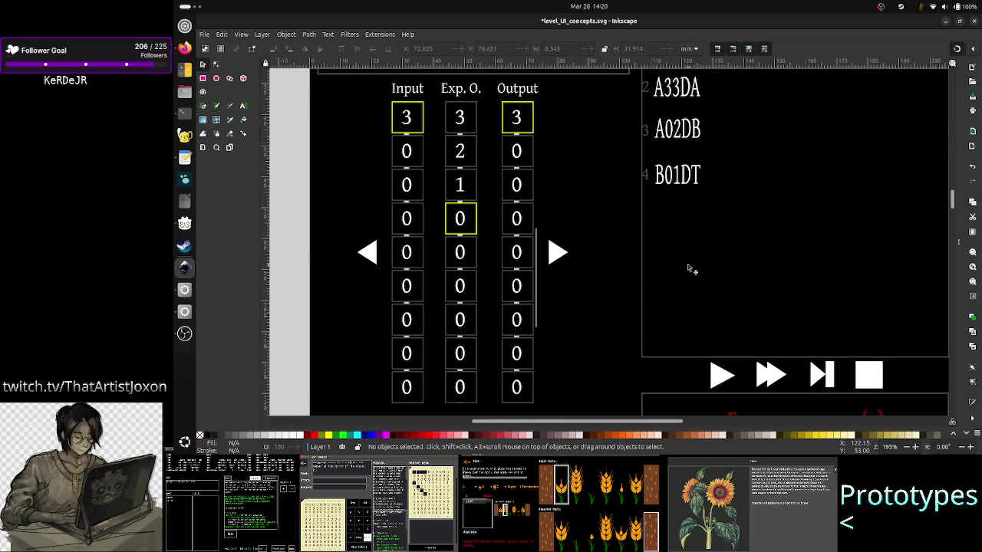
pyautogui.scroll(3, 688, 269)
pyautogui.hotkey('alt', 'Tab')
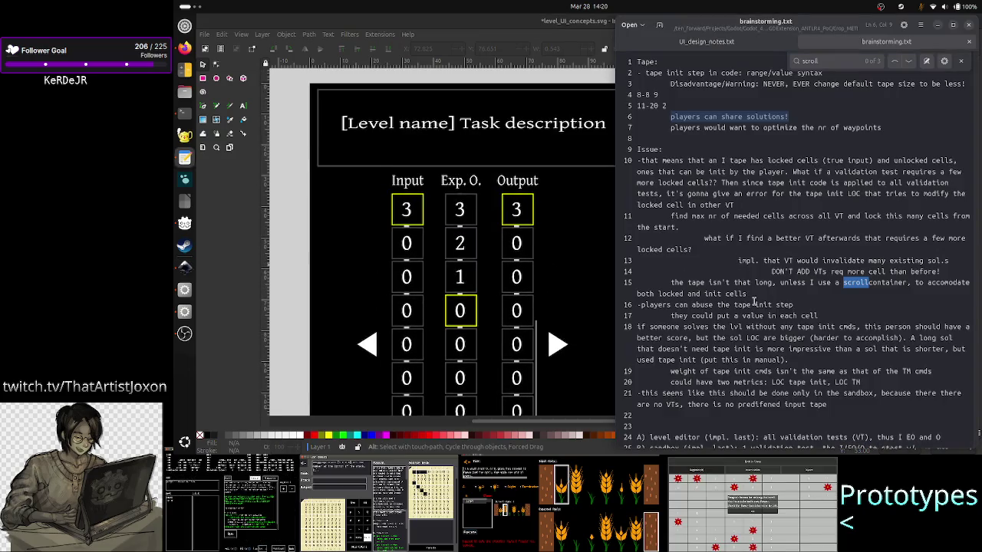
# Scroll down to line 24 and add a colon after 'last)'.
pyautogui.click(754, 303)
pyautogui.scroll(-2, 755, 234)
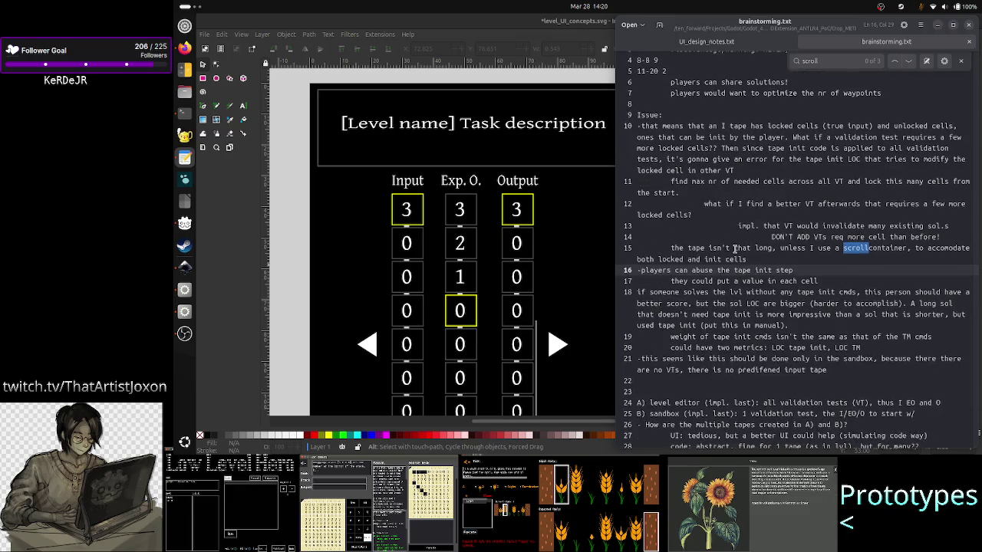
pyautogui.scroll(-5, 744, 249)
pyautogui.scroll(-3, 734, 261)
pyautogui.scroll(-1, 735, 269)
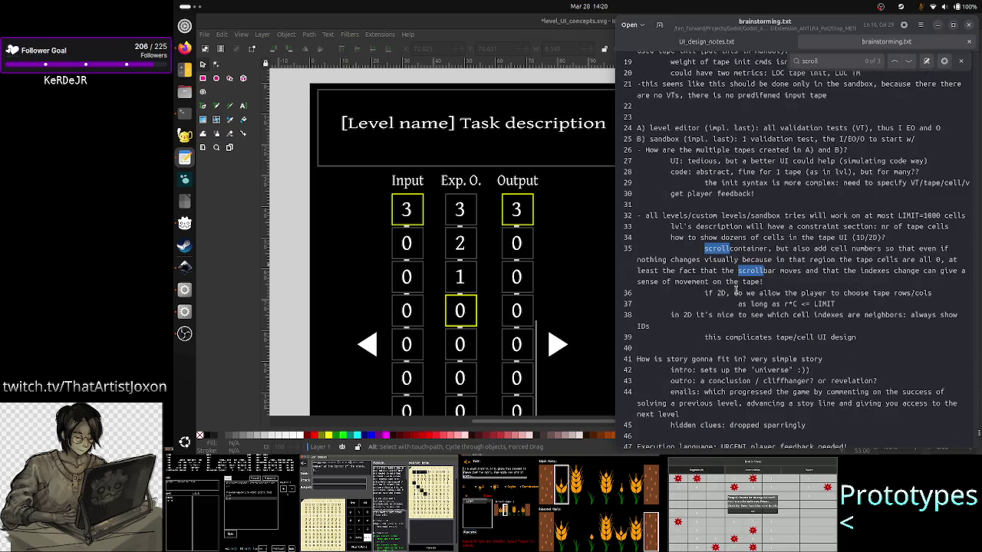
pyautogui.scroll(-1, 736, 288)
pyautogui.scroll(8, 734, 289)
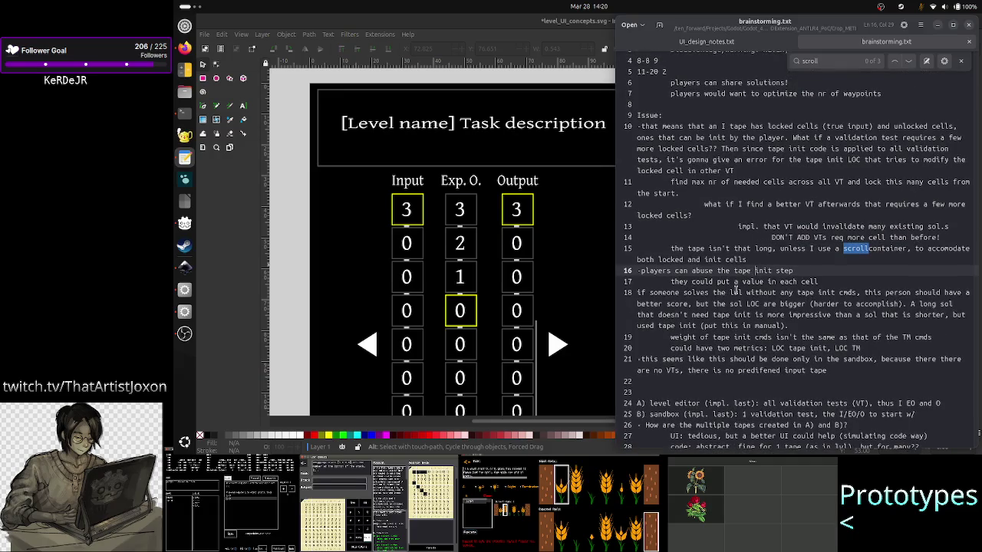
pyautogui.scroll(2, 735, 289)
pyautogui.scroll(-4, 735, 288)
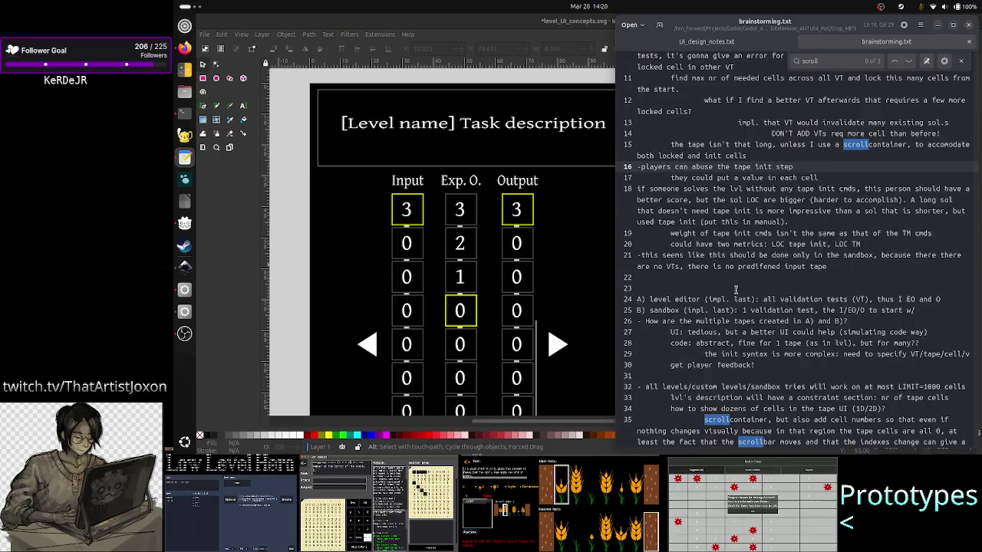
pyautogui.click(757, 296)
pyautogui.write(':')
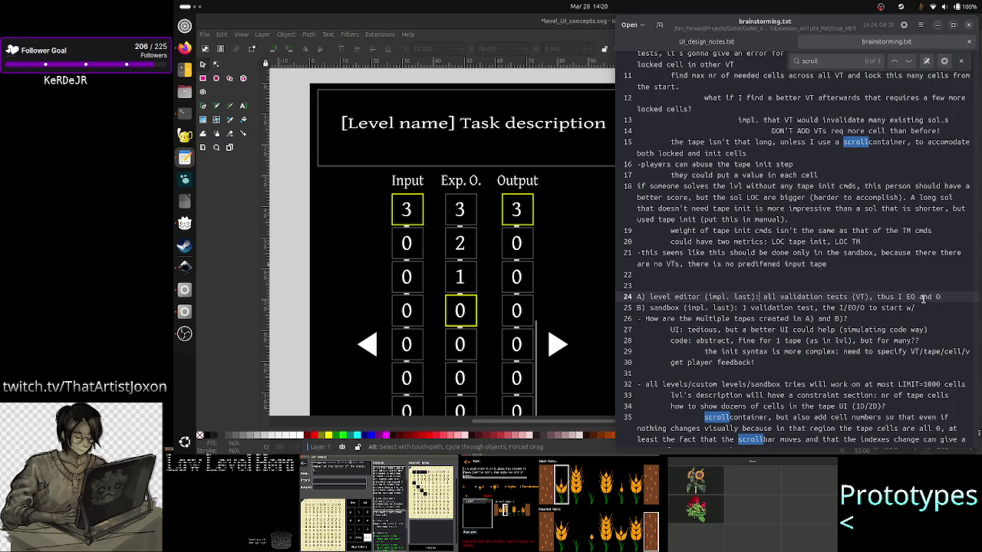
# Add line 25 saying custom UI sets all tapes for each VT, not tape init lang, then select line 26.
pyautogui.click(950, 296)
pyautogui.press('Return')
pyautogui.write('make cust')
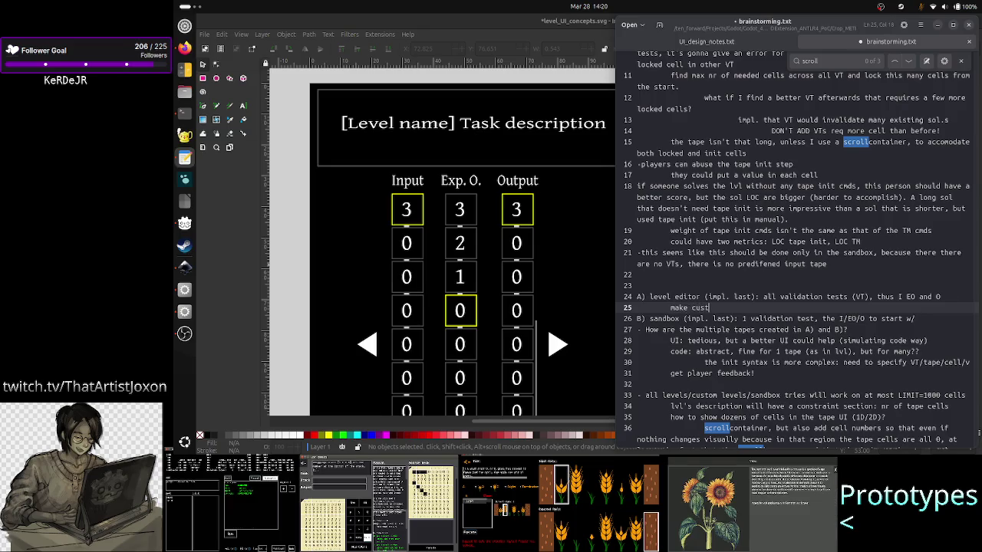
pyautogui.write('om UI to')
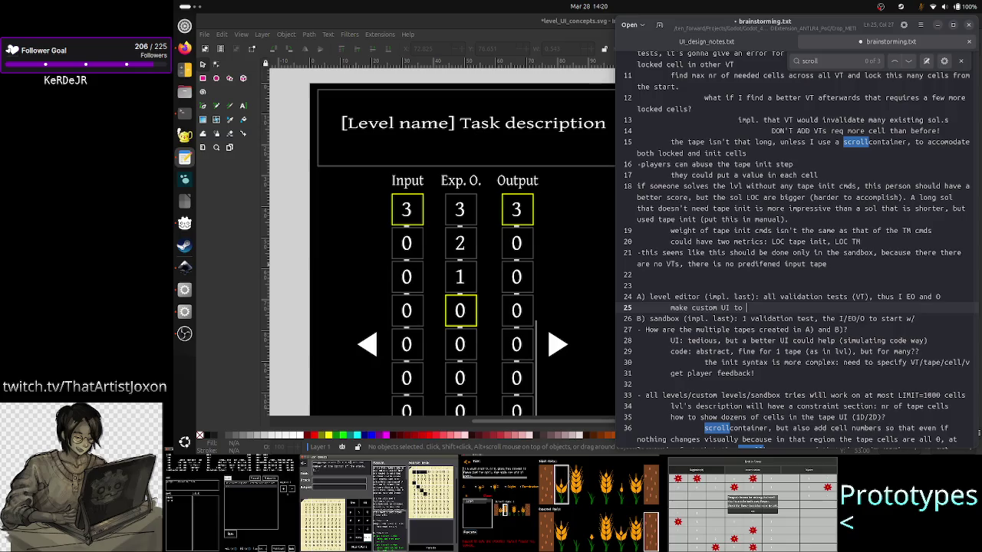
pyautogui.write(' set')
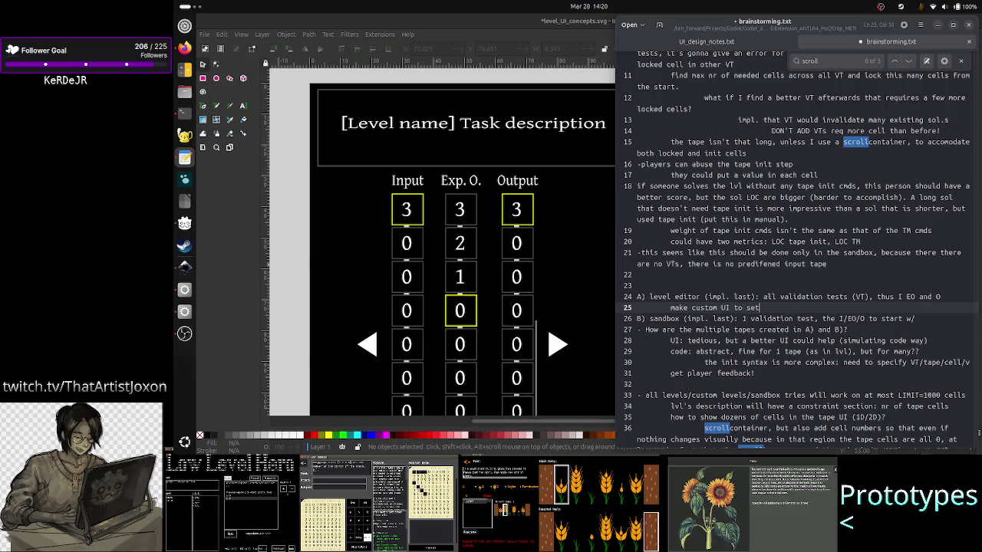
pyautogui.write(' all the t')
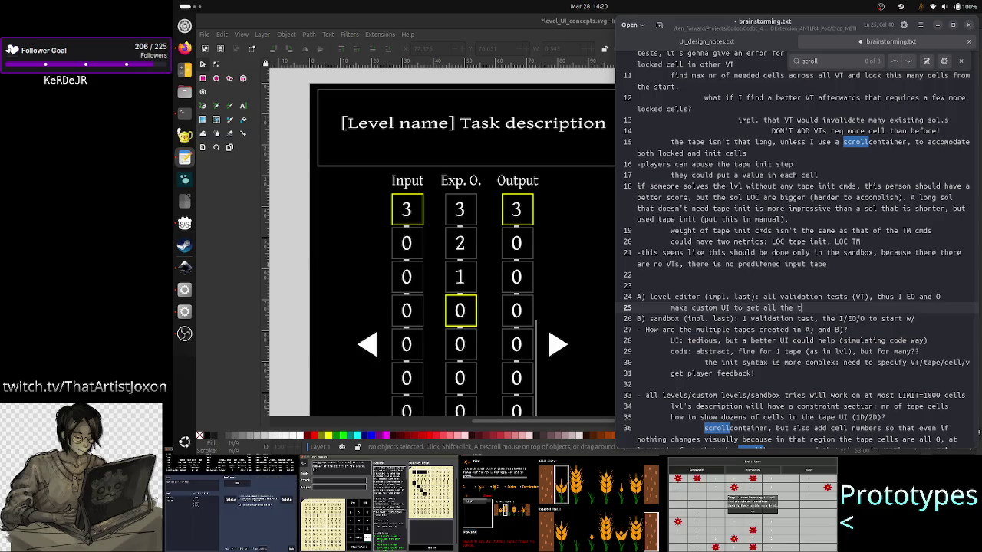
pyautogui.write('apes for ea')
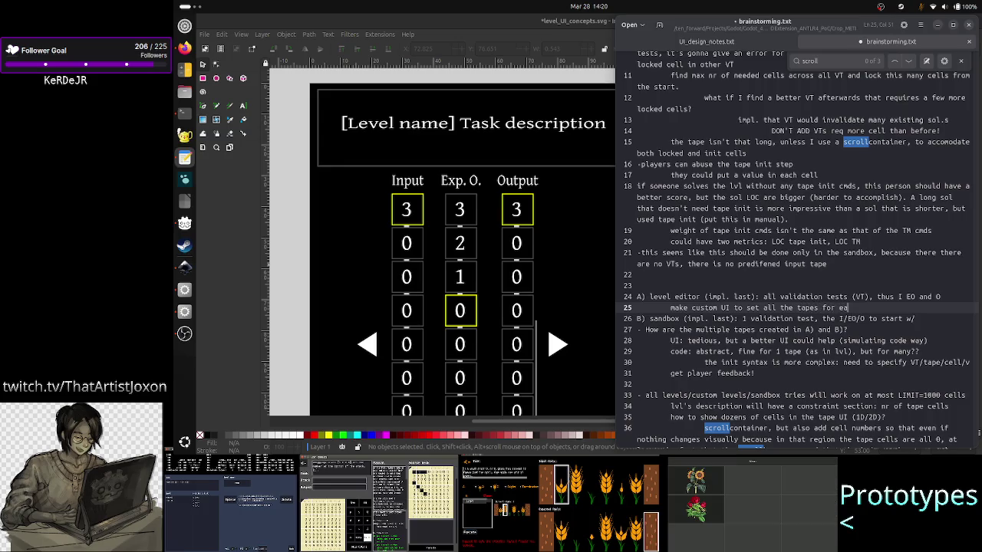
pyautogui.write('ch V')
pyautogui.write(', ')
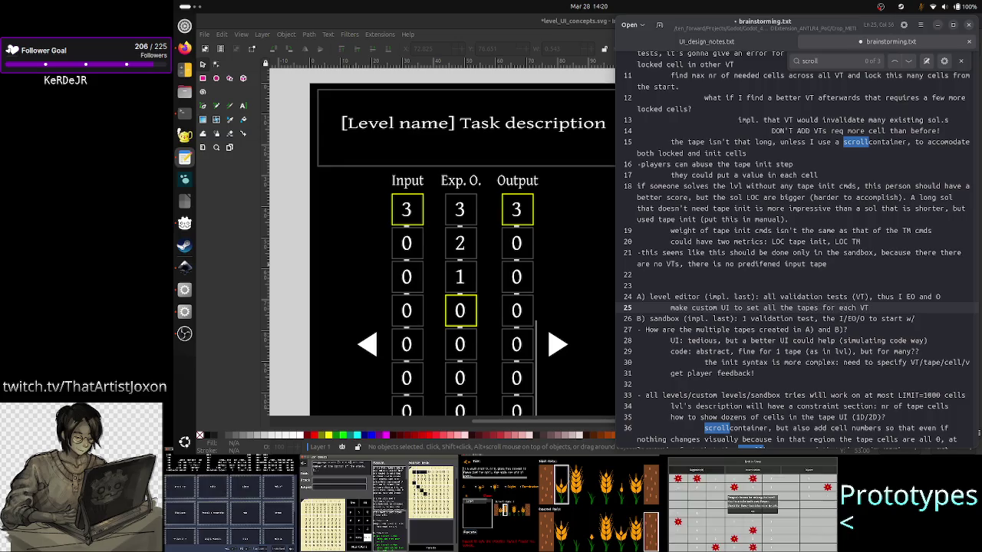
pyautogui.write('t using')
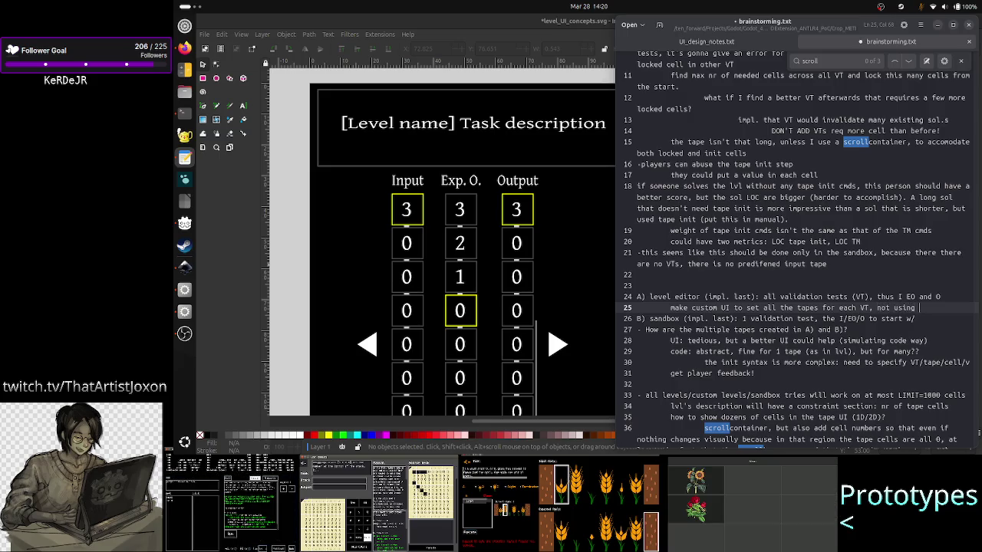
pyautogui.write('tape in')
pyautogui.write('i')
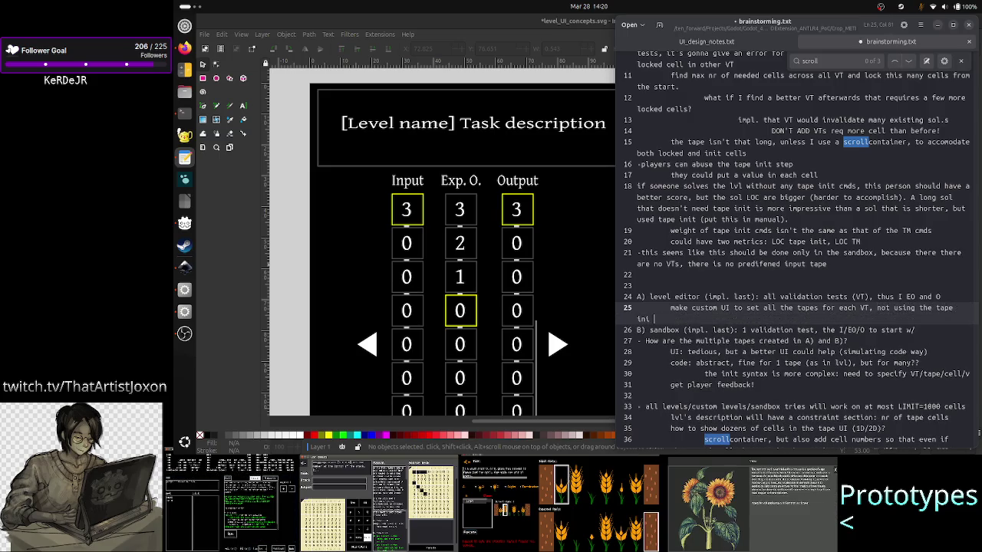
pyautogui.write('t iang')
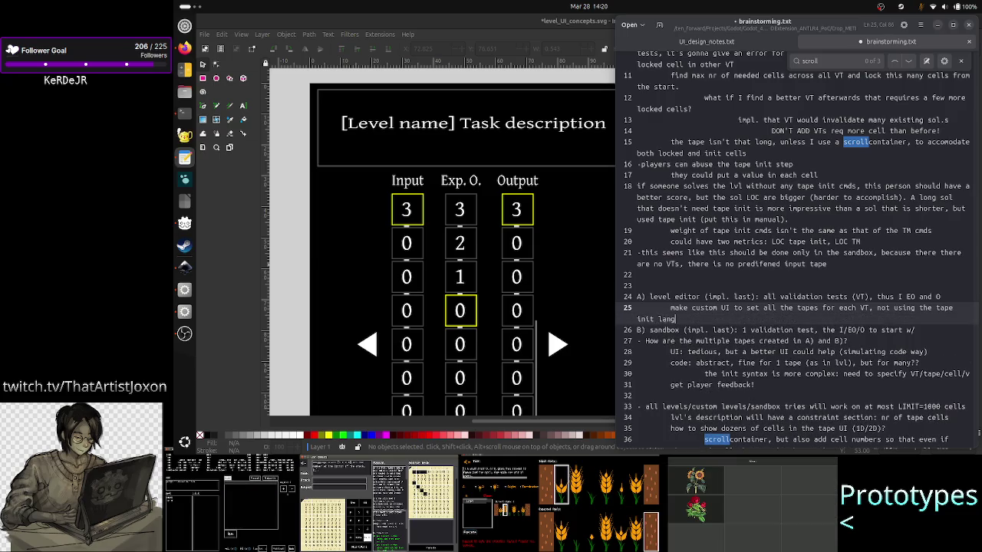
pyautogui.write('.')
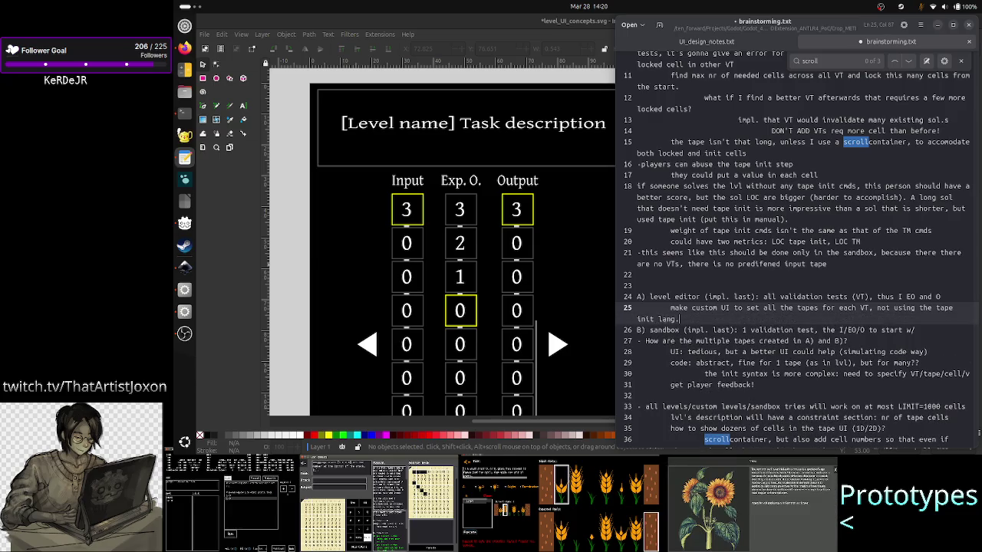
pyautogui.click(637, 329)
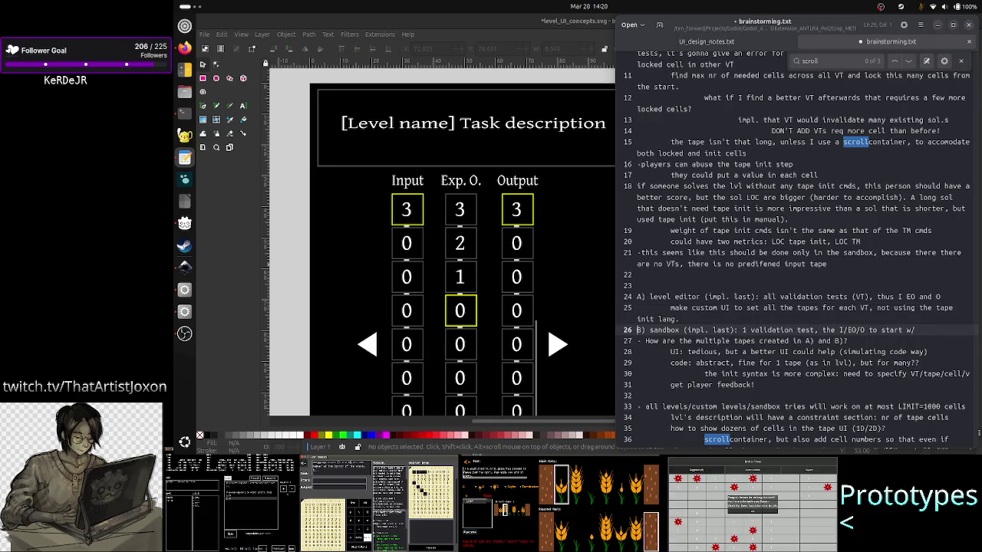
pyautogui.hotkey('shift', 'End')
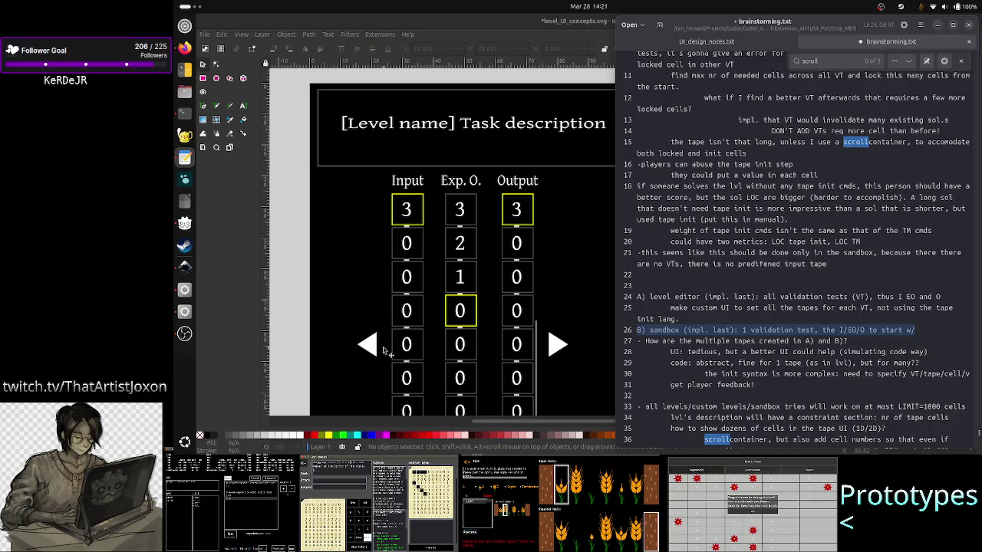
pyautogui.scroll(-5, 417, 378)
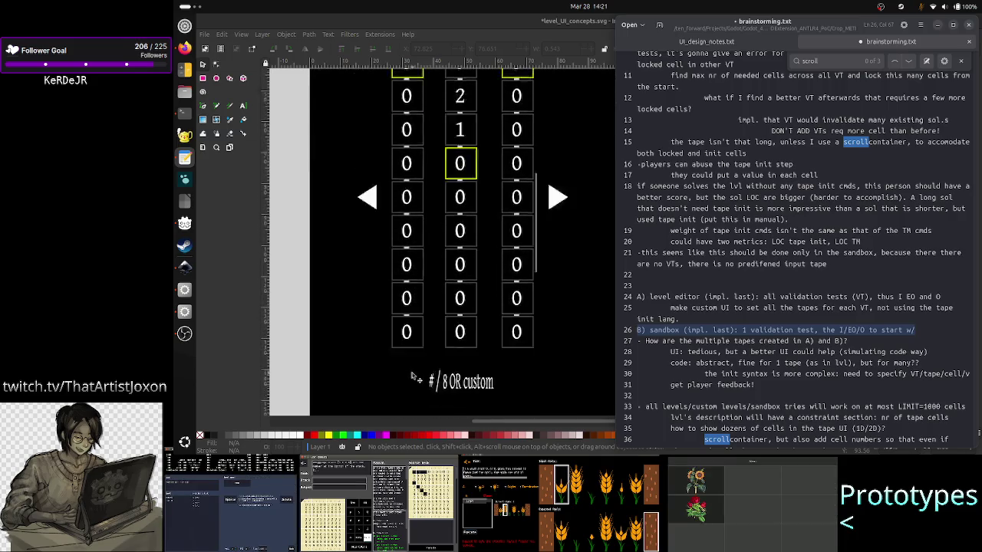
pyautogui.scroll(10, 414, 377)
pyautogui.scroll(-5, 414, 377)
pyautogui.scroll(-3, 414, 376)
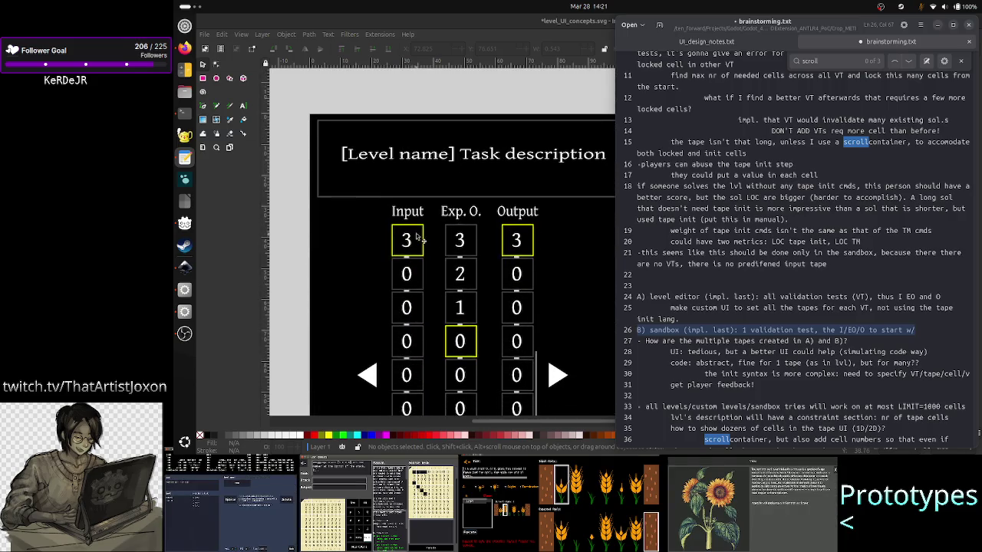
pyautogui.scroll(1, 416, 253)
pyautogui.scroll(-7, 416, 276)
pyautogui.scroll(7, 415, 292)
pyautogui.scroll(1, 415, 305)
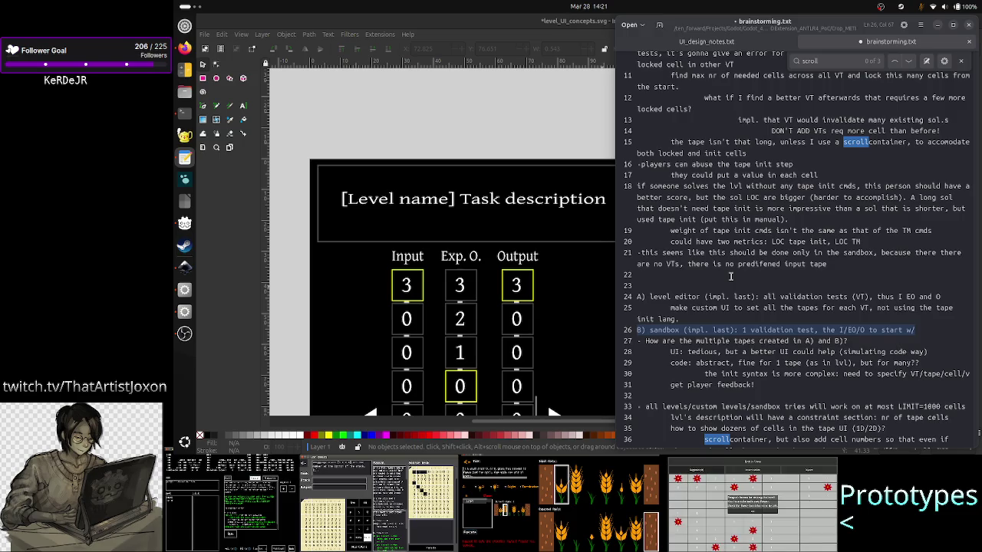
pyautogui.click(677, 297)
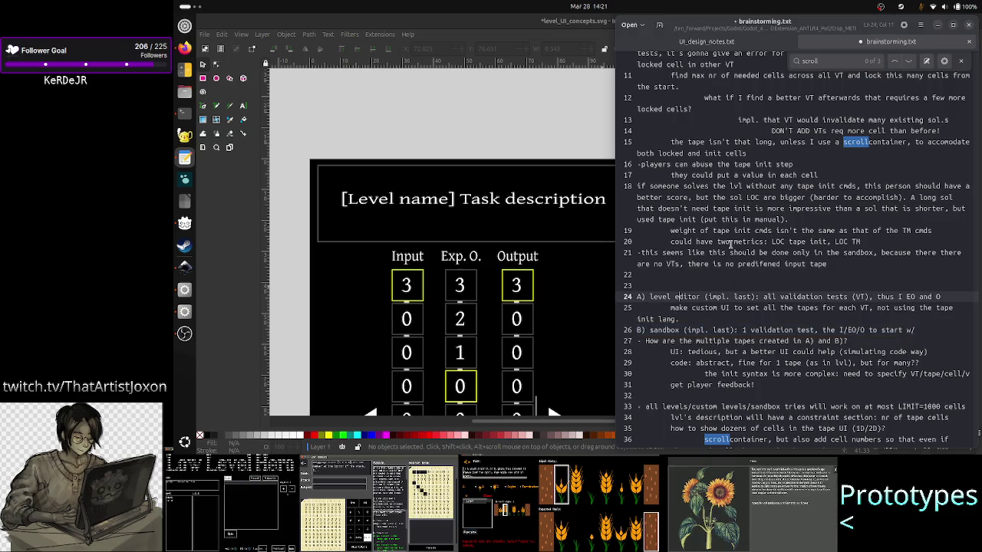
pyautogui.click(568, 141)
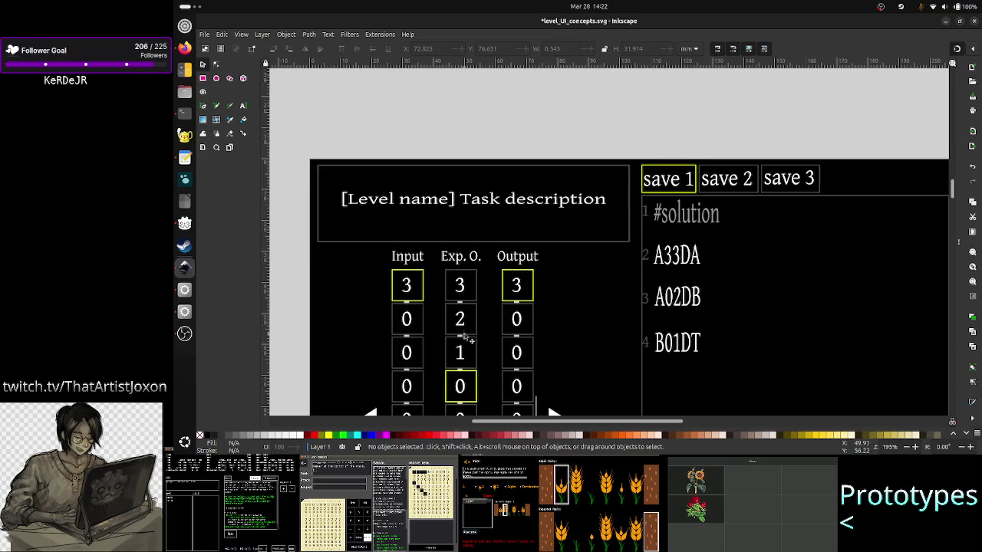
pyautogui.scroll(-3, 468, 339)
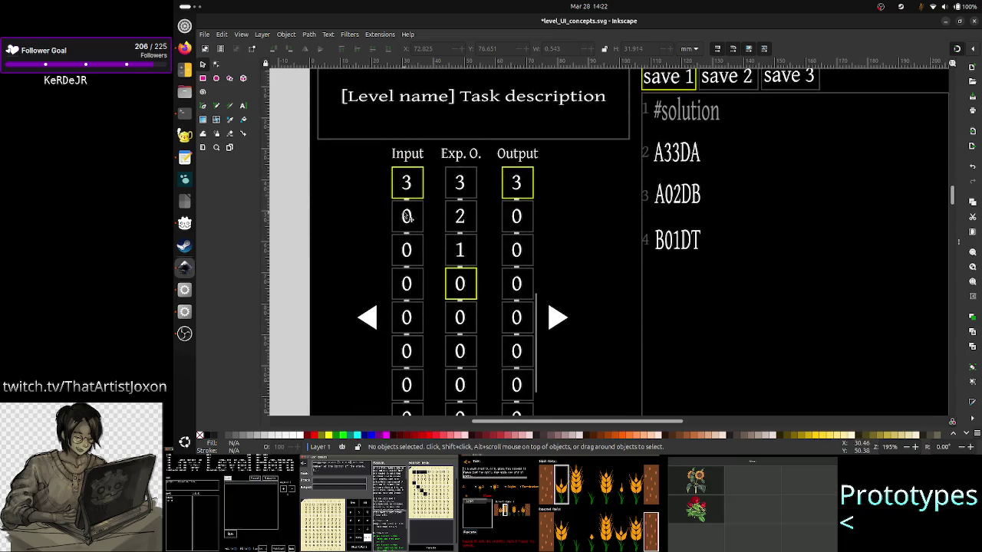
pyautogui.moveTo(406, 216); pyautogui.dragTo(428, 217)
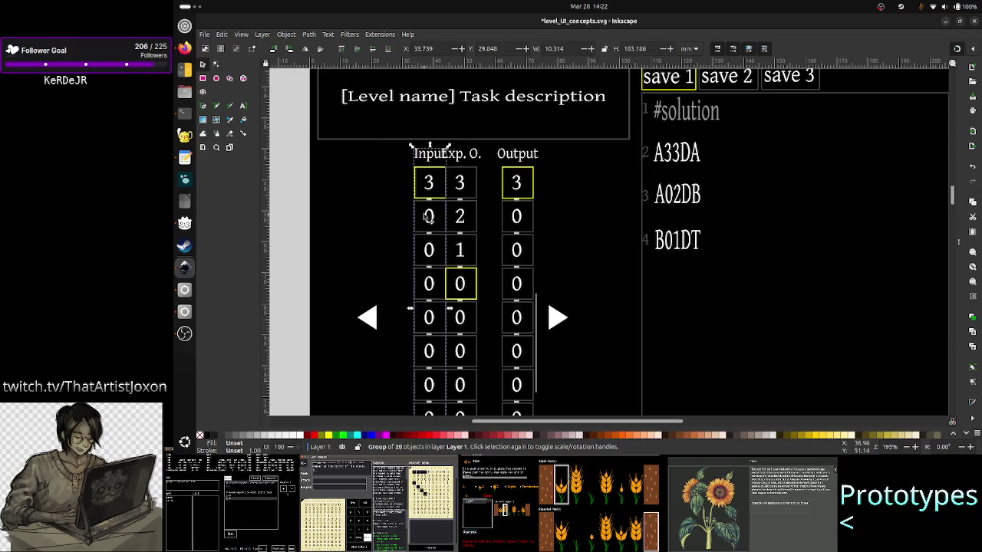
pyautogui.hotkey('ctrl', 'z')
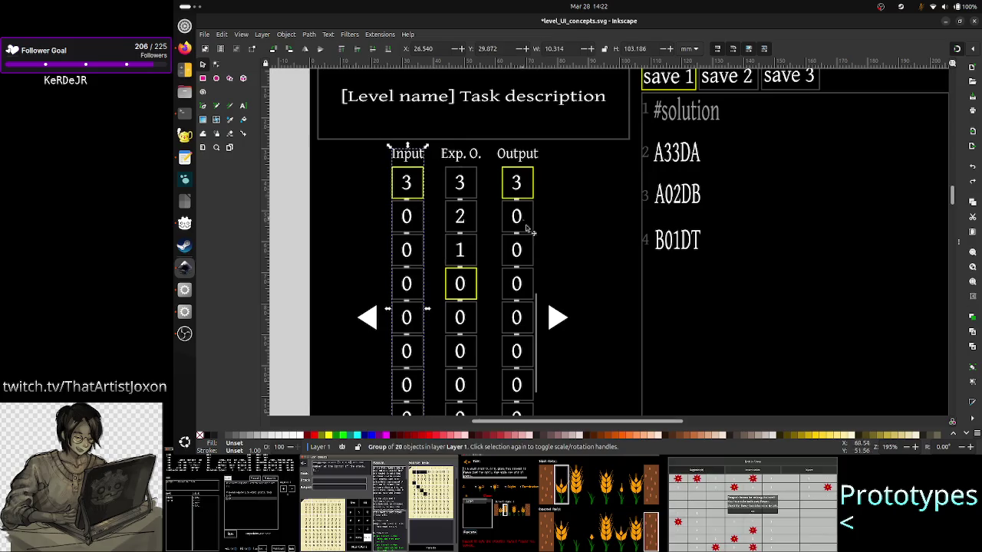
pyautogui.click(472, 172)
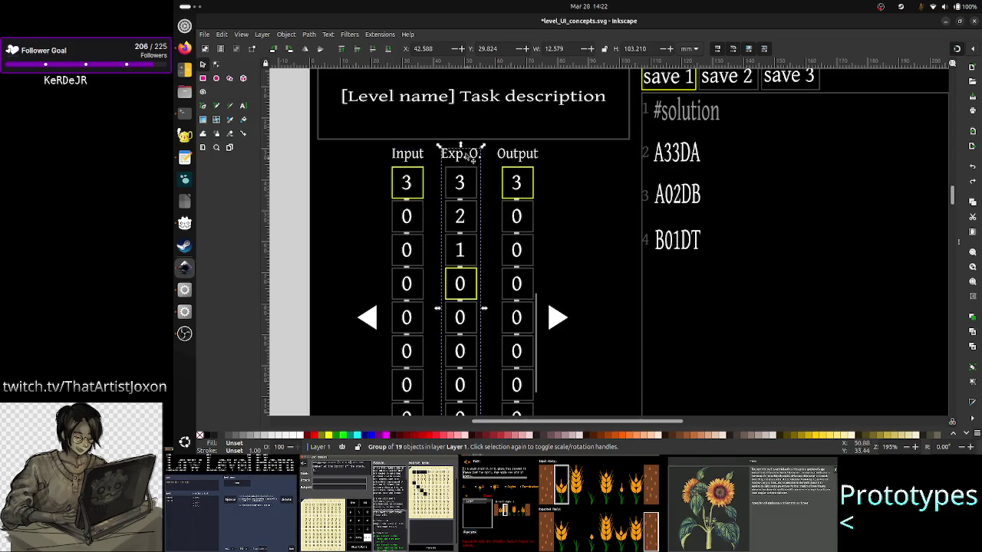
pyautogui.hotkey('alt', 'Tab')
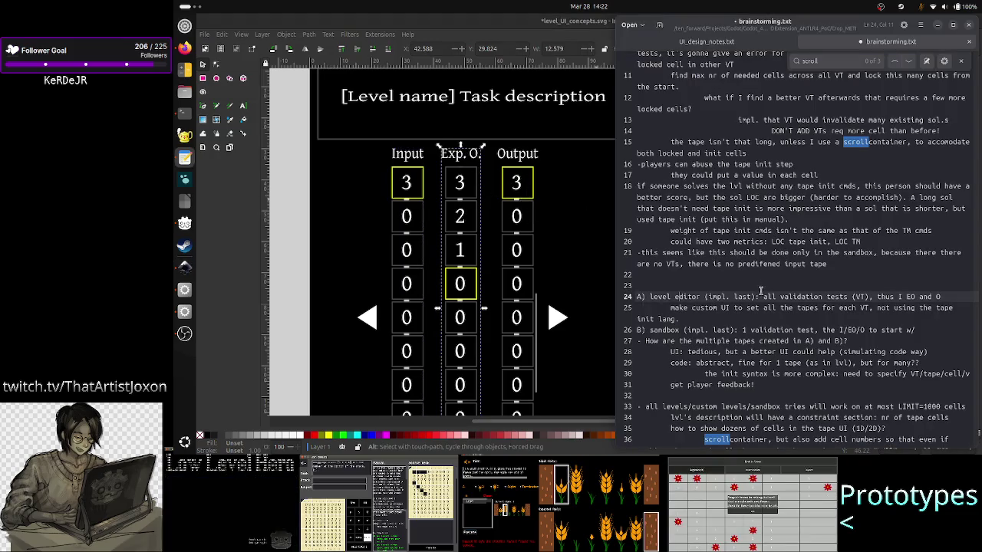
# Insert '(not)' after EO in the I/EO/O text on line 26.
pyautogui.click(941, 332)
pyautogui.press('Left')
pyautogui.press('Left')
pyautogui.press('Left')
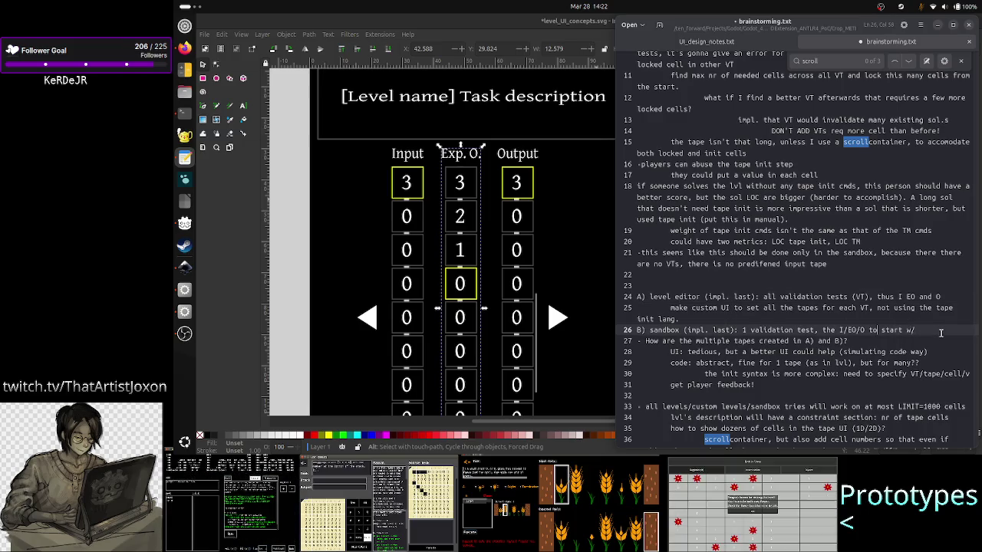
pyautogui.press('Left')
pyautogui.press('Left')
pyautogui.press('Left')
pyautogui.press('Right')
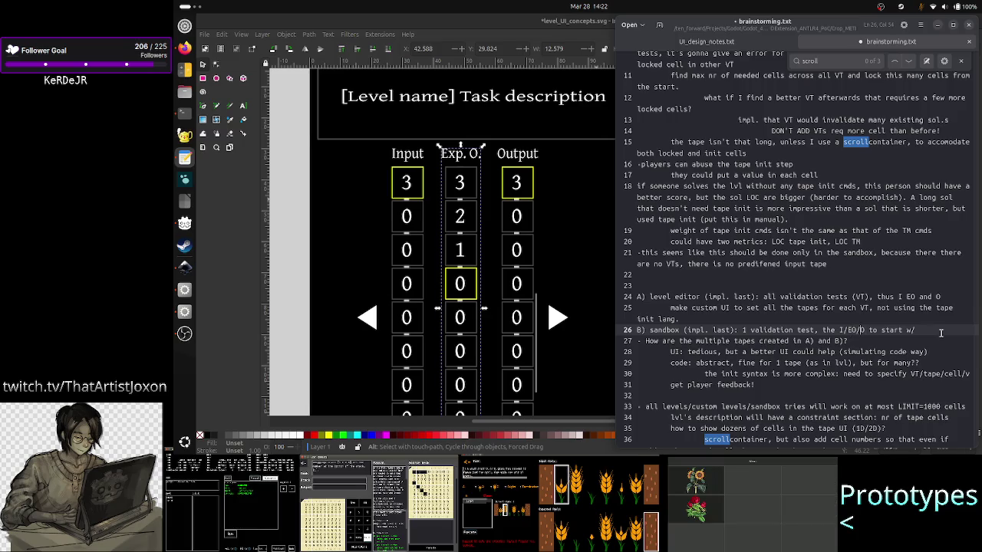
pyautogui.write('(n')
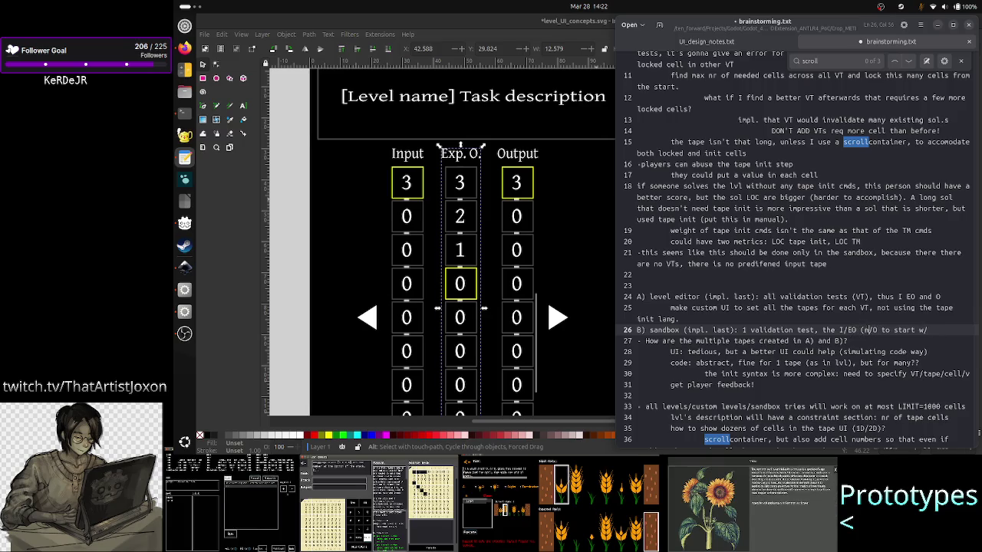
pyautogui.write('ot)')
pyautogui.press('End')
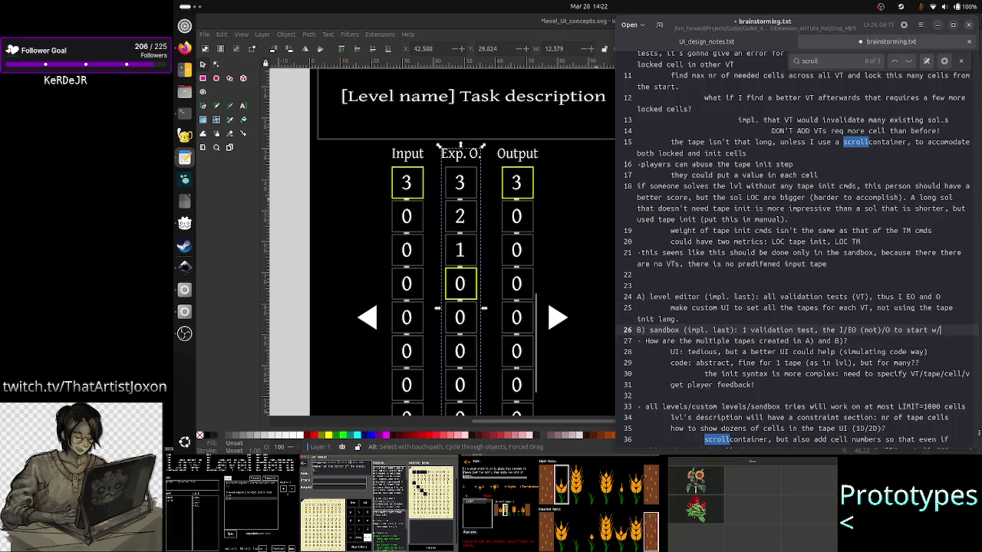
# Add line 27 noting that, with EO, it is up to the player what they want to do.
pyautogui.press('Return')
pyautogui.write('here is n')
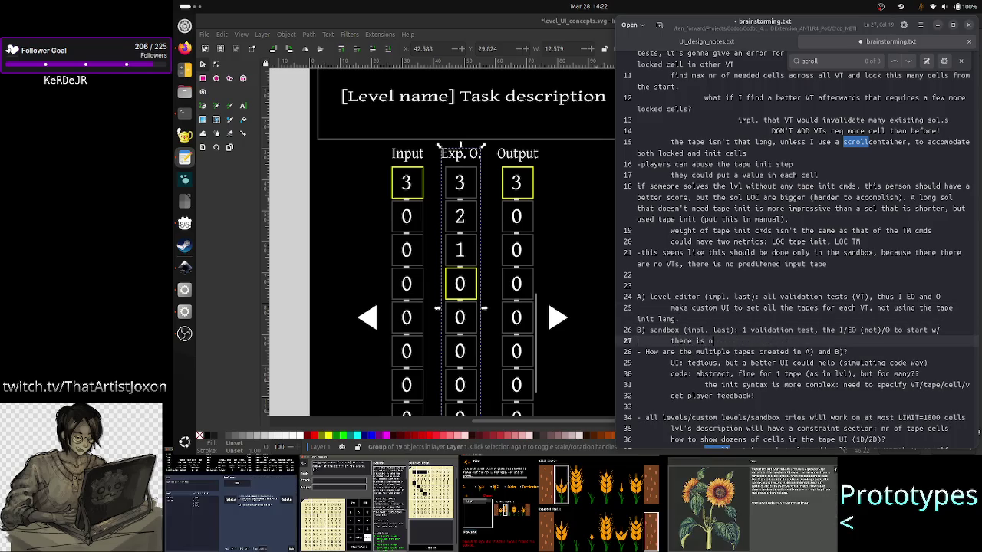
pyautogui.write('o EO tape')
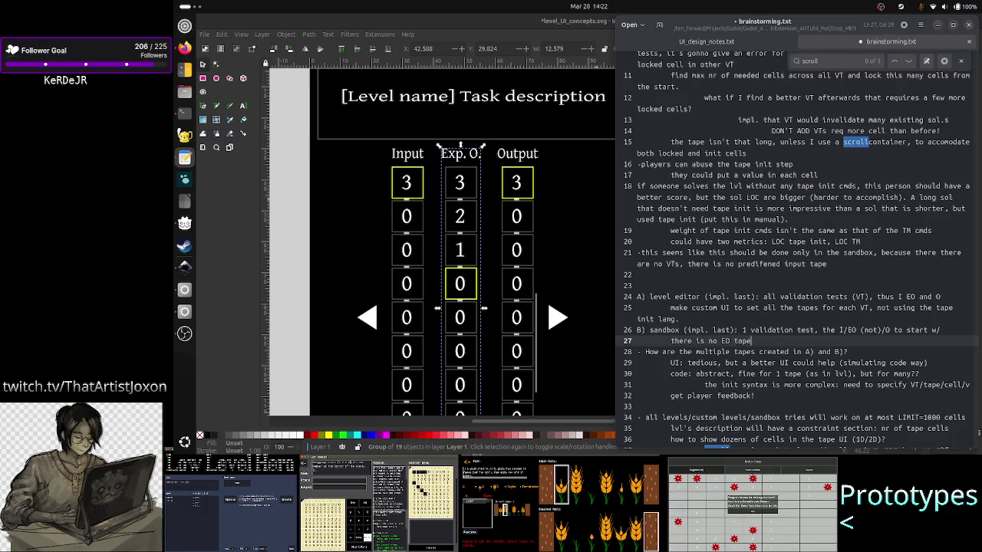
pyautogui.write(', ')
pyautogui.write('because ')
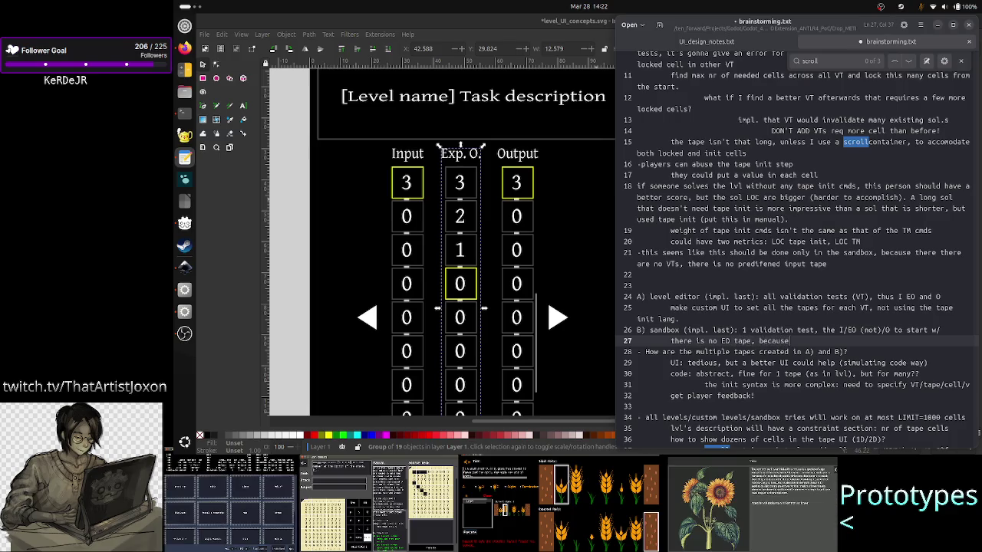
pyautogui.write('noth')
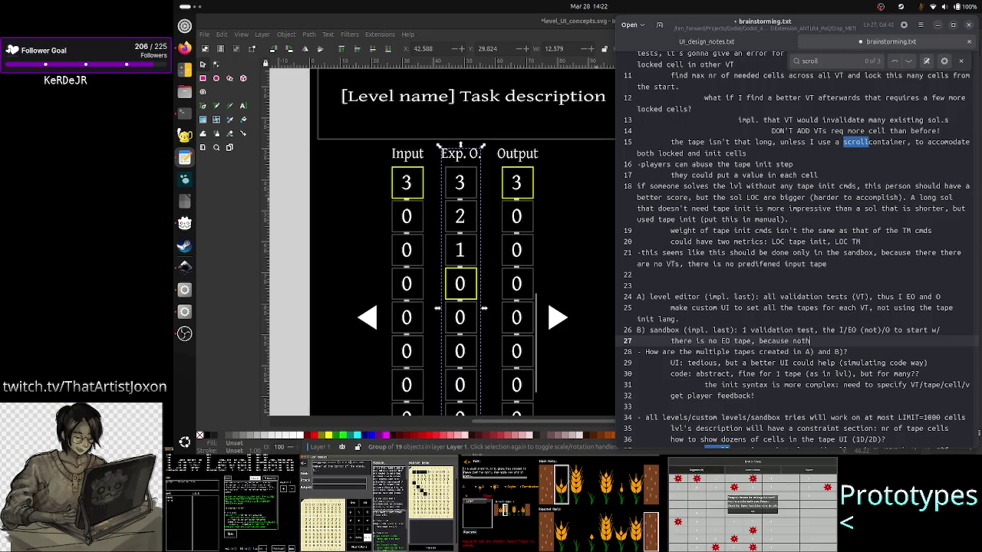
pyautogui.write('ing is prior')
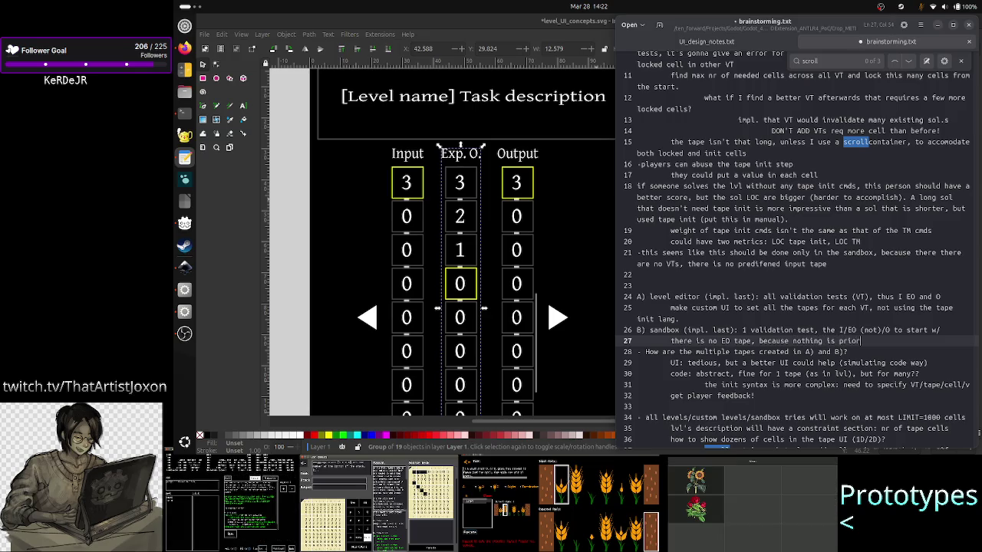
pyautogui.write(' e')
pyautogui.write('xpected')
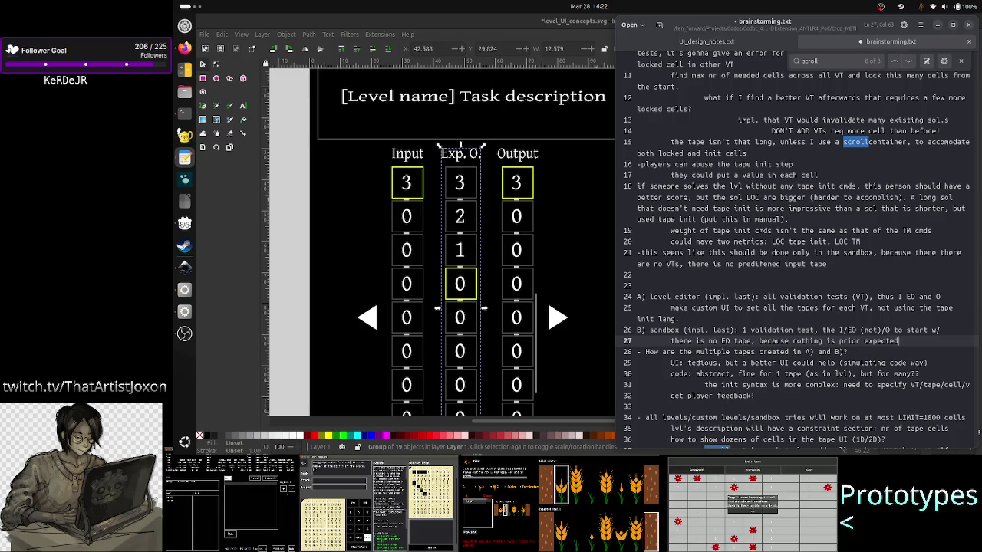
pyautogui.write(", it's all")
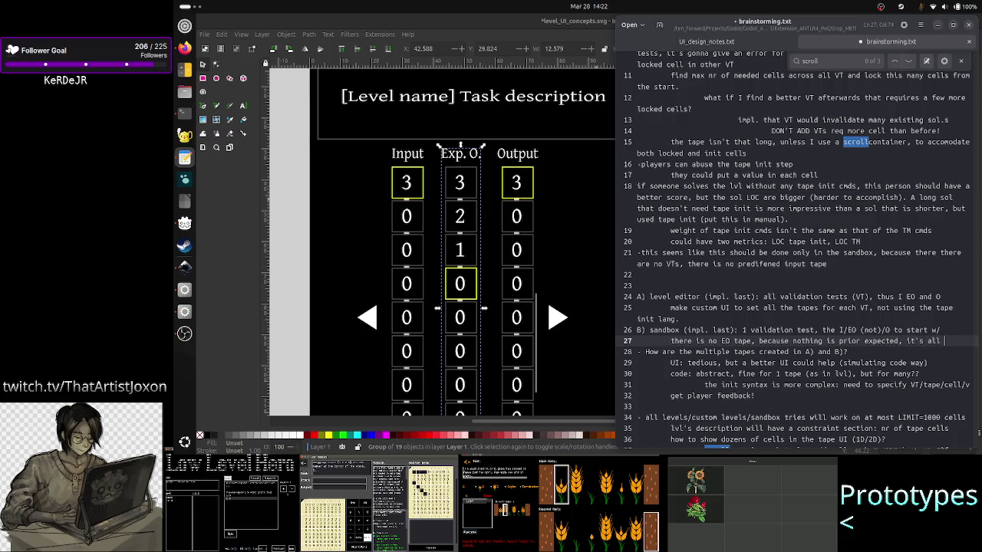
pyautogui.write('play')
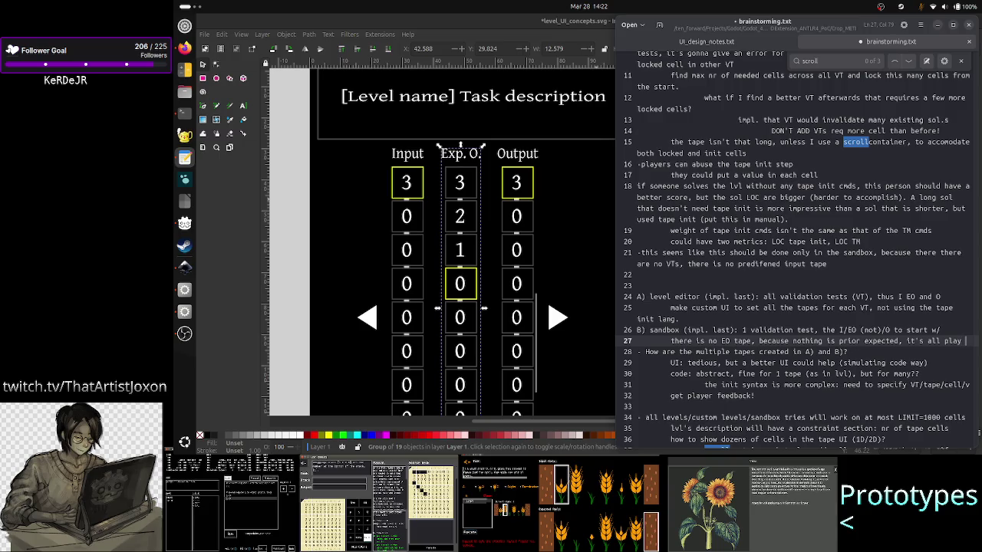
pyautogui.press('BackSpace')
pyautogui.press('BackSpace')
pyautogui.press('BackSpace')
pyautogui.write('al b')
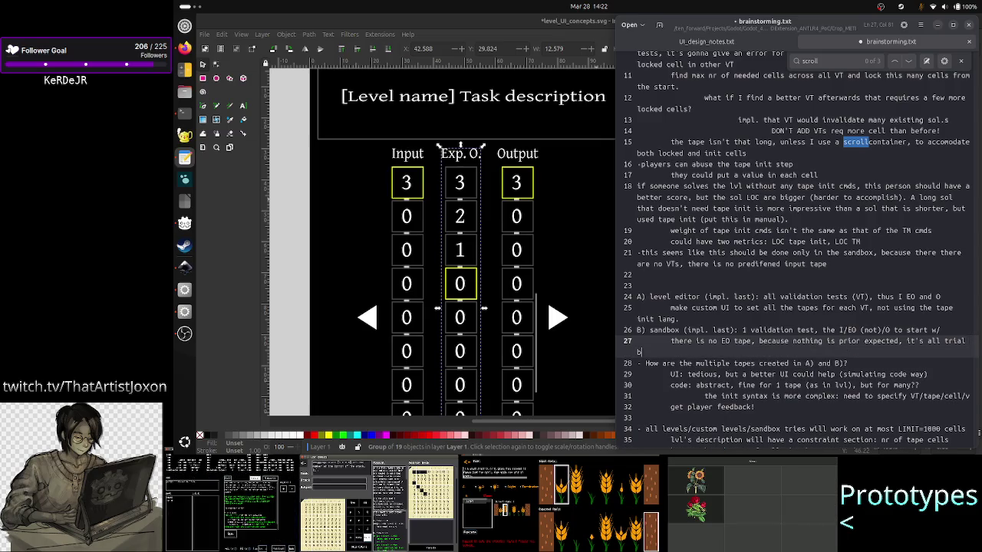
pyautogui.press('BackSpace')
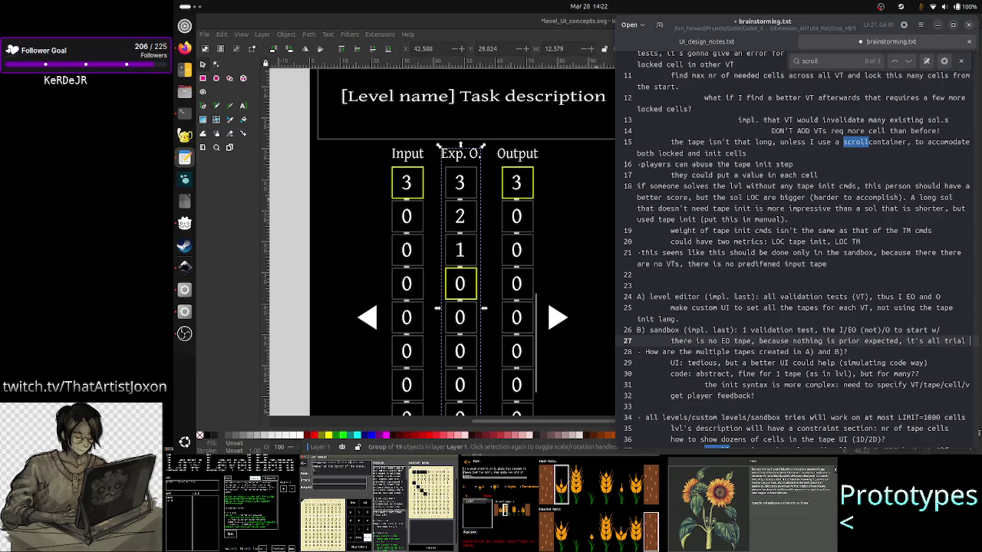
pyautogui.press('BackSpace')
pyautogui.press('BackSpace')
pyautogui.press('BackSpace')
pyautogui.press('BackSpace')
pyautogui.press('BackSpace')
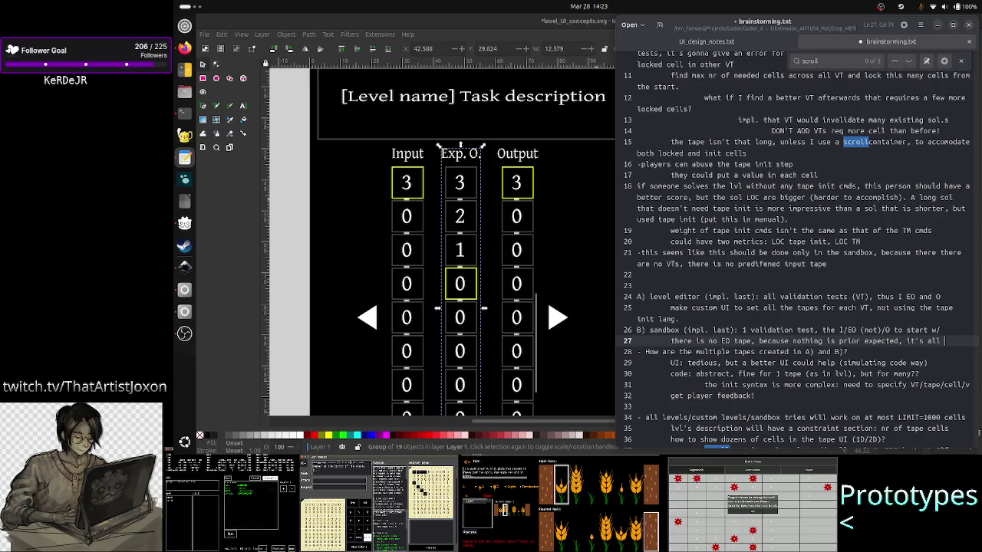
pyautogui.write('up to the p')
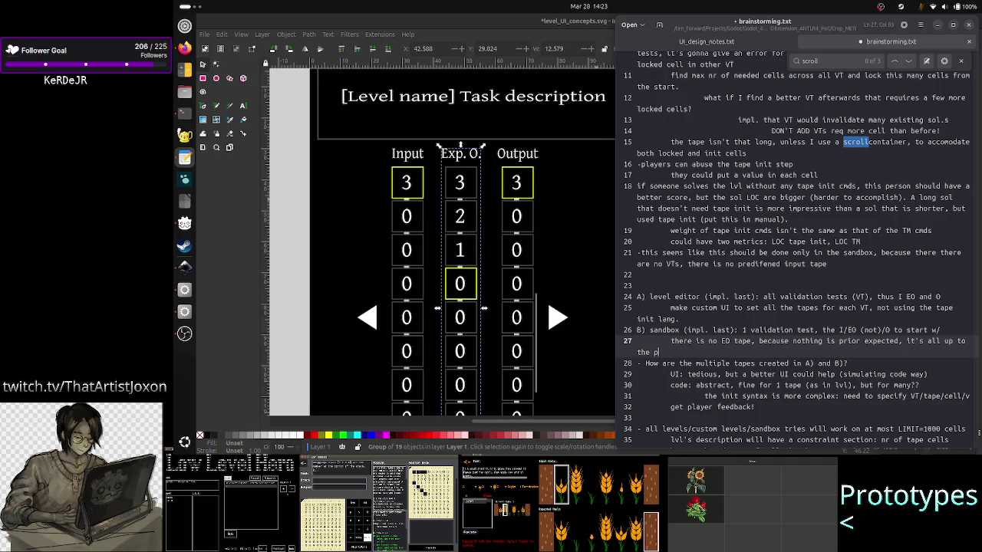
pyautogui.write('layer on wha')
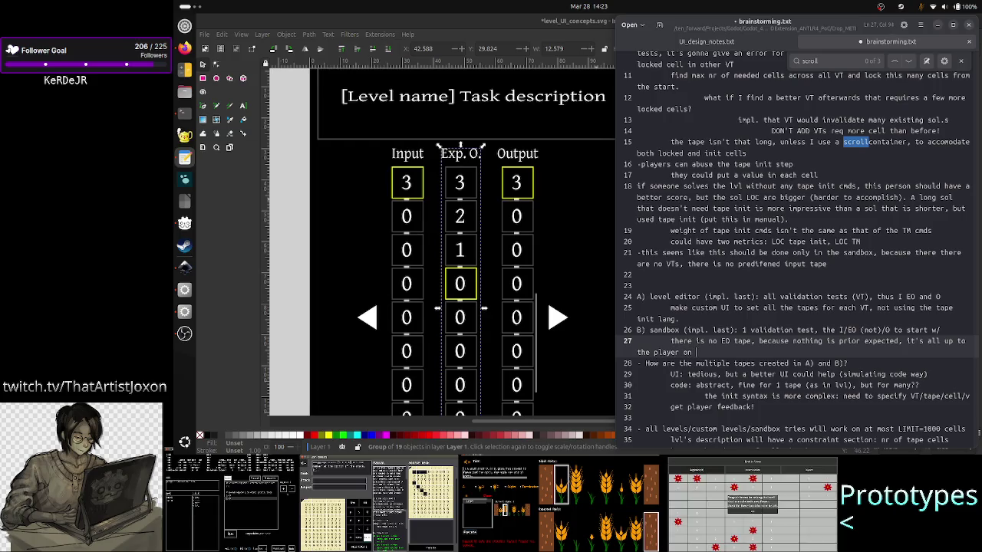
pyautogui.write('t ')
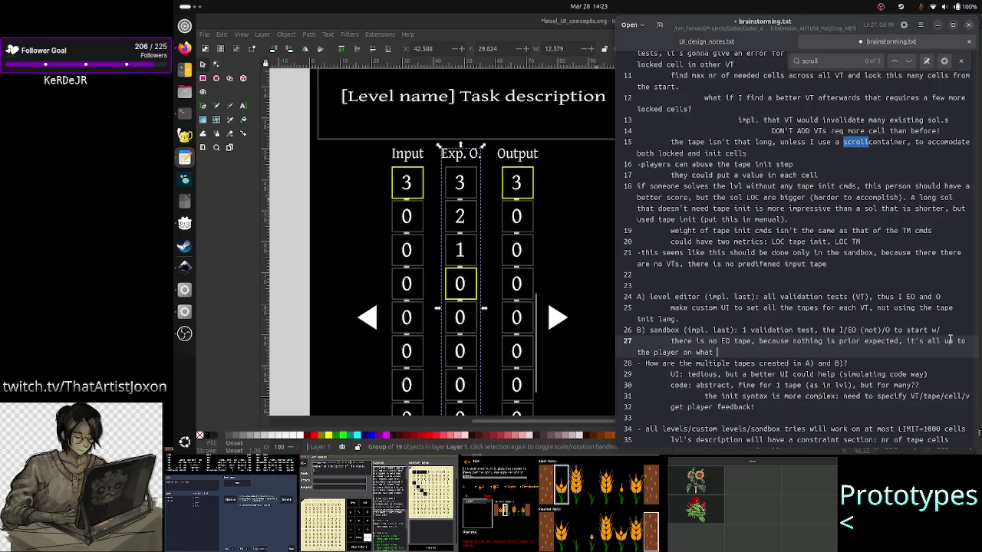
pyautogui.write('they ')
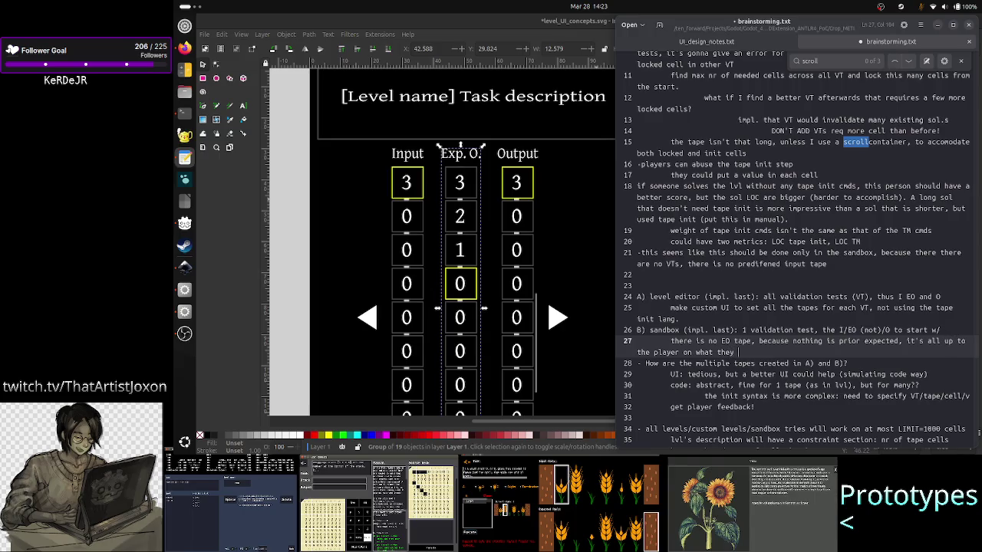
pyautogui.write('want ')
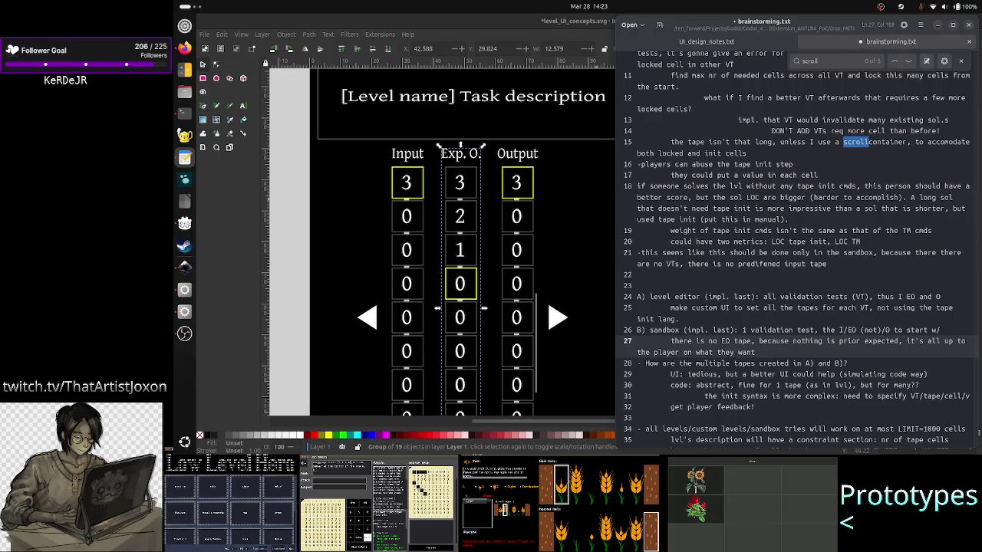
pyautogui.write('to do')
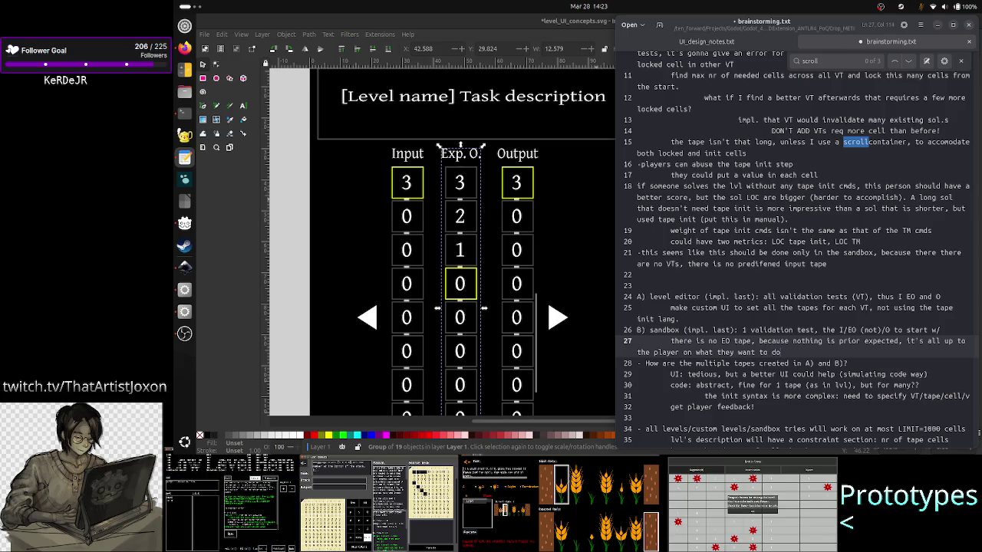
# Add line 28: sandbox uses tape init code, no I cells locked, tape all zeroes; save it.
pyautogui.press('Return')
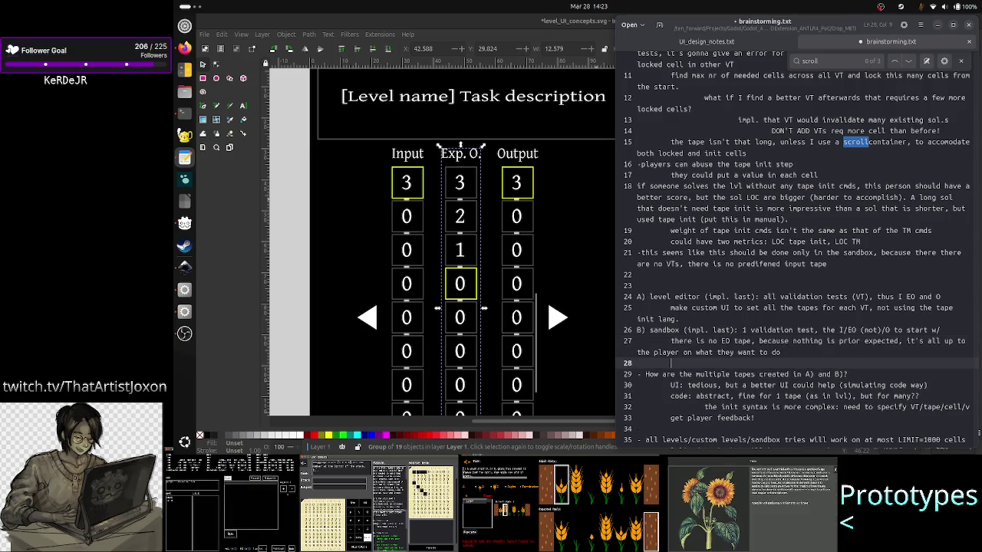
pyautogui.write('uses the ')
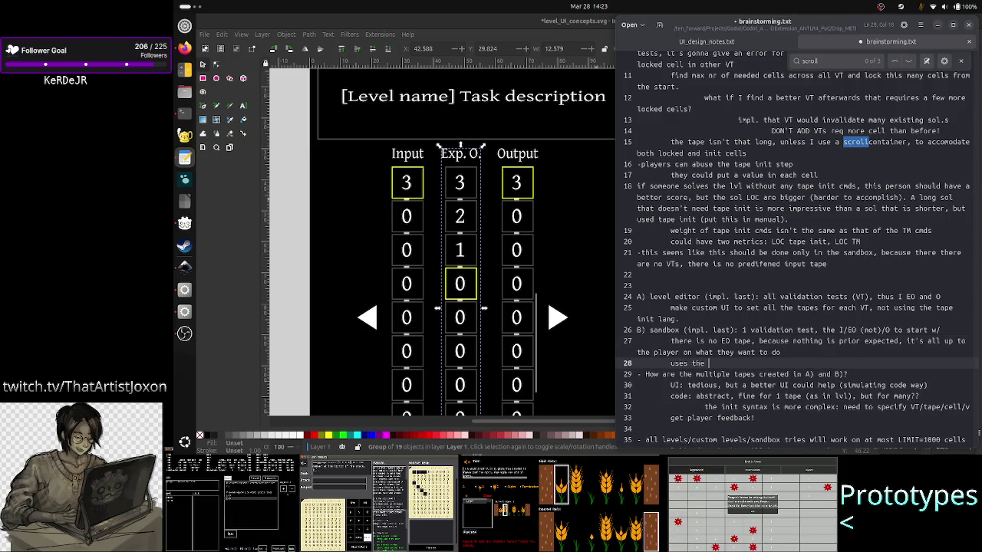
pyautogui.write('tape init c')
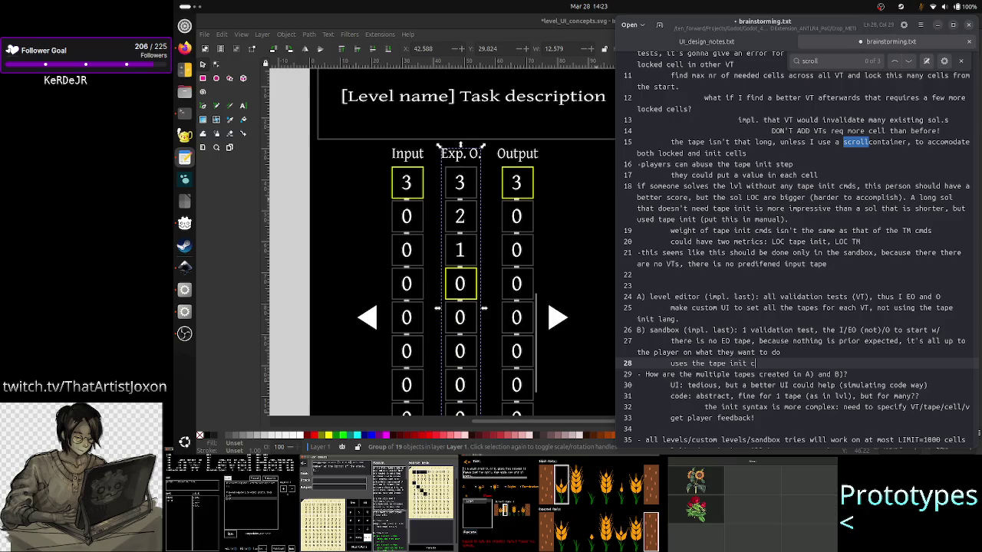
pyautogui.write('ode: ')
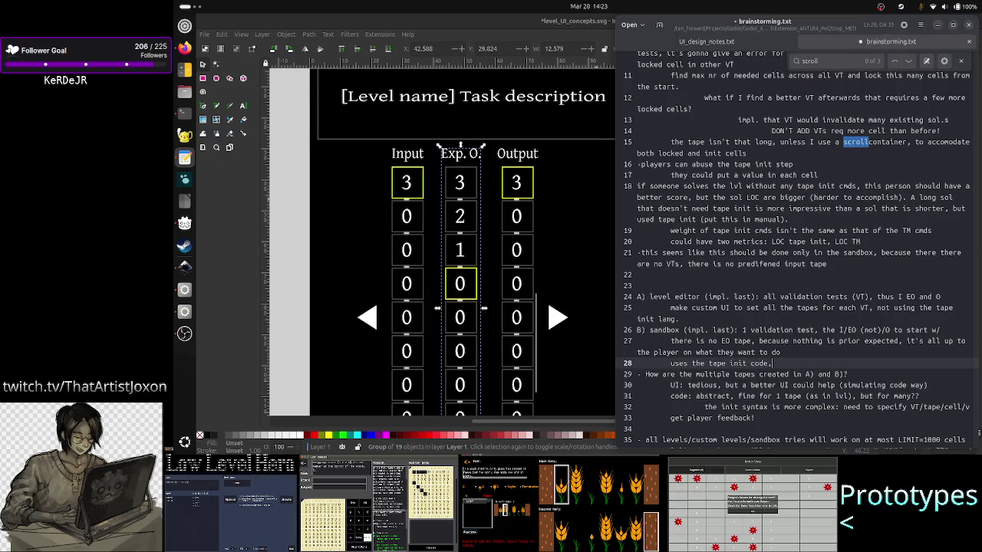
pyautogui.write('no ')
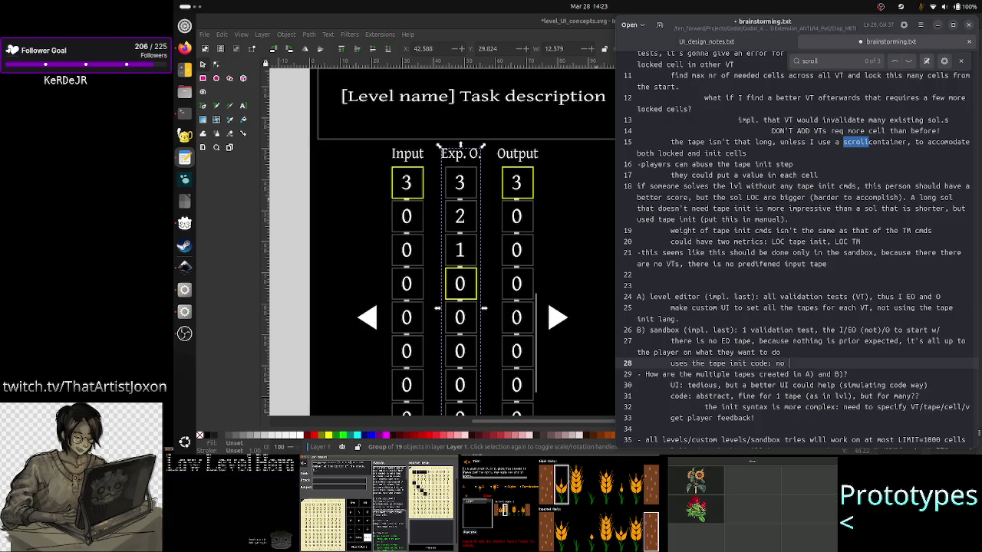
pyautogui.write('I cells are ')
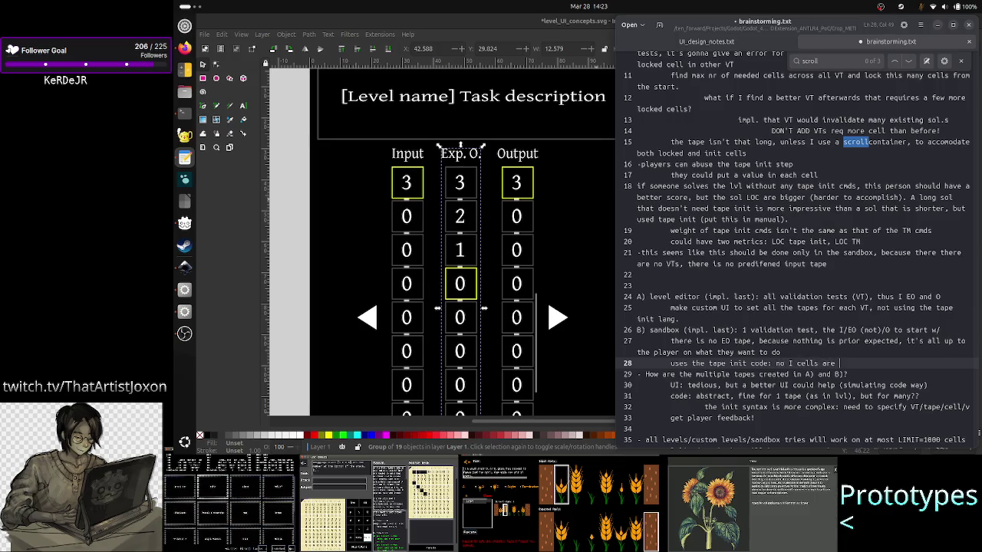
pyautogui.write('locked')
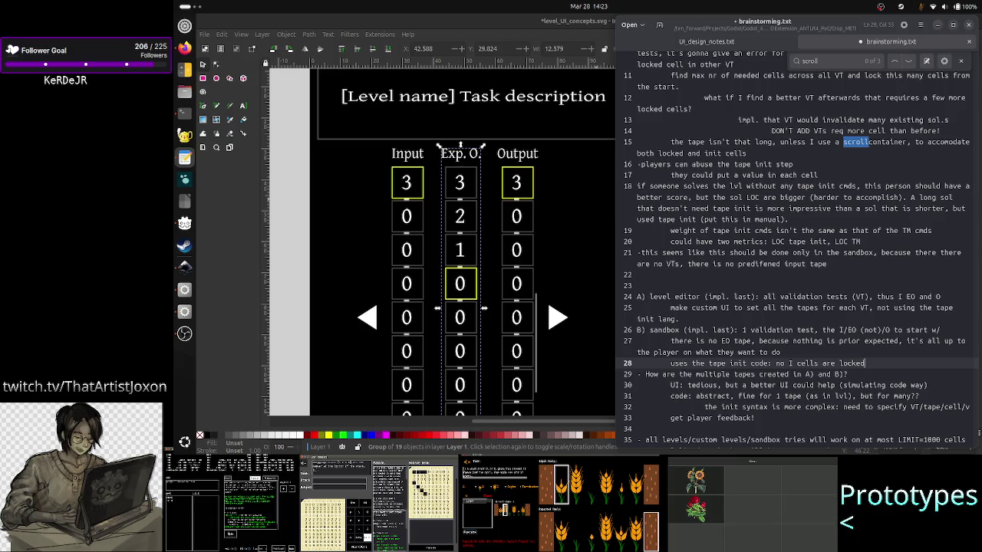
pyautogui.write('. Ta')
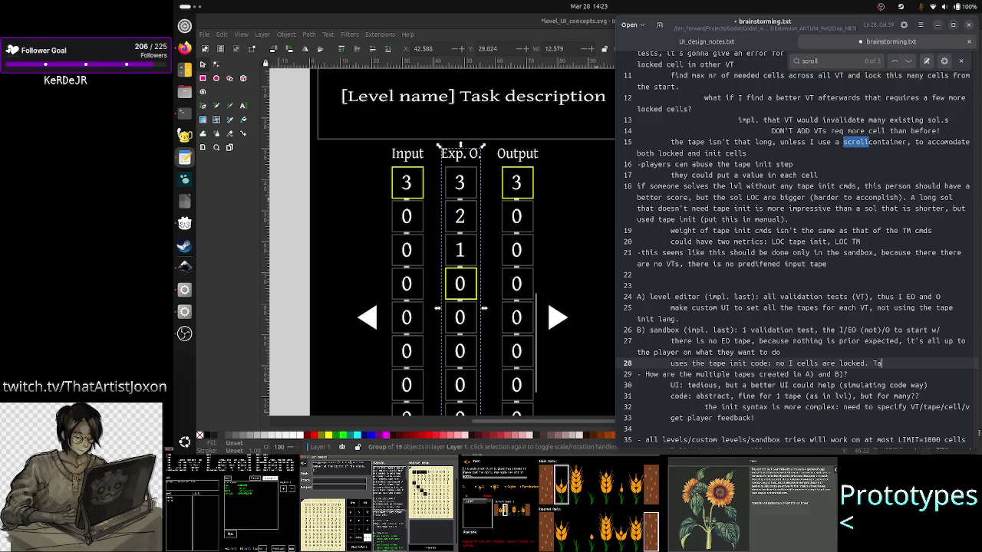
pyautogui.write('pe is all z')
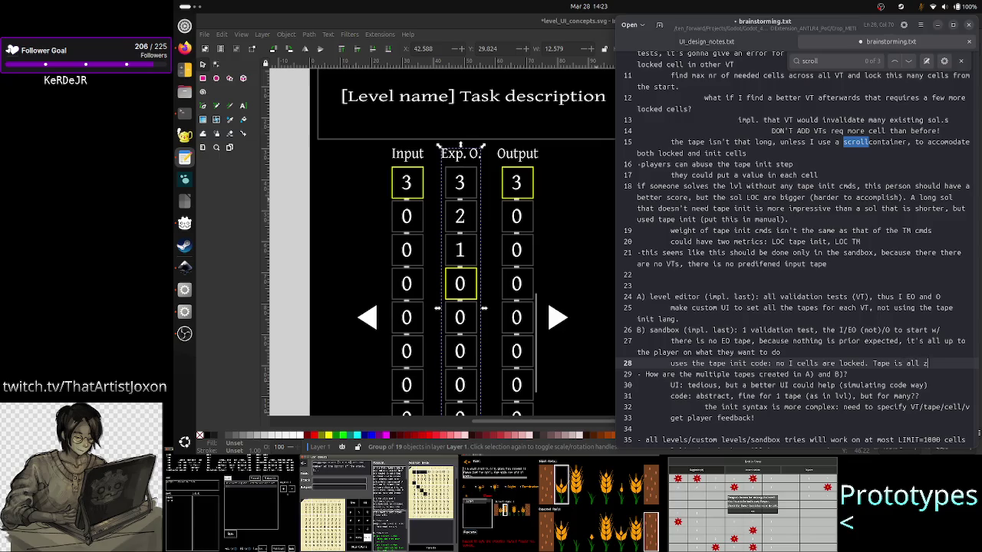
pyautogui.write('eroes.')
pyautogui.hotkey('ctrl', 's')
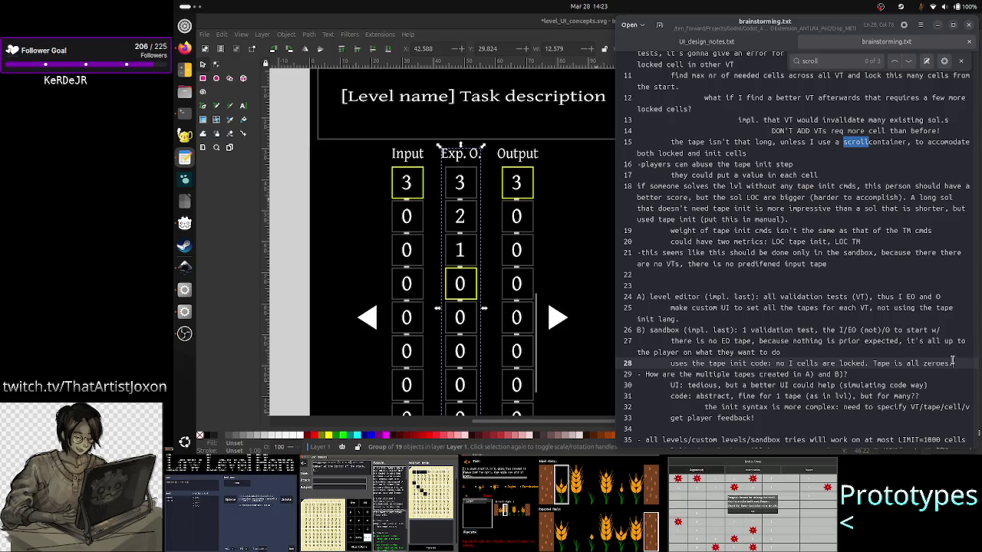
pyautogui.scroll(-3, 867, 365)
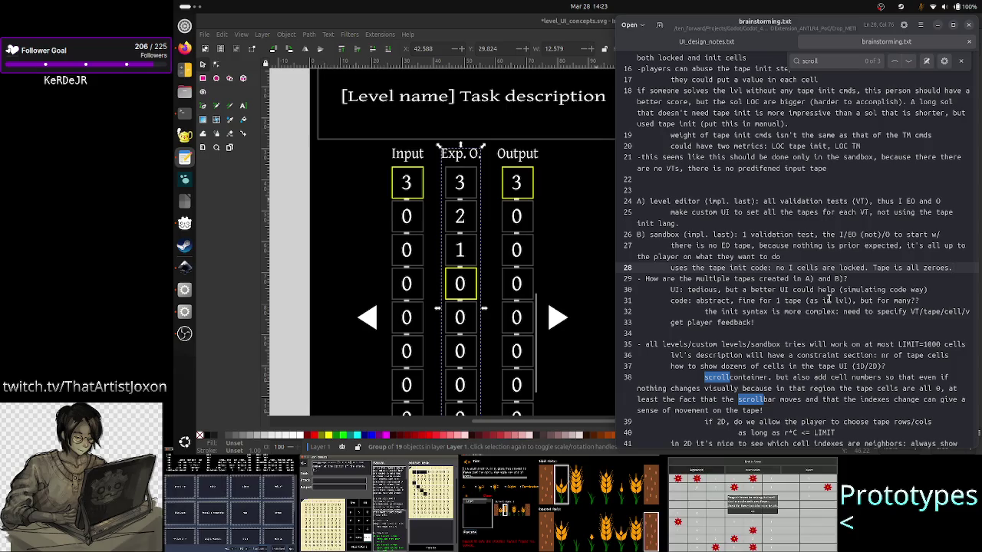
pyautogui.hotkey('alt', 'Tab')
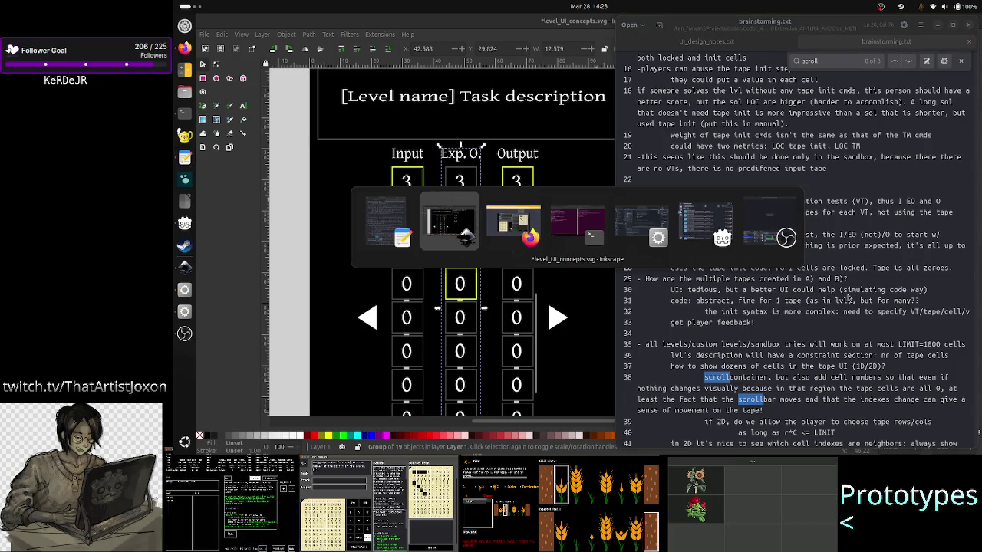
# Check the Twitch Stream Manager tab in Firefox, glance at the notes, then raise the Inkscape mockup.
pyautogui.hotkey('alt', 'Tab')
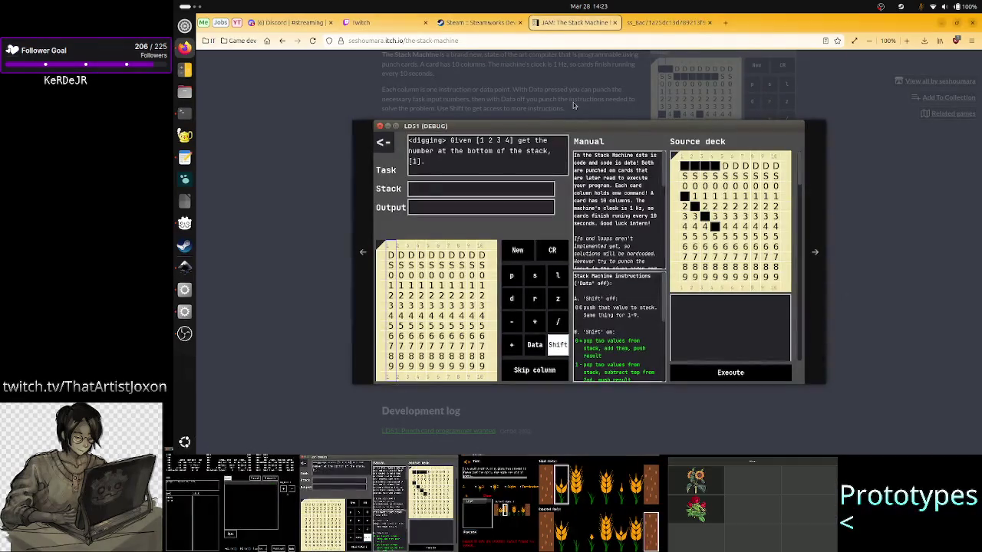
pyautogui.click(379, 26)
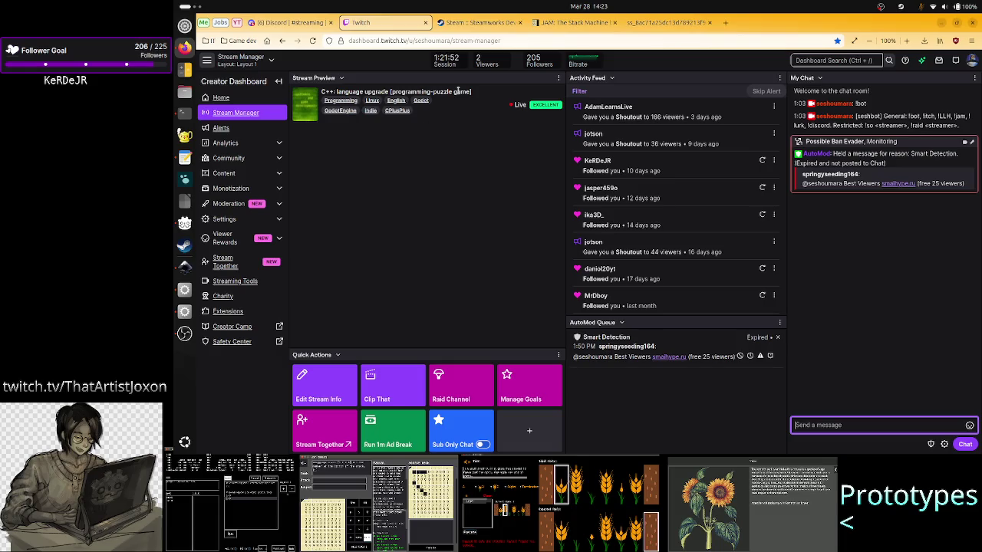
pyautogui.hotkey('alt', 'Tab')
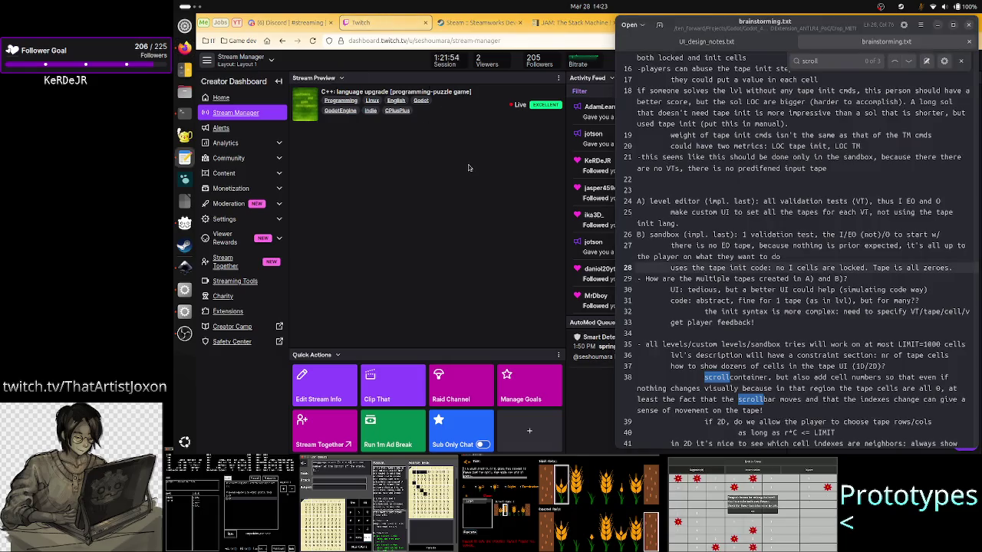
pyautogui.click(733, 259)
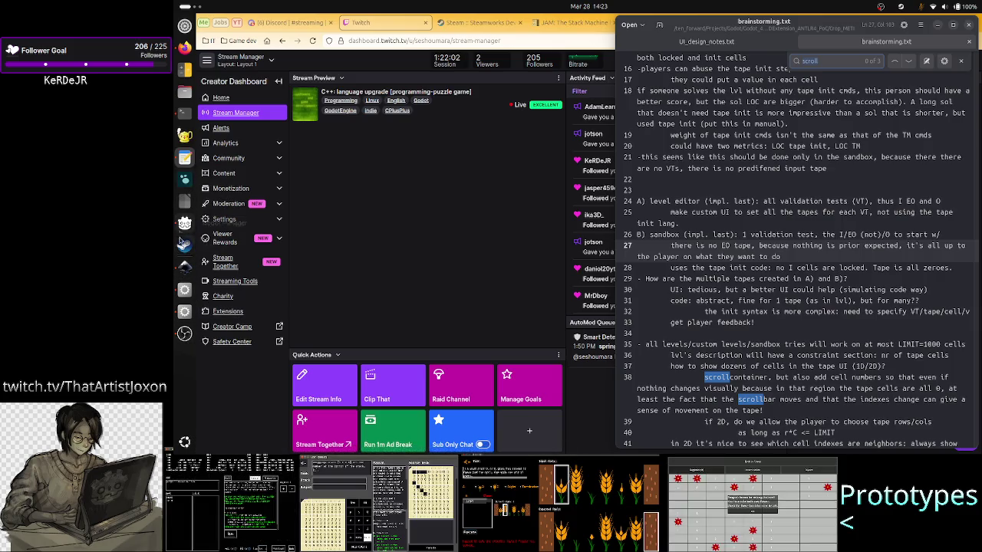
pyautogui.click(184, 266)
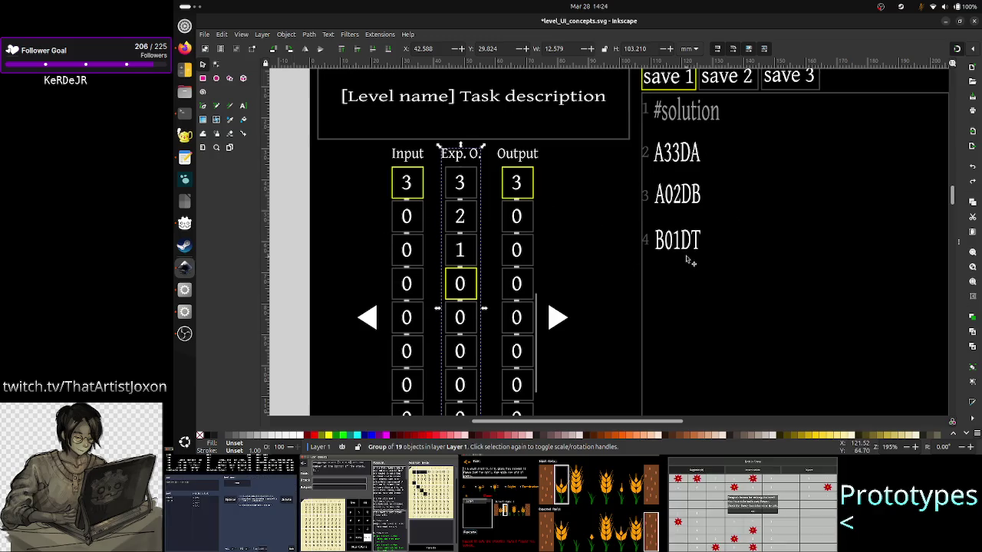
pyautogui.press('Escape')
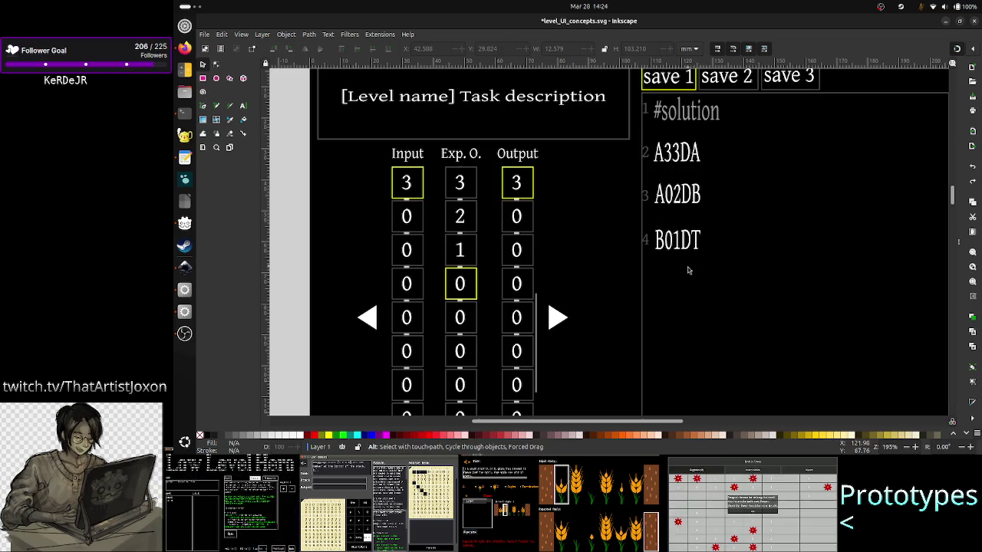
pyautogui.hotkey('alt', 'Tab')
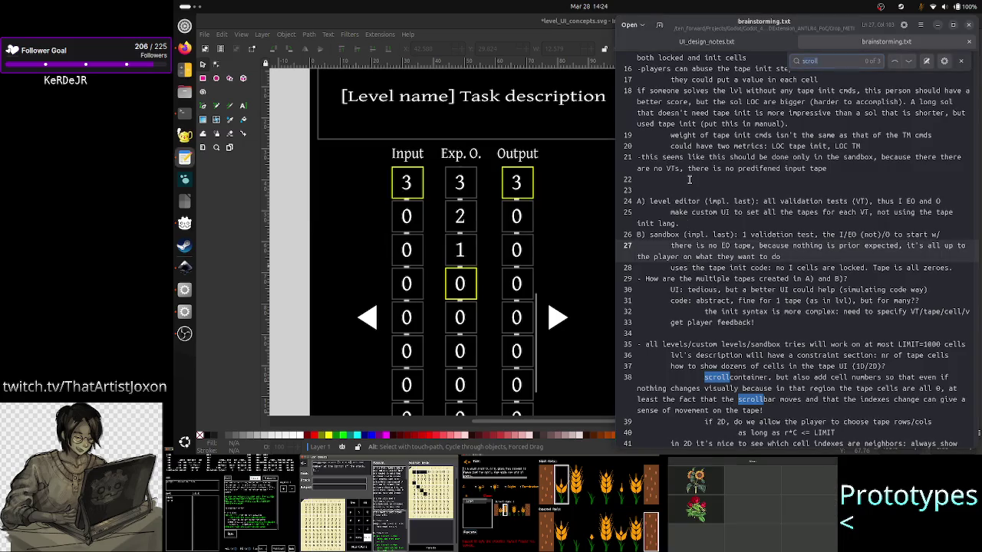
pyautogui.hotkey('ctrl', 'g')
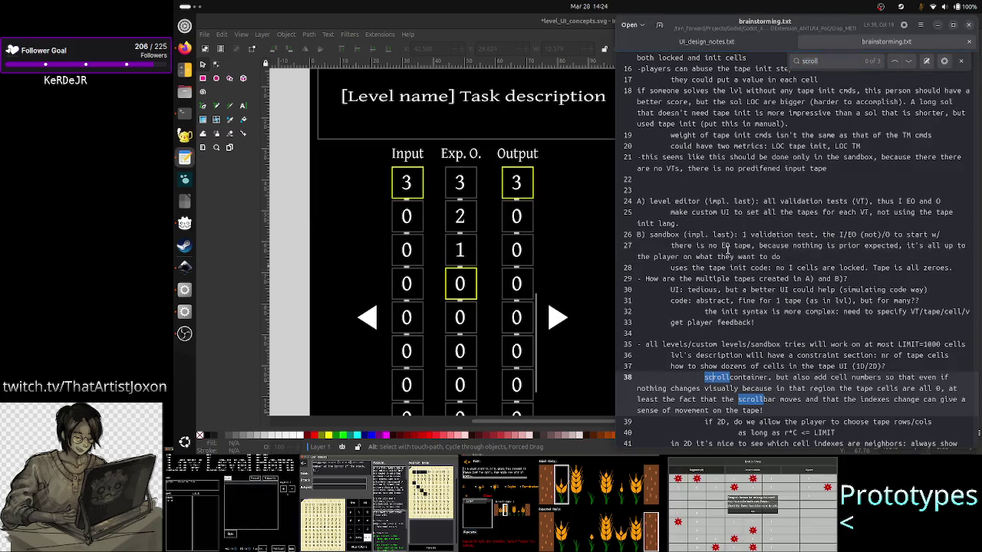
pyautogui.click(961, 61)
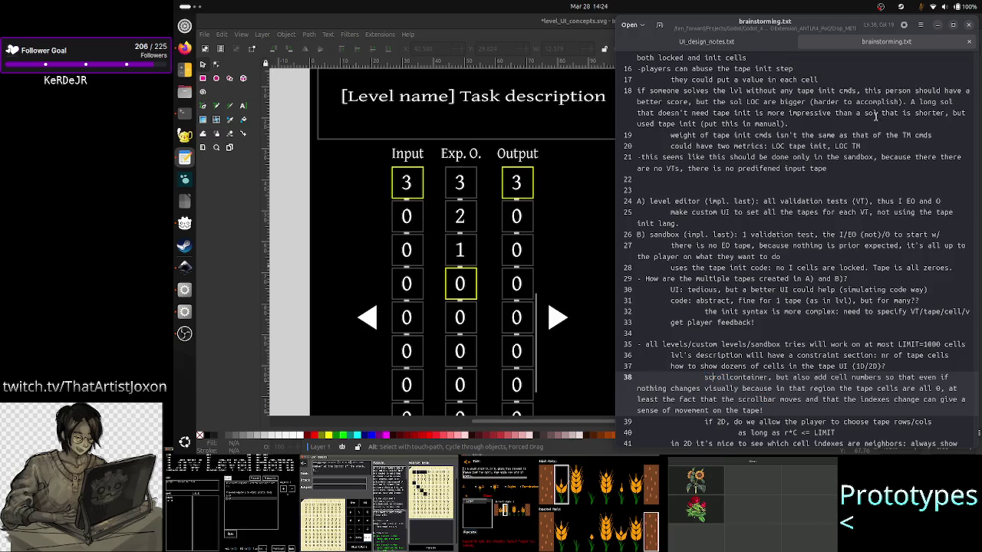
pyautogui.click(754, 125)
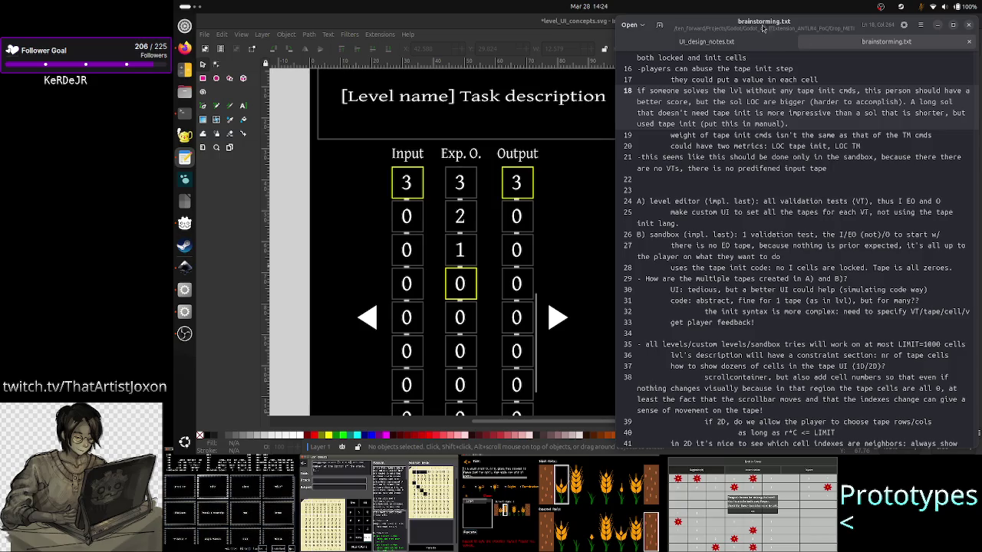
pyautogui.click(700, 234)
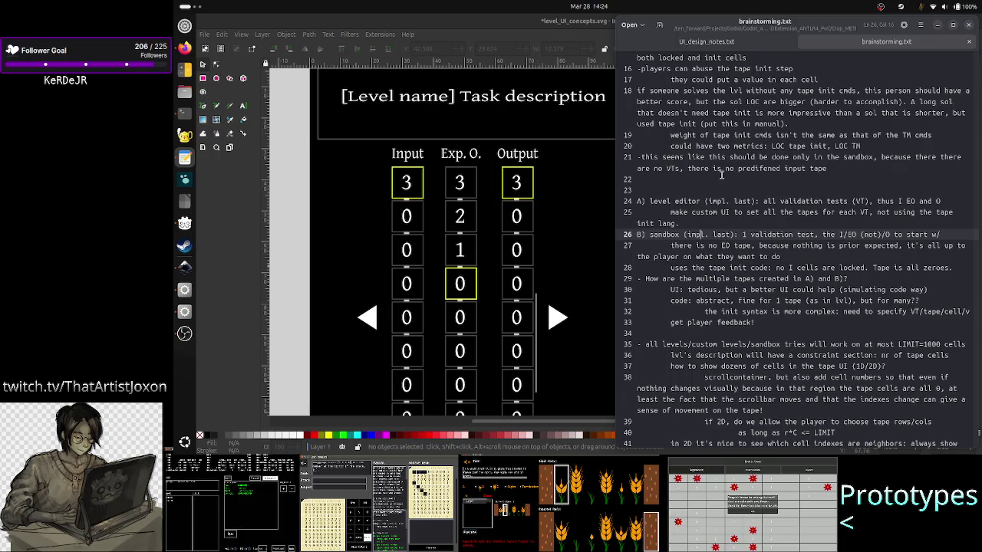
pyautogui.scroll(2, 721, 175)
pyautogui.scroll(-1, 721, 175)
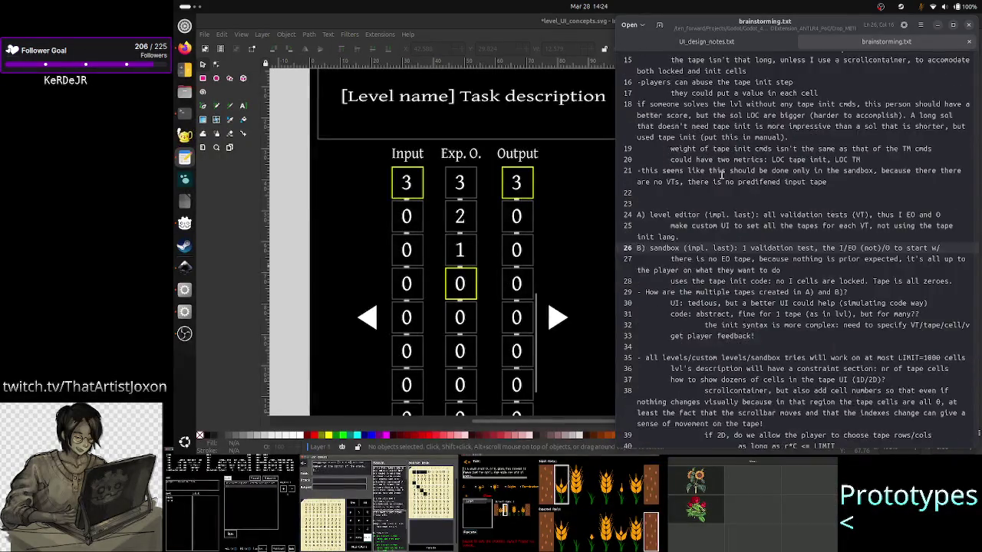
pyautogui.scroll(5, 721, 175)
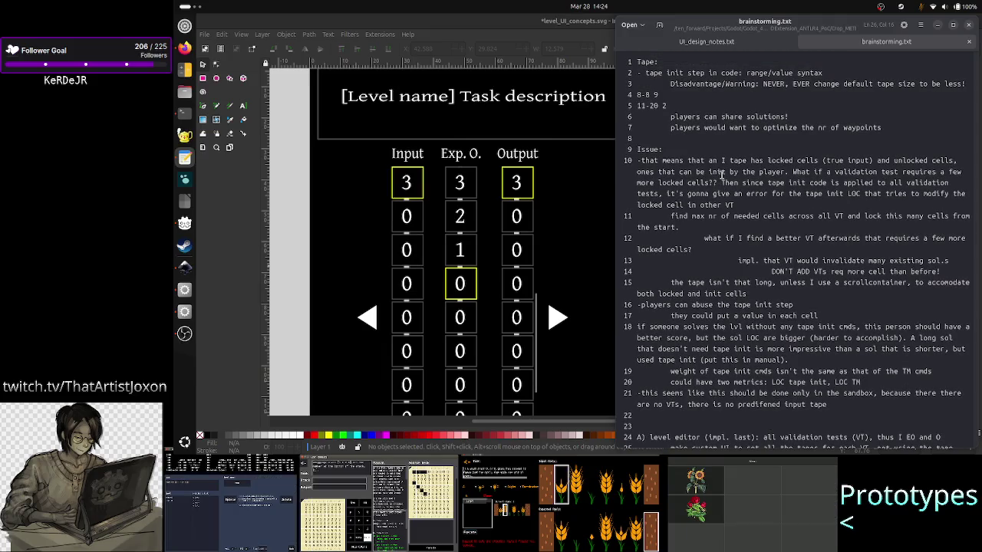
pyautogui.click(744, 108)
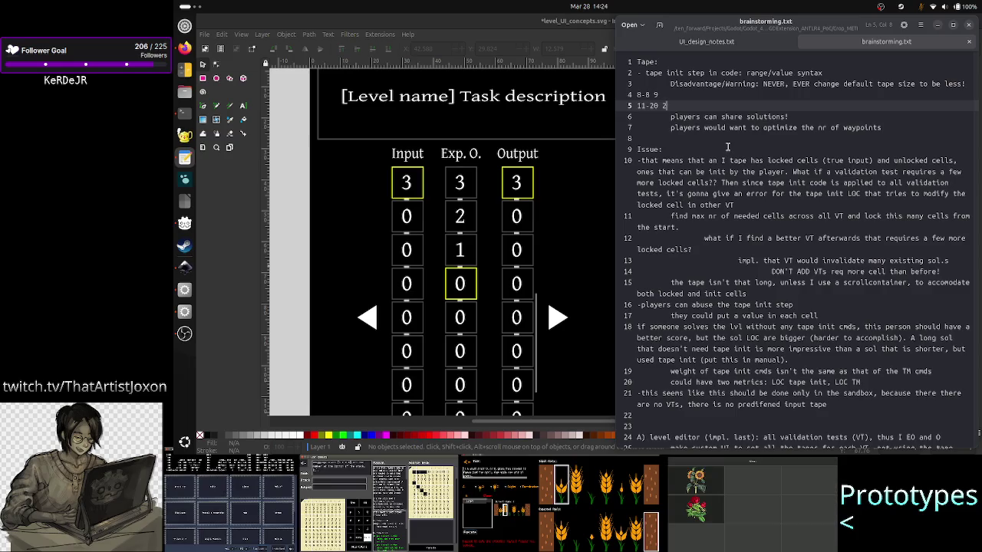
pyautogui.click(719, 202)
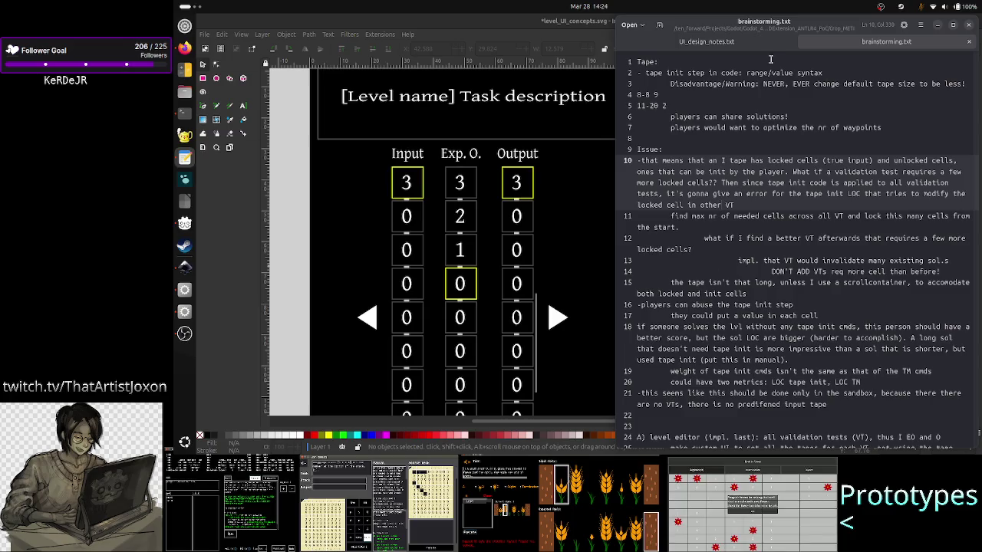
pyautogui.click(729, 139)
pyautogui.press('Down')
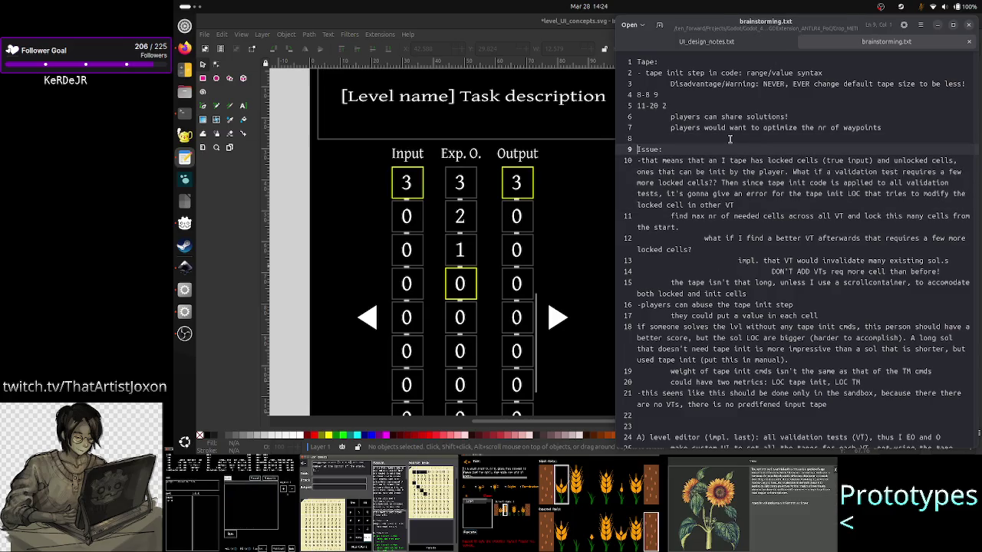
pyautogui.press('Down')
pyautogui.press('Down')
pyautogui.press('Down')
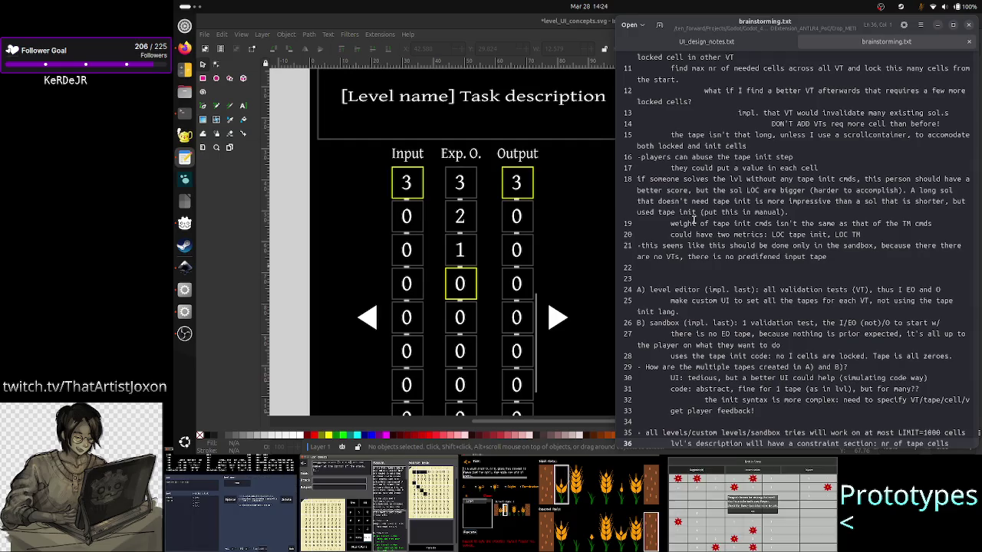
pyautogui.scroll(5, 693, 220)
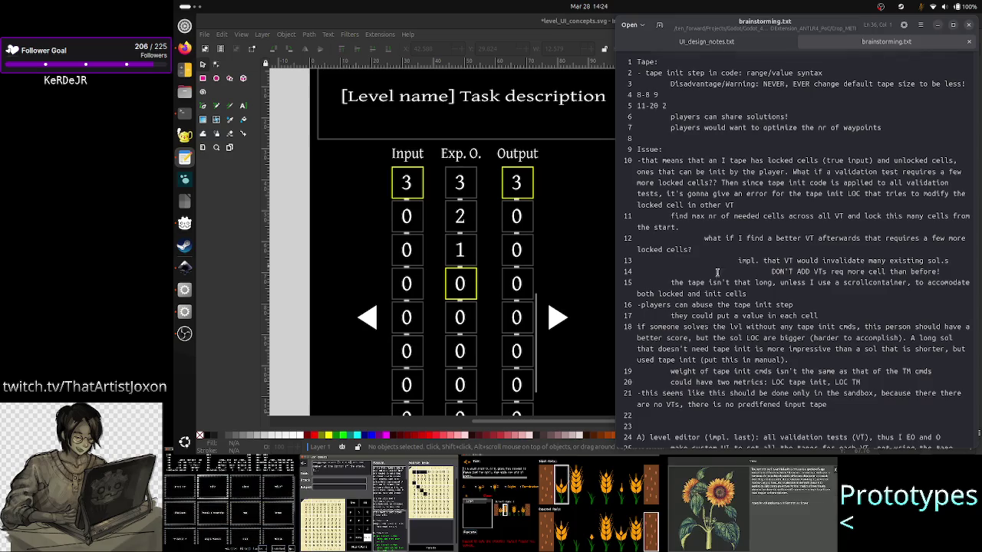
pyautogui.click(723, 217)
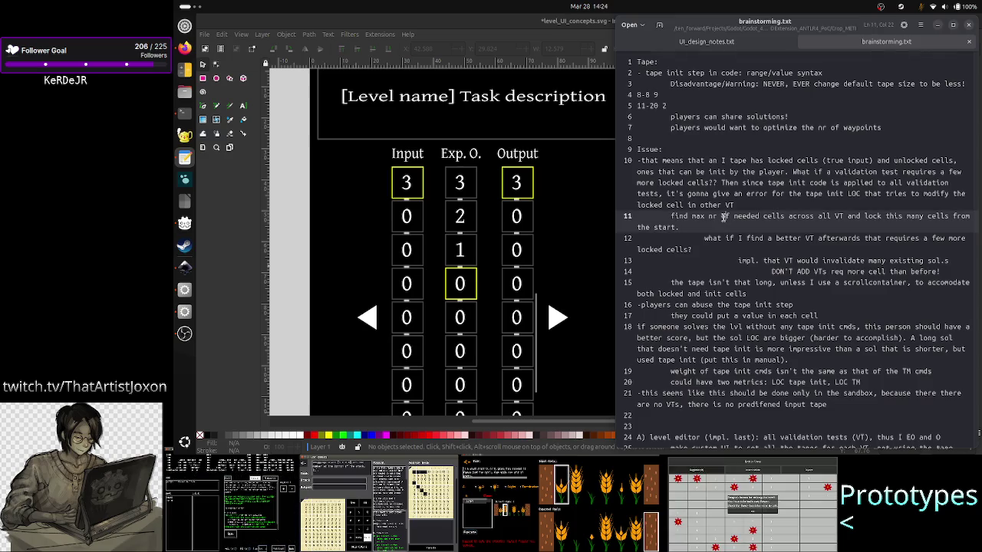
pyautogui.click(720, 295)
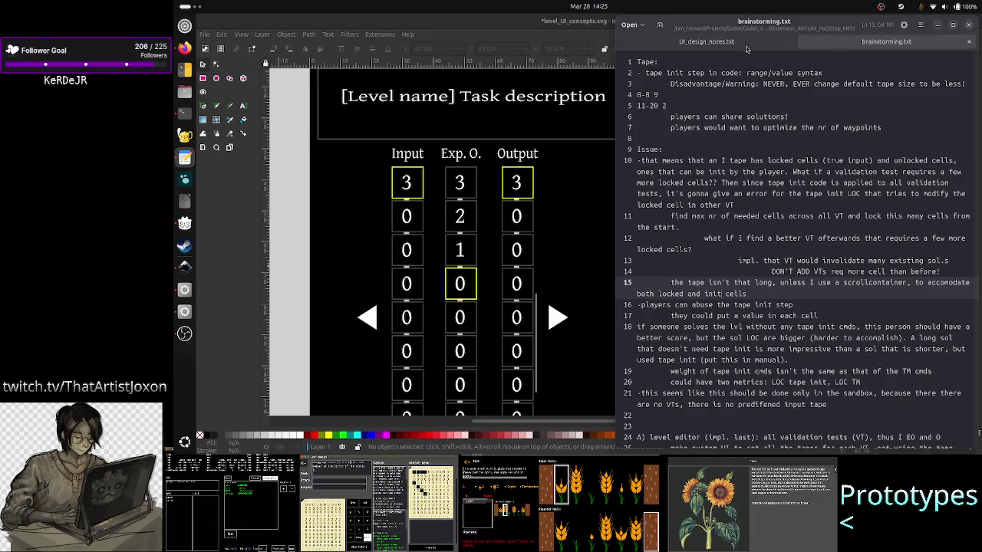
pyautogui.click(632, 25)
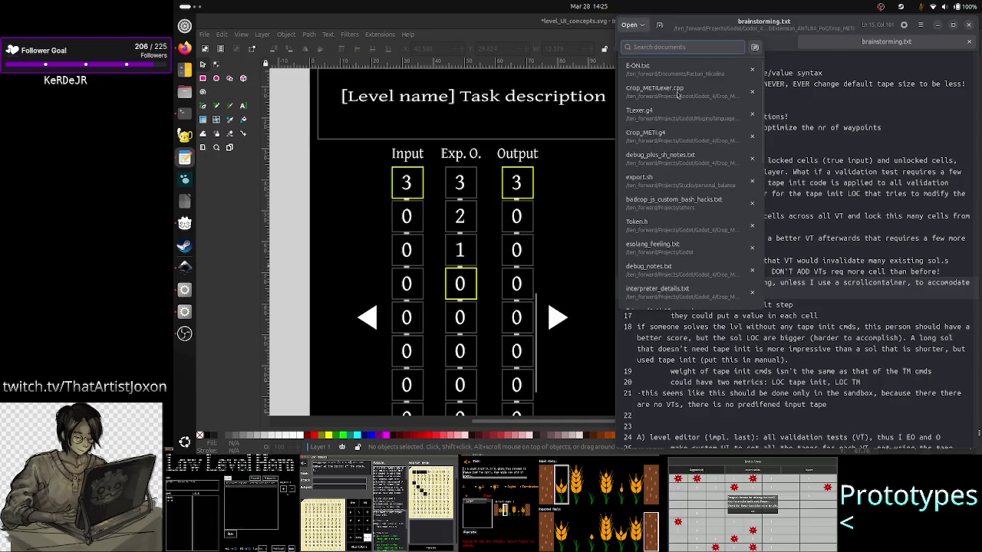
pyautogui.click(802, 122)
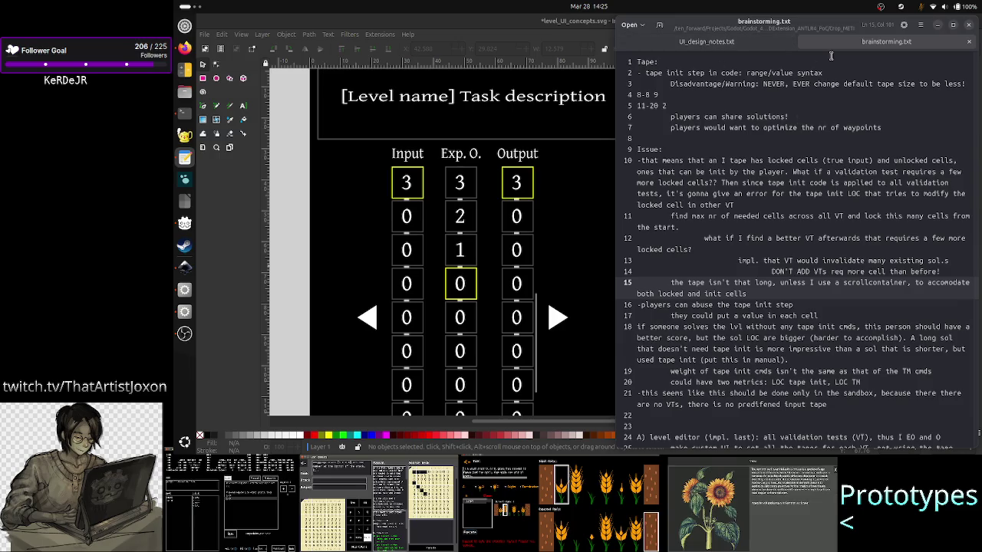
pyautogui.click(921, 28)
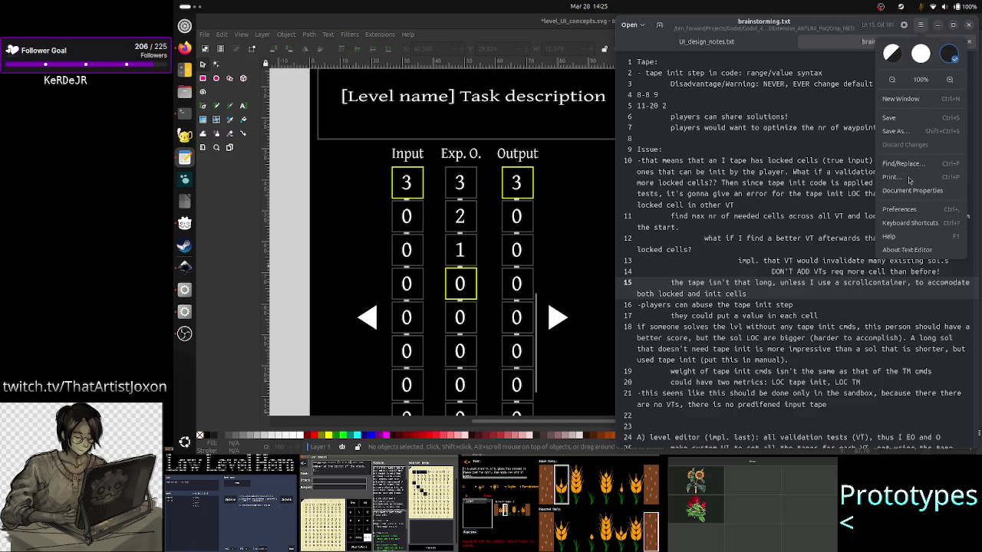
pyautogui.click(913, 250)
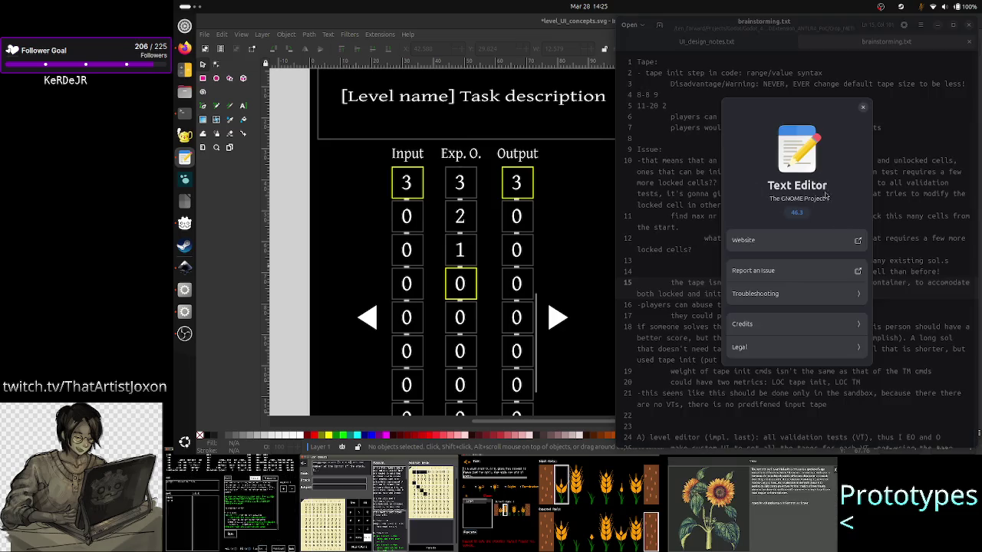
pyautogui.click(862, 107)
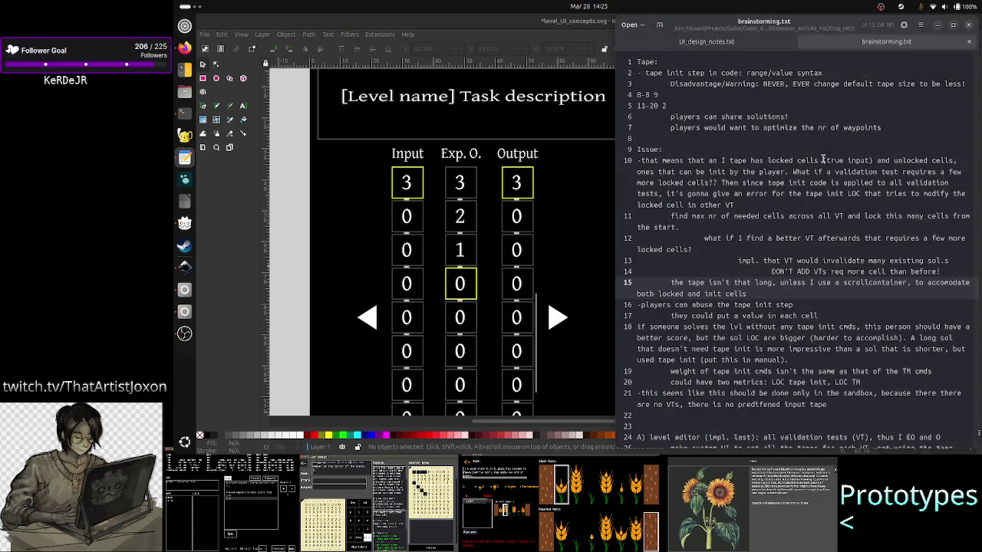
pyautogui.click(766, 107)
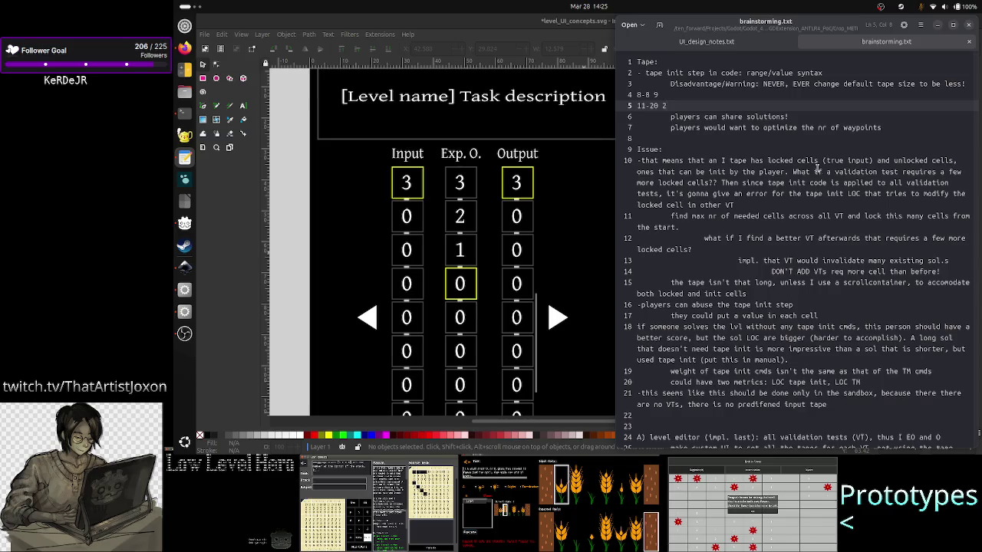
# Insert a blank line after the 11-20 2 line, then delete it again.
pyautogui.click(763, 216)
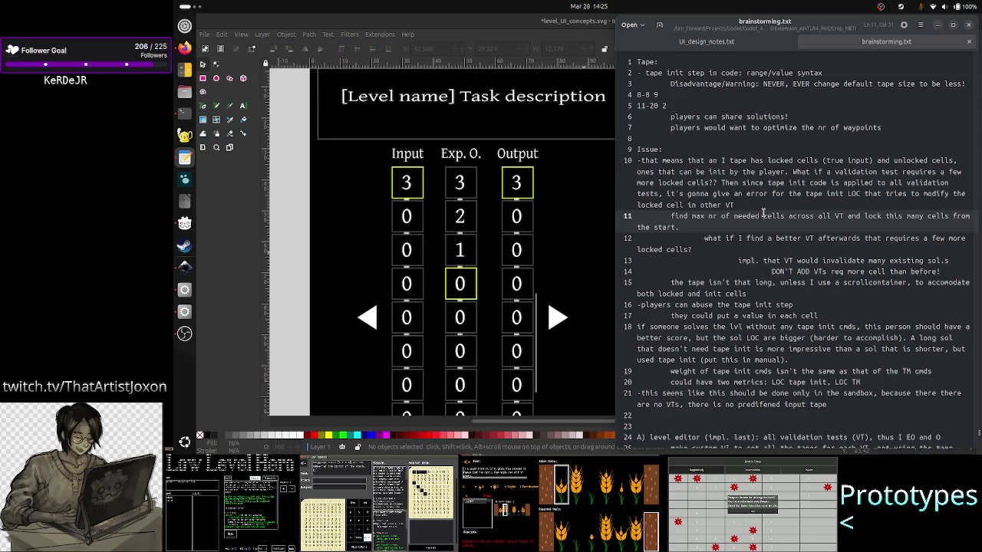
pyautogui.click(792, 197)
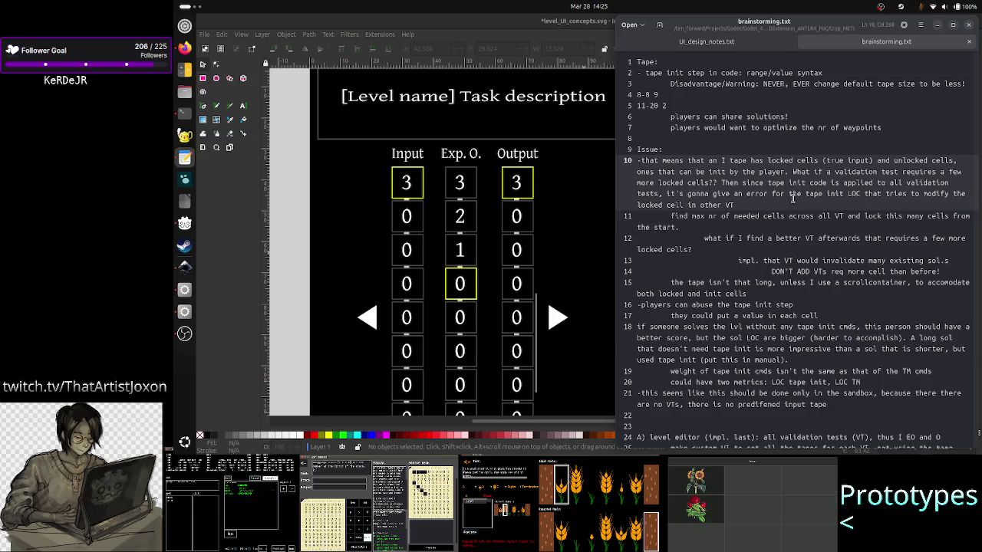
pyautogui.press('Up')
pyautogui.press('Up')
pyautogui.press('Up')
pyautogui.press('Up')
pyautogui.press('Up')
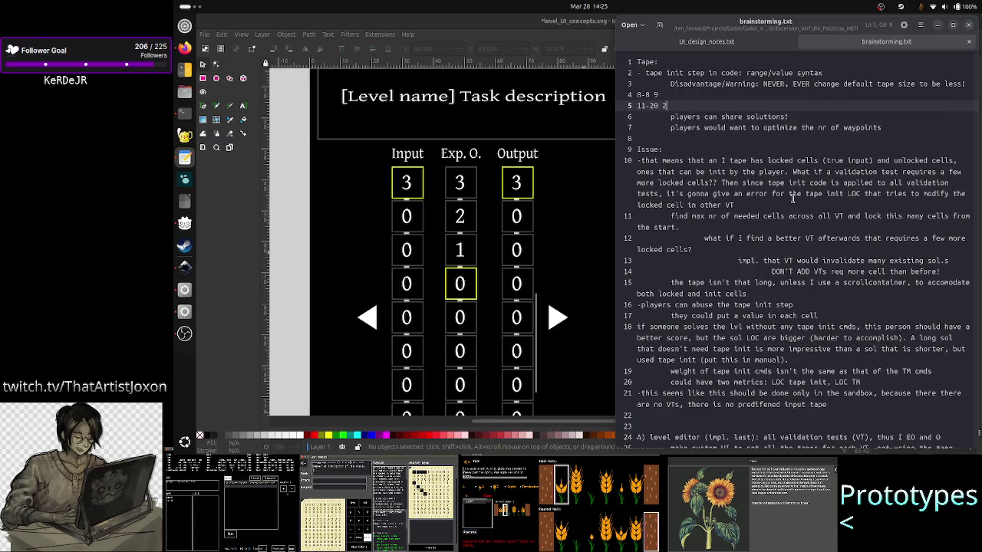
pyautogui.press('Up')
pyautogui.press('Down')
pyautogui.press('Up')
pyautogui.press('Home')
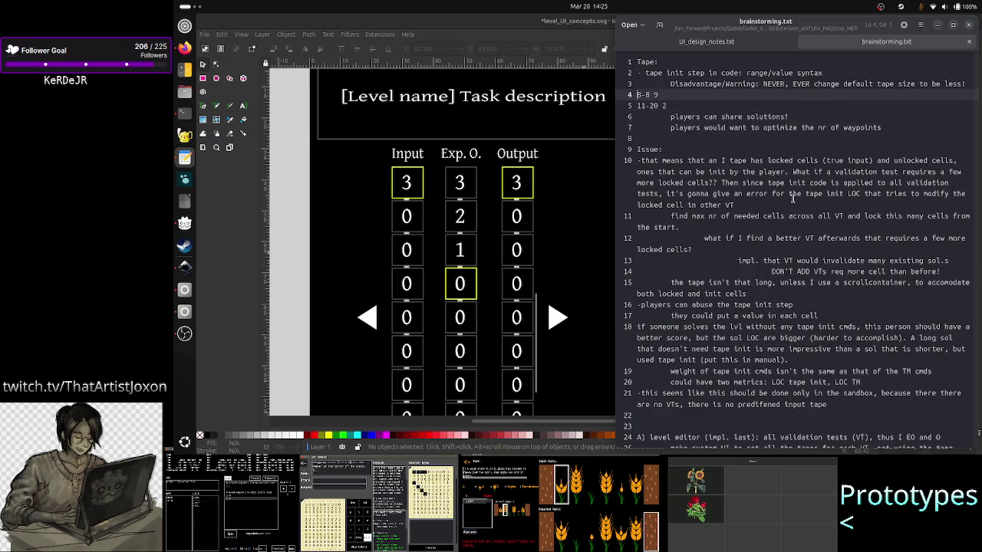
pyautogui.press('Down')
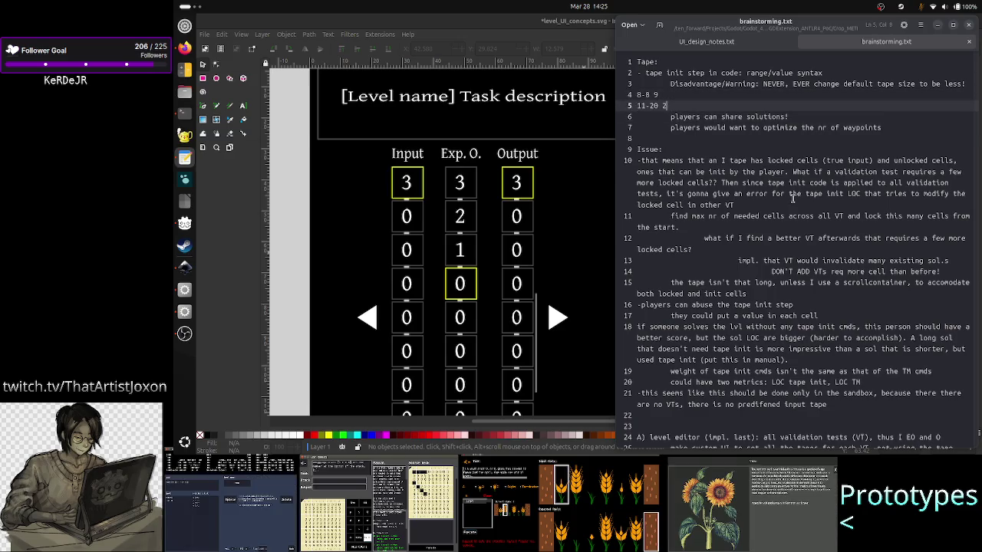
pyautogui.press('End')
pyautogui.press('Return')
pyautogui.press('Tab')
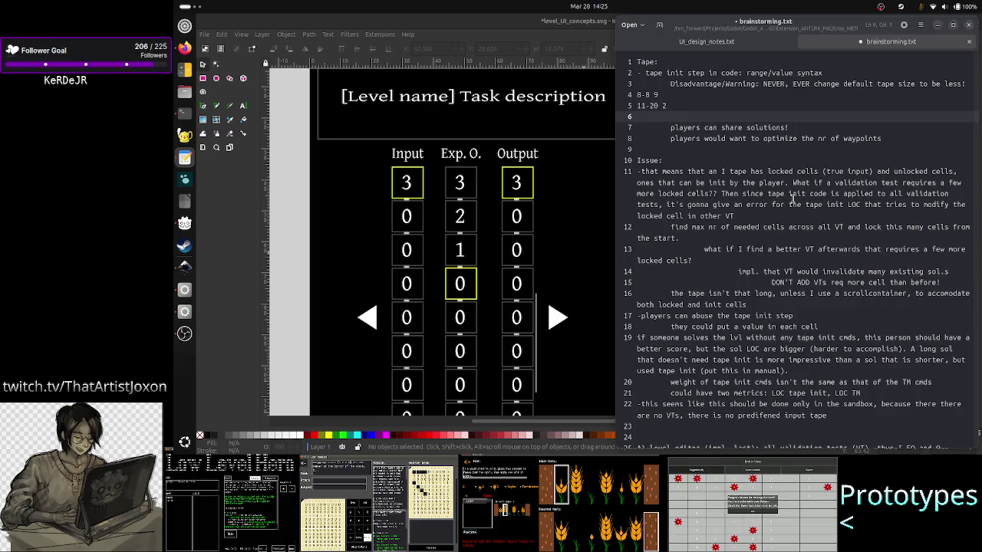
pyautogui.press('Delete')
# Put a ! before the 8-8 9 and 11-20 2 lines, then return to the Inkscape mockup.
pyautogui.press('Up')
pyautogui.press('Up')
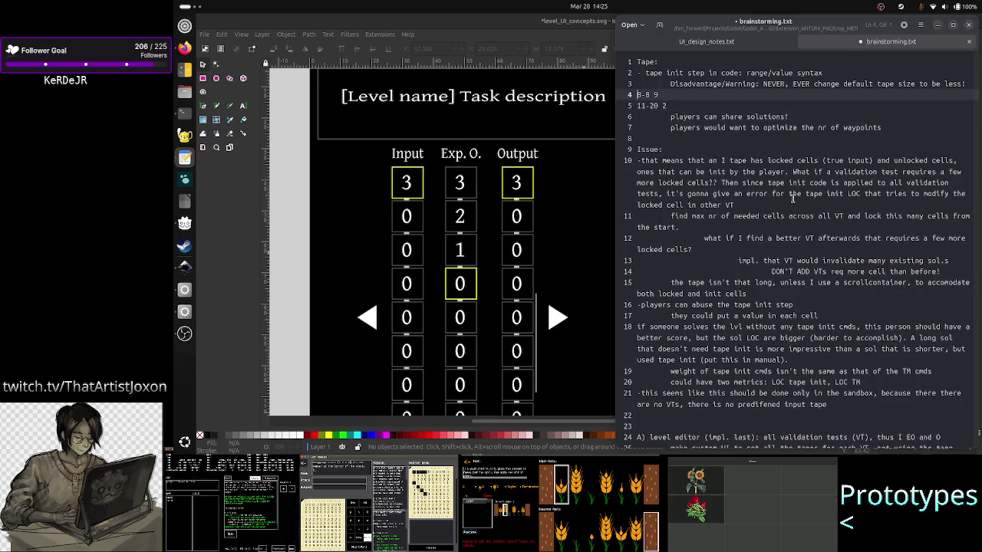
pyautogui.write('!')
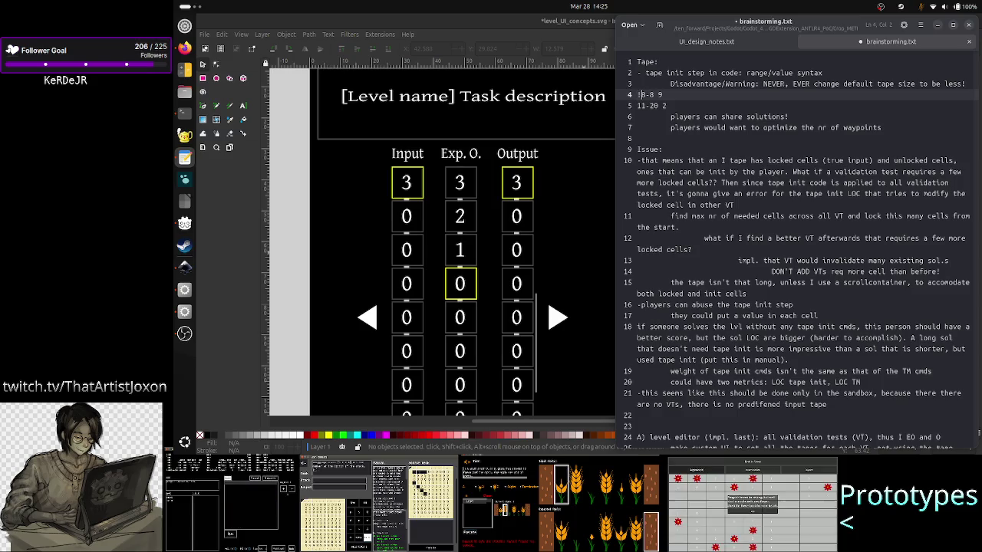
pyautogui.press('Down')
pyautogui.press('Left')
pyautogui.write('!')
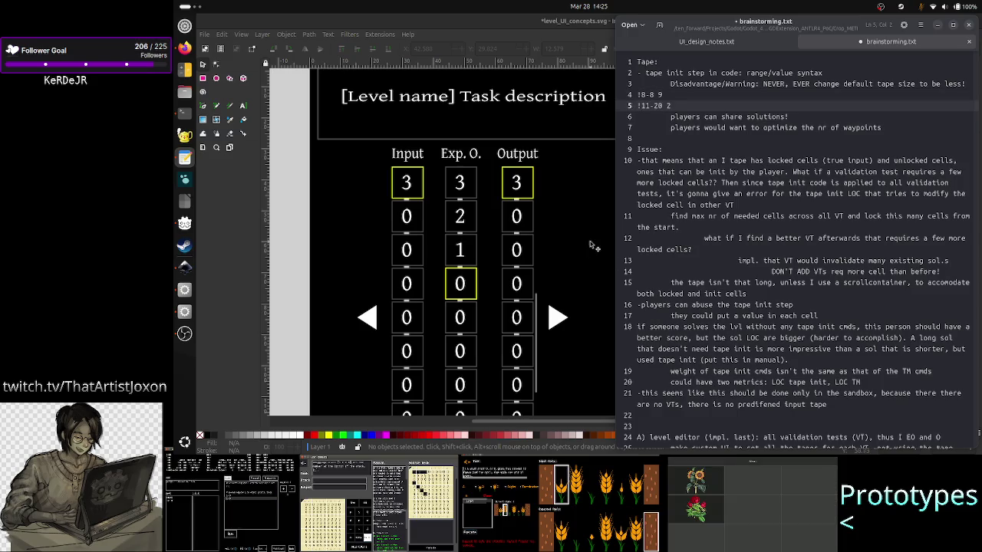
pyautogui.click(593, 223)
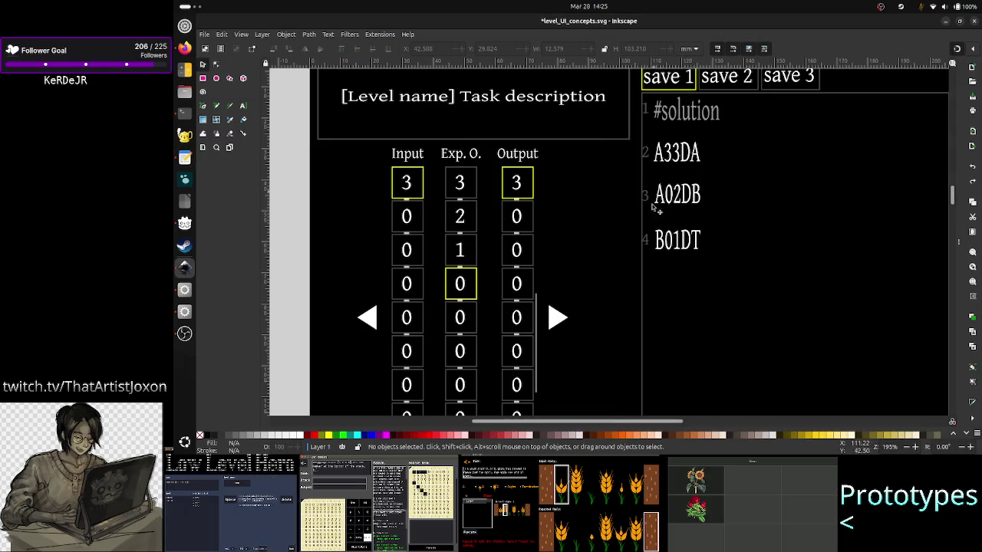
# Switch back and forth between brainstorming.txt and the Inkscape mockup to compare them.
pyautogui.hotkey('alt', 'Tab')
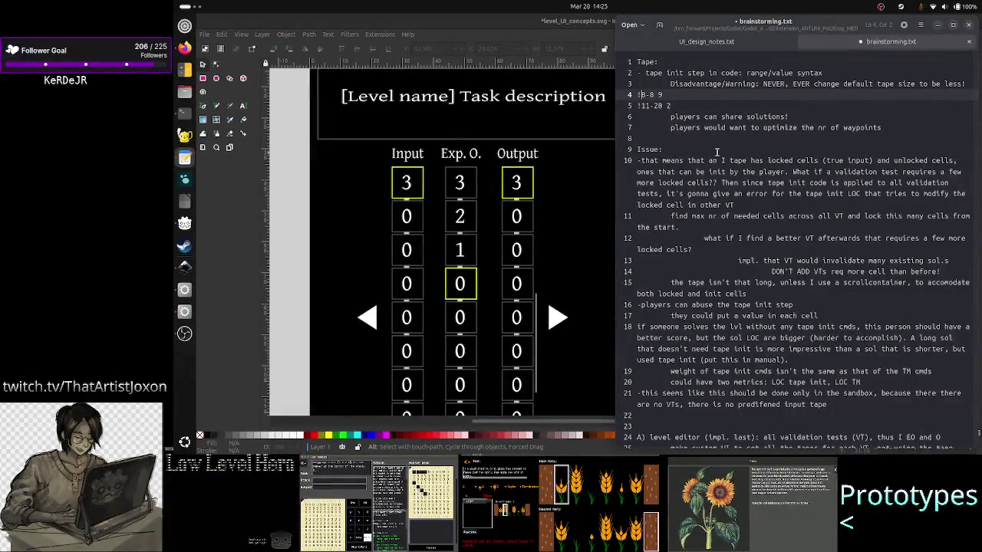
pyautogui.hotkey('alt', 'Tab')
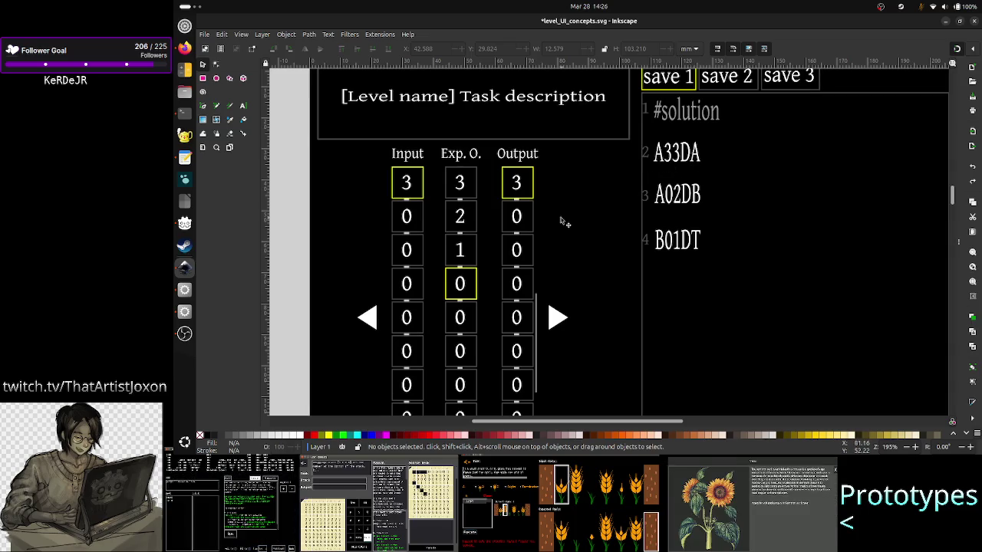
pyautogui.hotkey('alt', 'Tab')
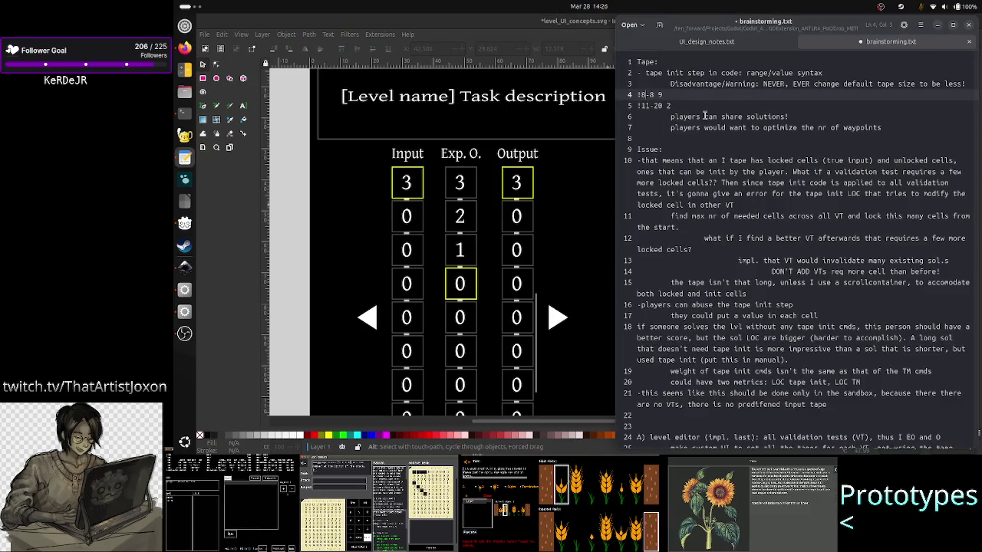
pyautogui.hotkey('shift', 'Left')
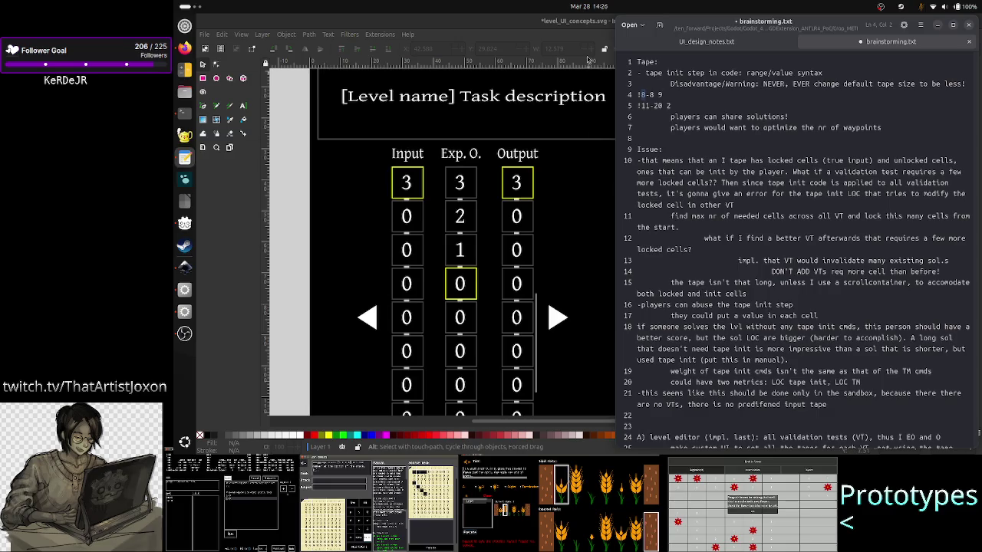
pyautogui.click(613, 172)
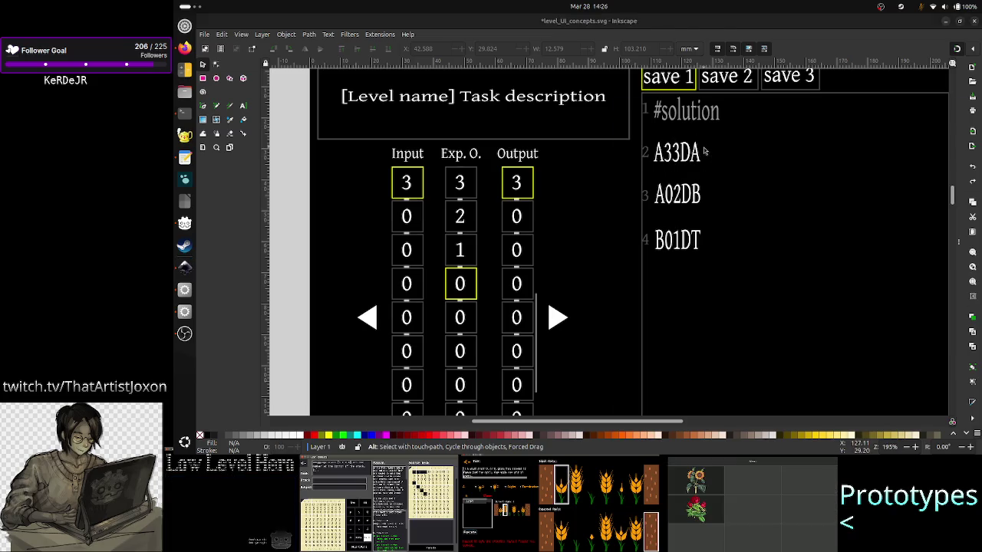
pyautogui.hotkey('alt', 'Tab')
pyautogui.hotkey('alt', 'Tab')
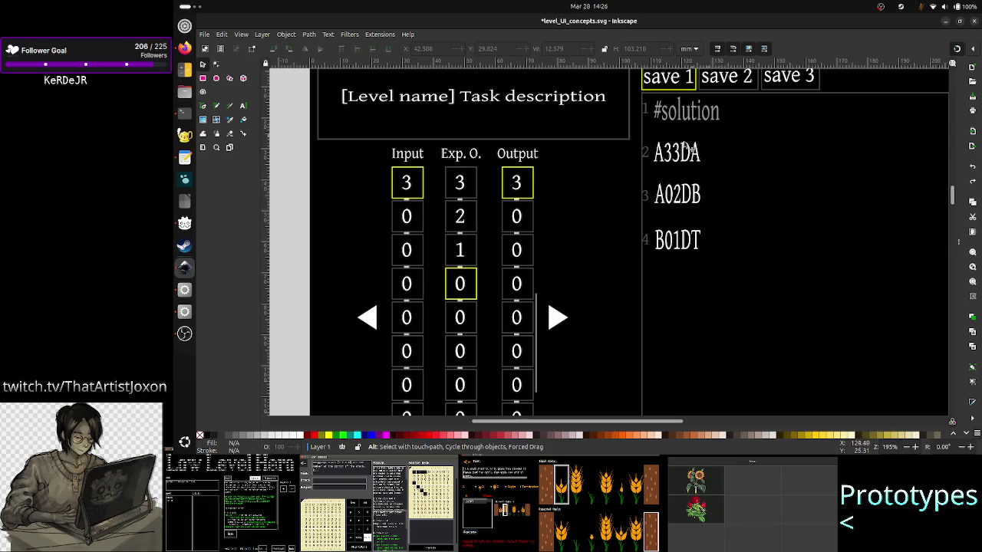
pyautogui.hotkey('alt', 'Tab')
pyautogui.hotkey('alt', 'Tab')
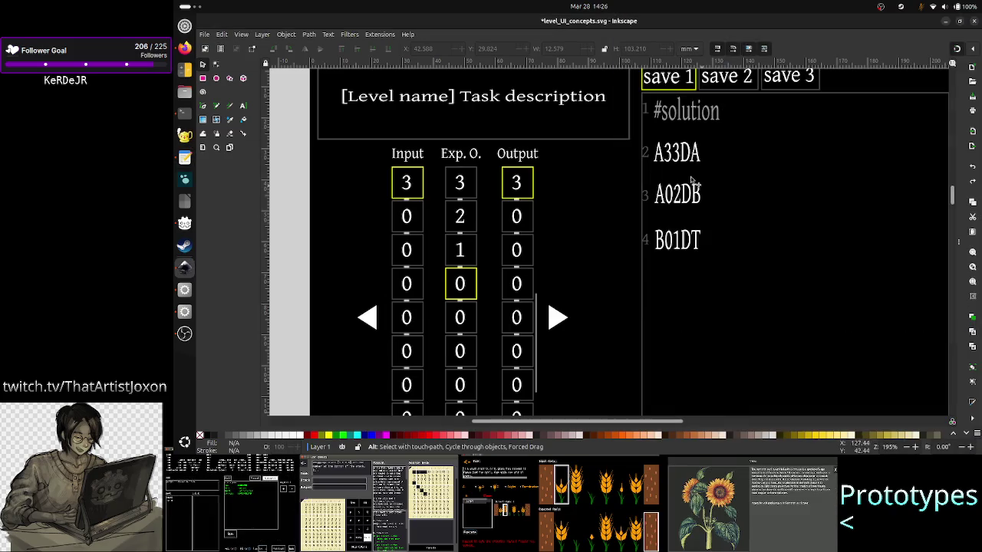
pyautogui.hotkey('alt', 'Tab')
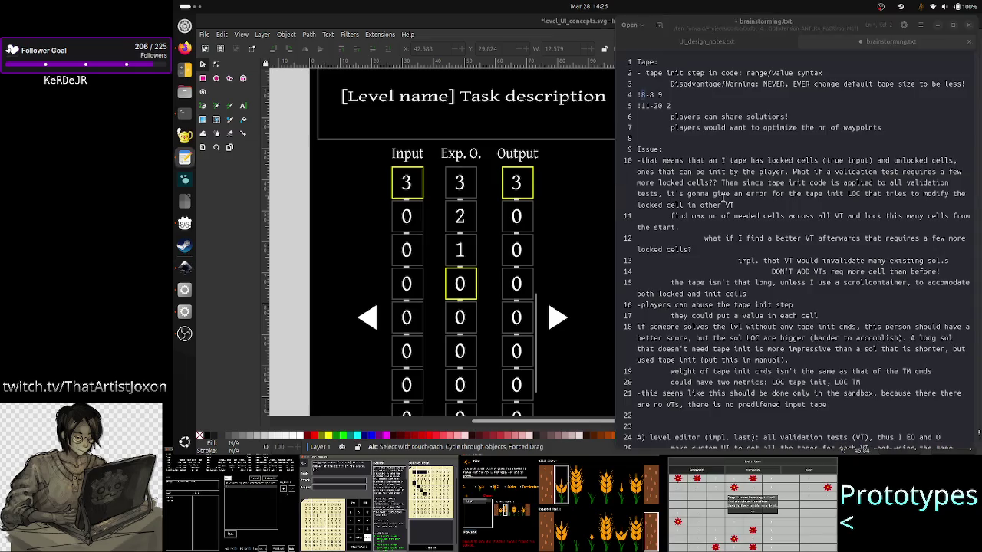
pyautogui.click(695, 101)
# Mark the tape init lines with | and open a blank line above them.
pyautogui.press('Up')
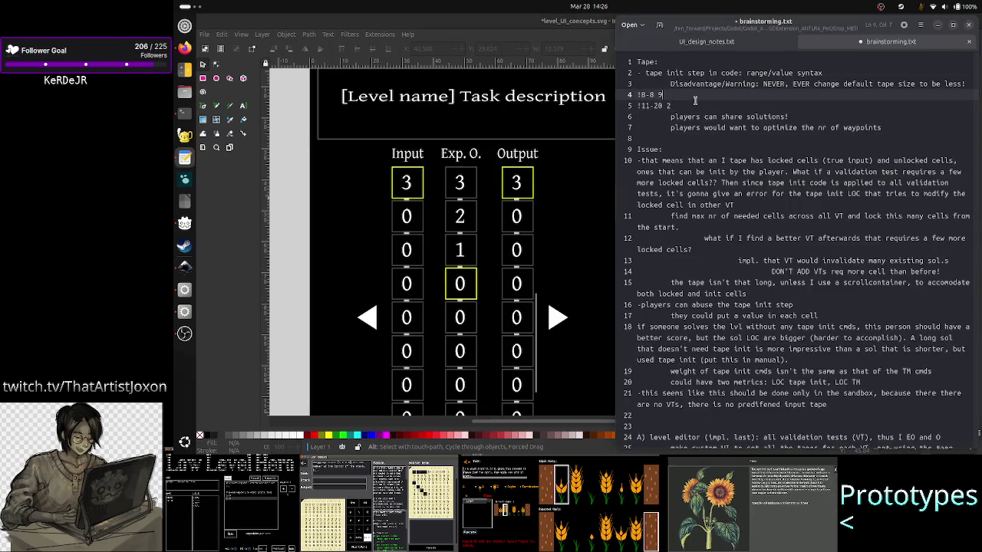
pyautogui.press('Up')
pyautogui.press('Down')
pyautogui.press('Home')
pyautogui.write('!')
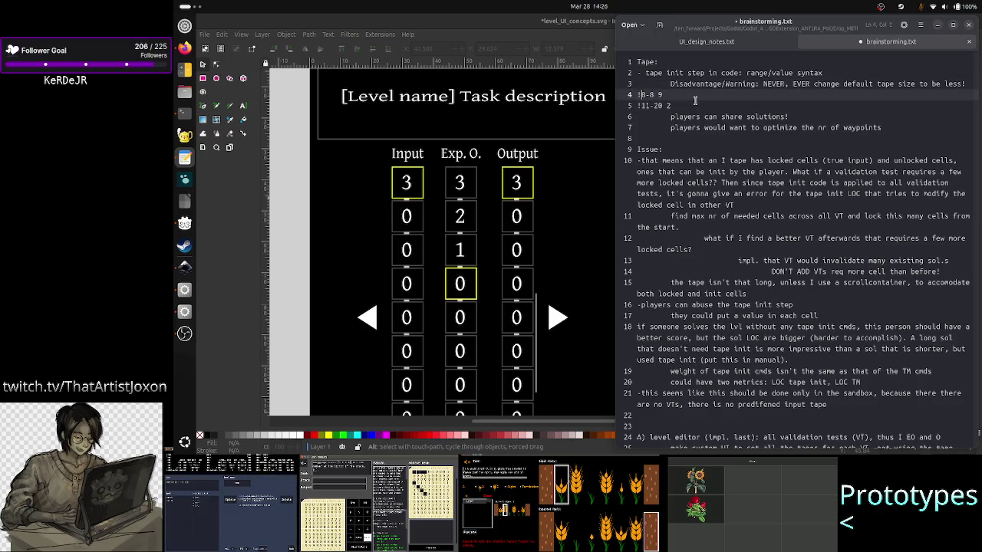
pyautogui.press('Down')
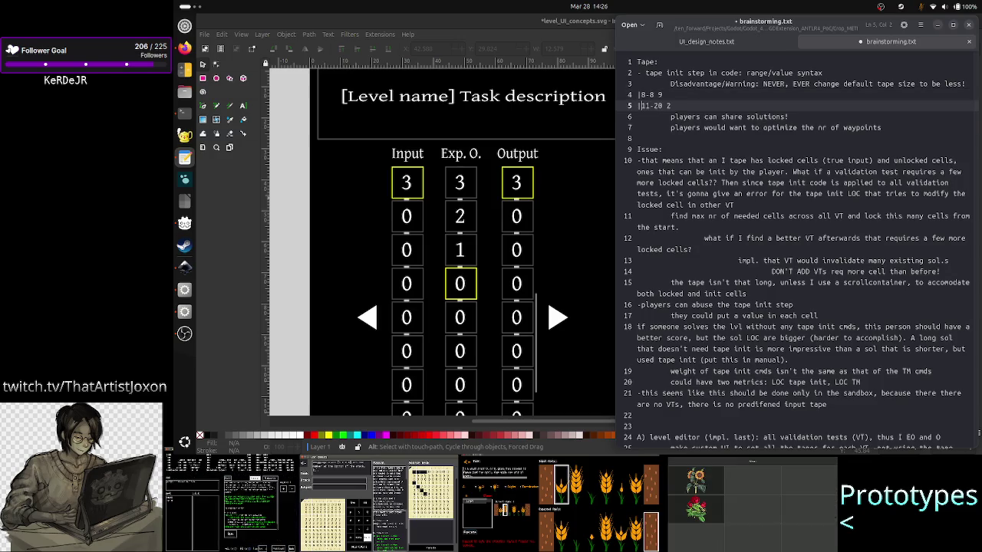
pyautogui.press('Up')
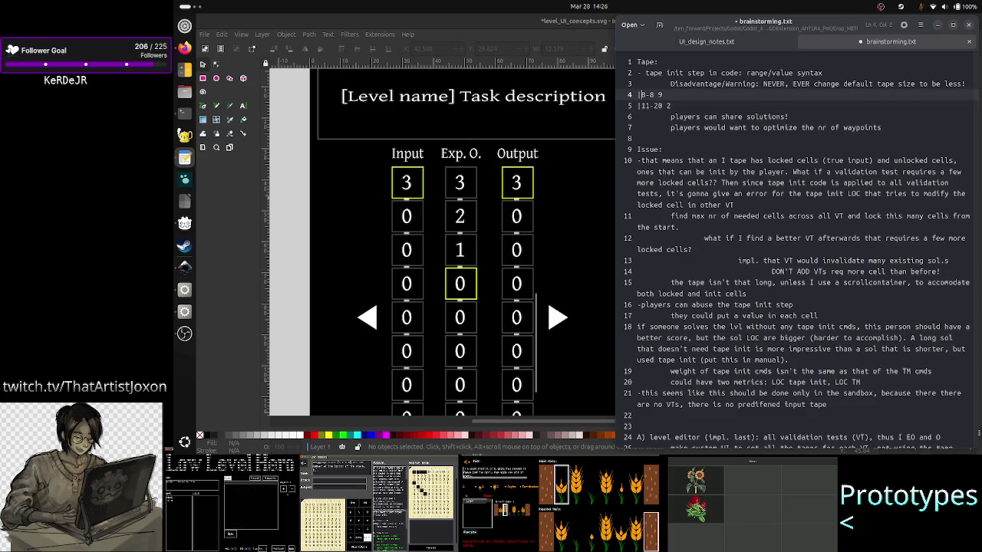
pyautogui.press('Left')
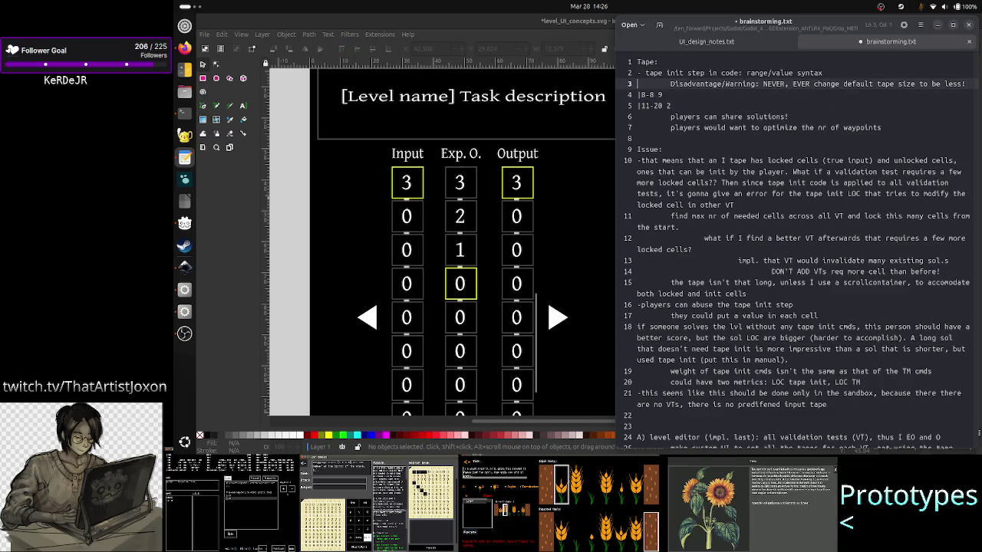
pyautogui.press('Return')
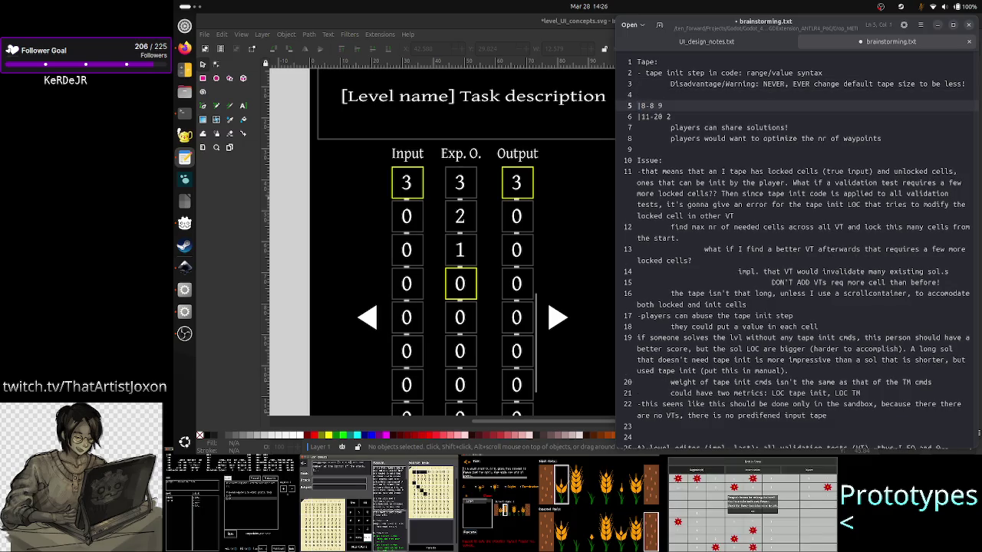
# Type the heading 'tape init cmds' on the new blank line.
pyautogui.press('Up')
pyautogui.write('tape init cmd')
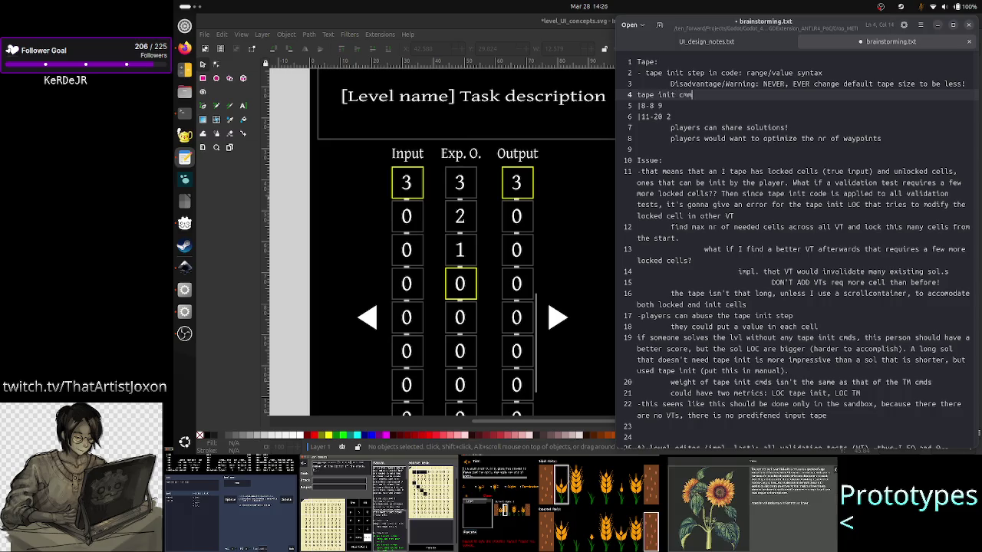
pyautogui.press('BackSpace')
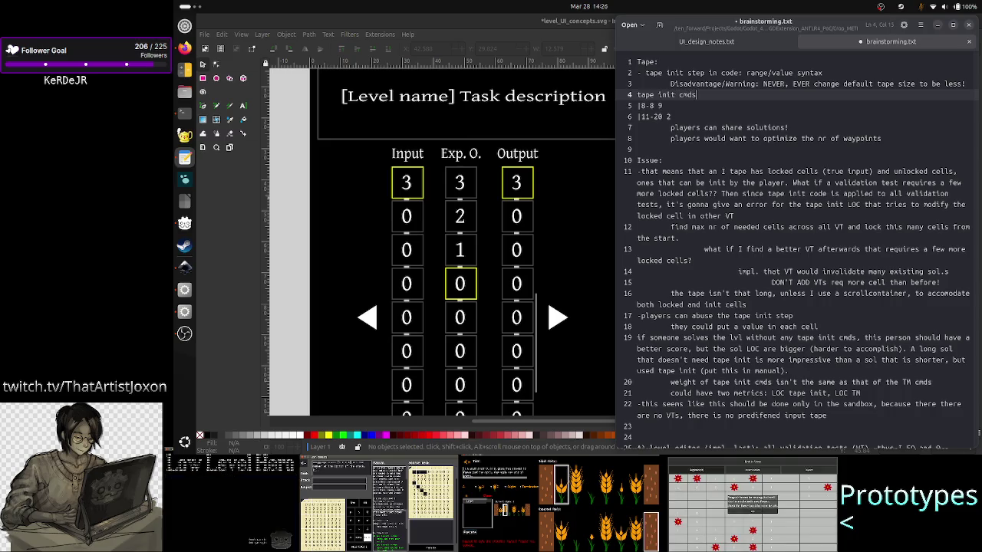
# Add a note below |11-20 2: commands not beginning with | are comments or exec cmds.
pyautogui.click(672, 117)
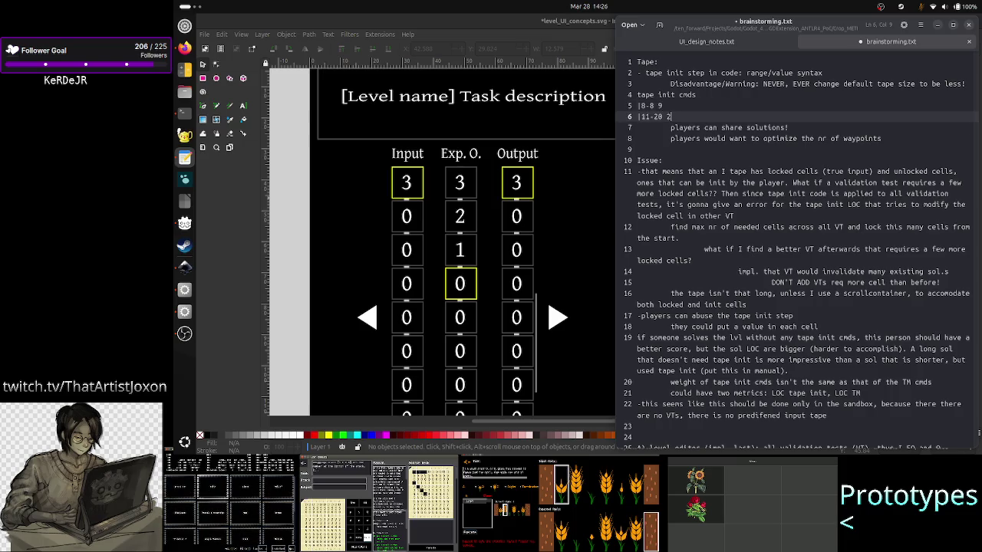
pyautogui.press('Return')
pyautogui.write('all ')
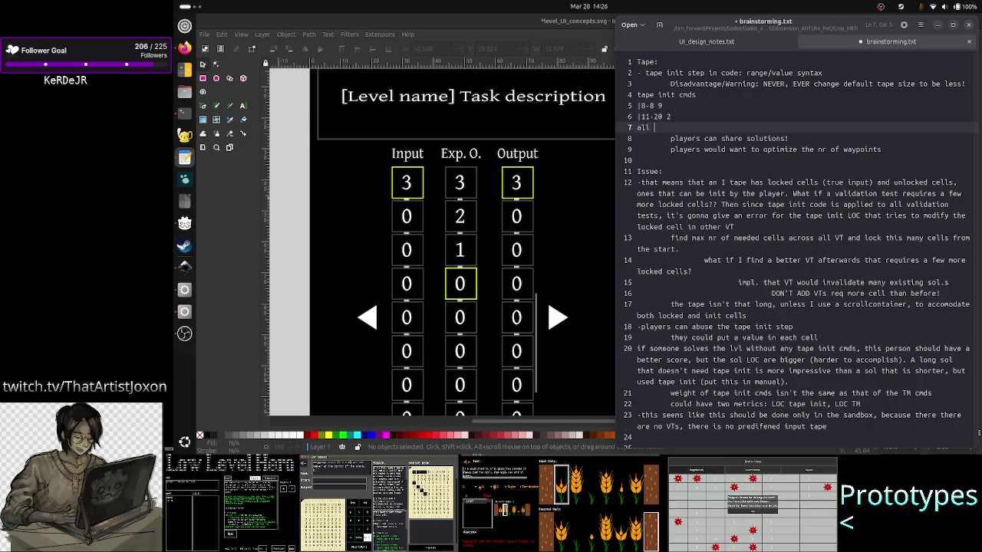
pyautogui.write('othe')
pyautogui.press('BackSpace')
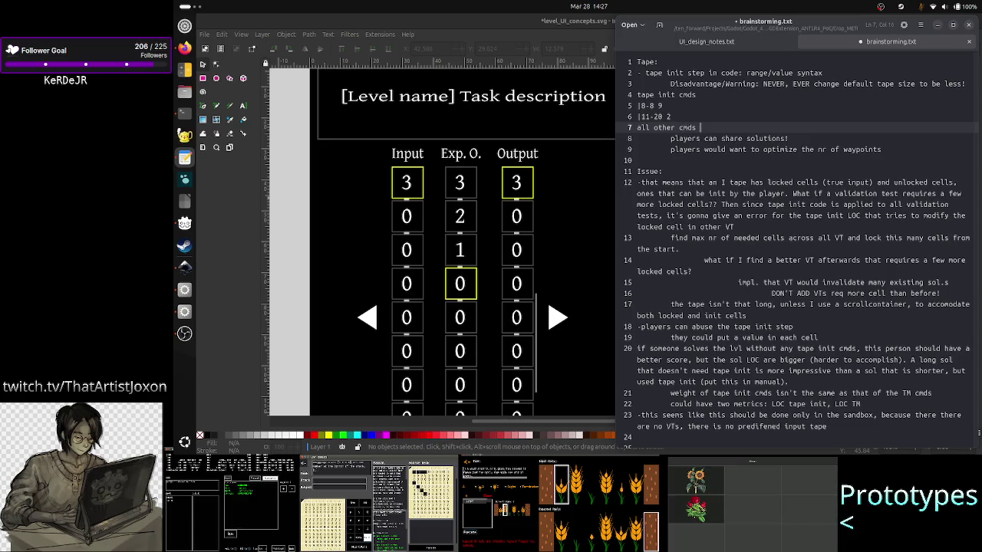
pyautogui.write("that don't beg")
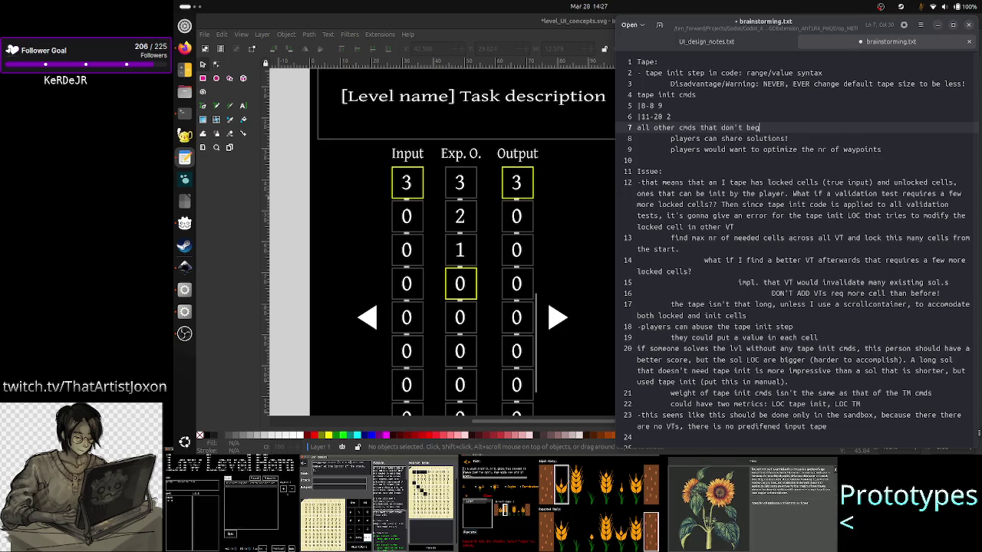
pyautogui.write('in w/ |')
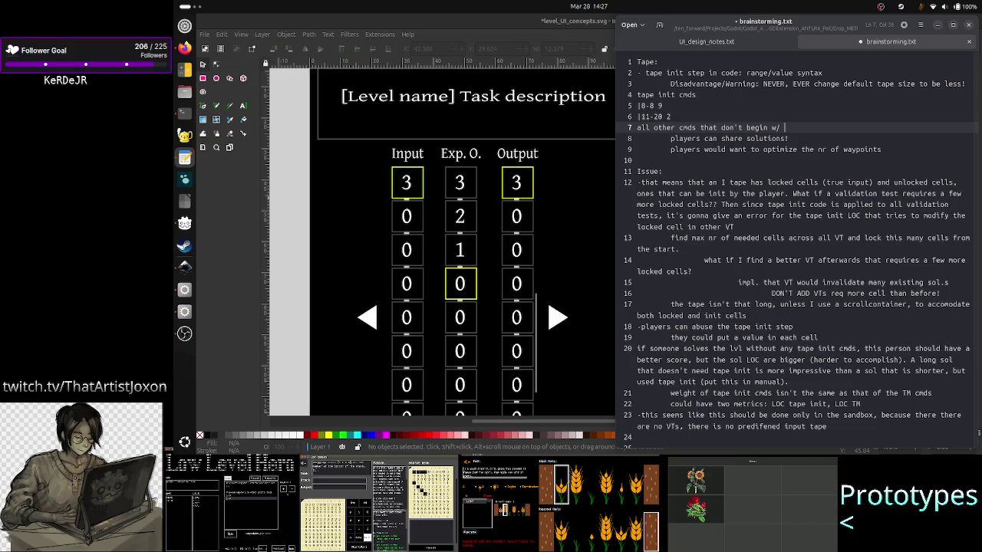
pyautogui.write(' are either')
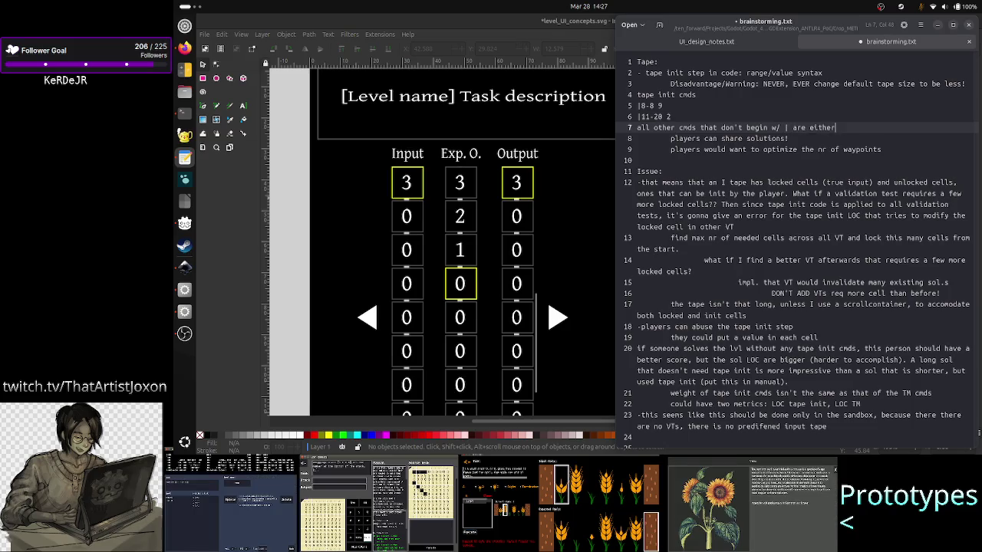
pyautogui.write(' comments or ')
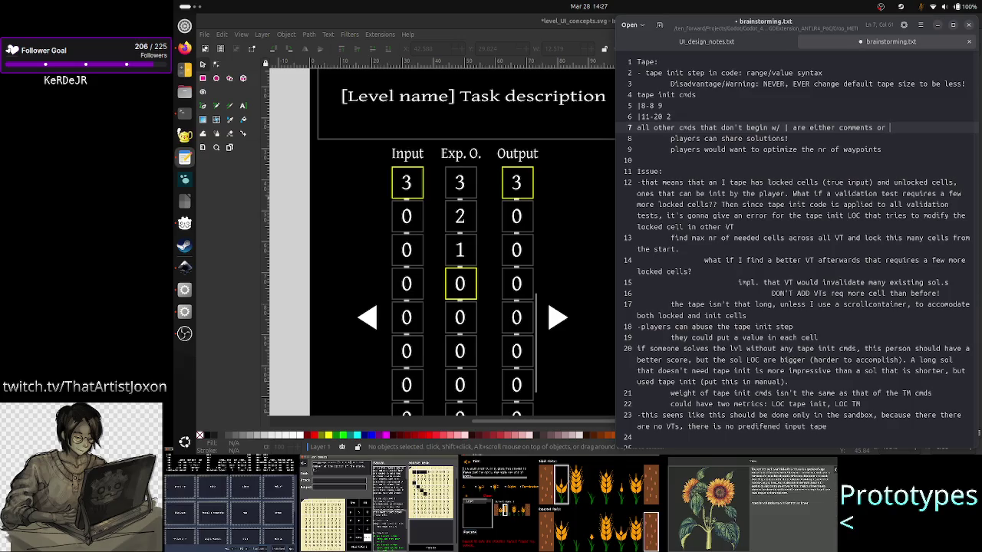
pyautogui.write('exe')
pyautogui.write('c co')
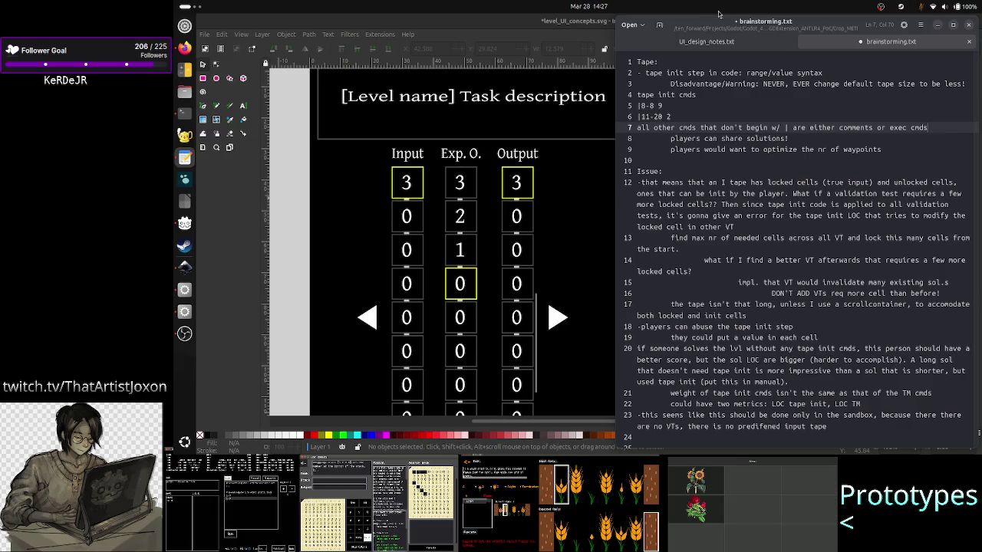
pyautogui.click(721, 107)
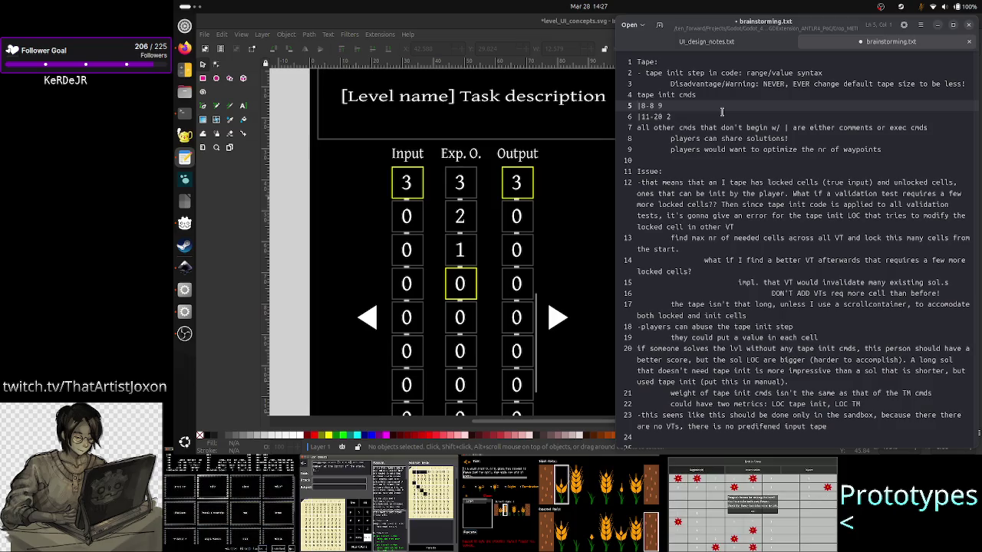
# Type a run of | characters before 8-8 9 on line 5.
pyautogui.write('|')
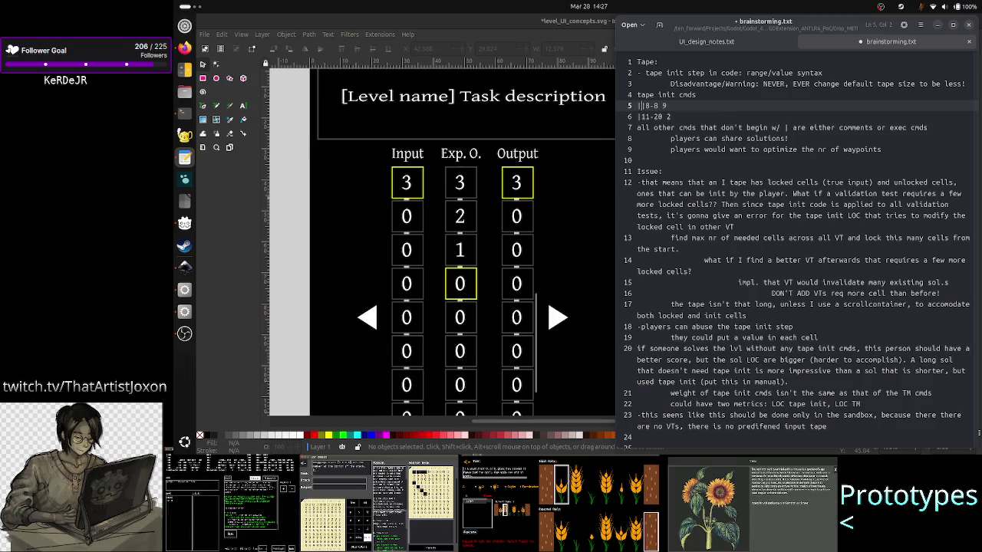
pyautogui.write('||')
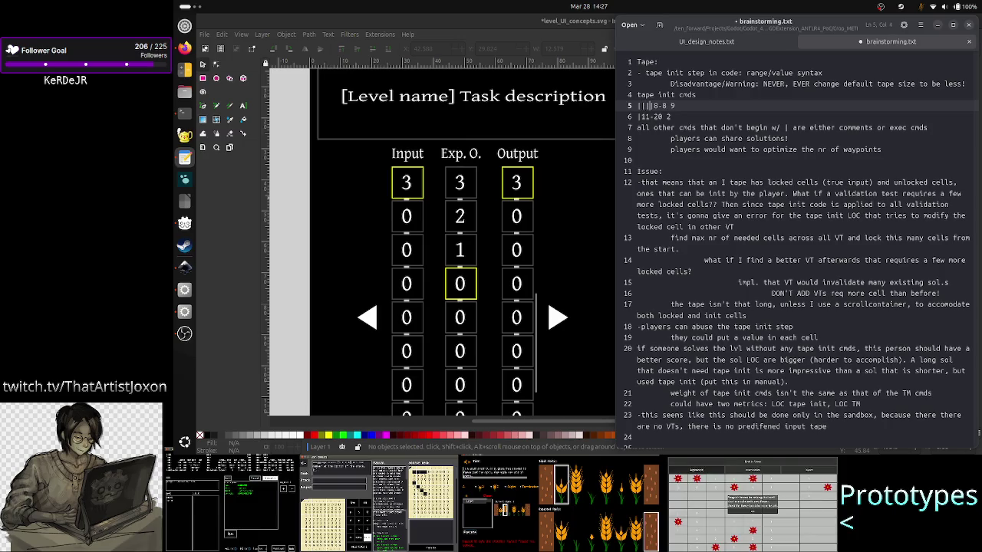
pyautogui.write('|-')
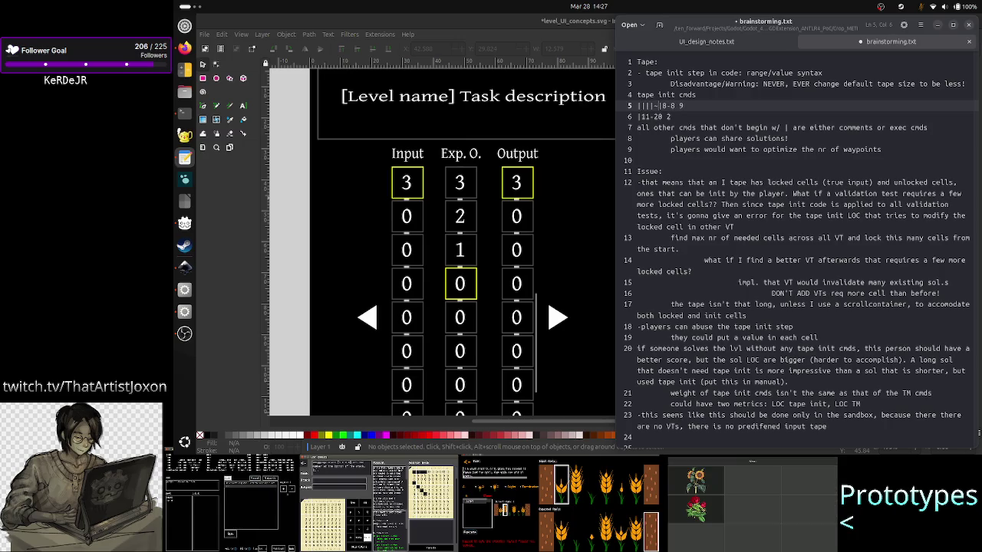
pyautogui.write('||')
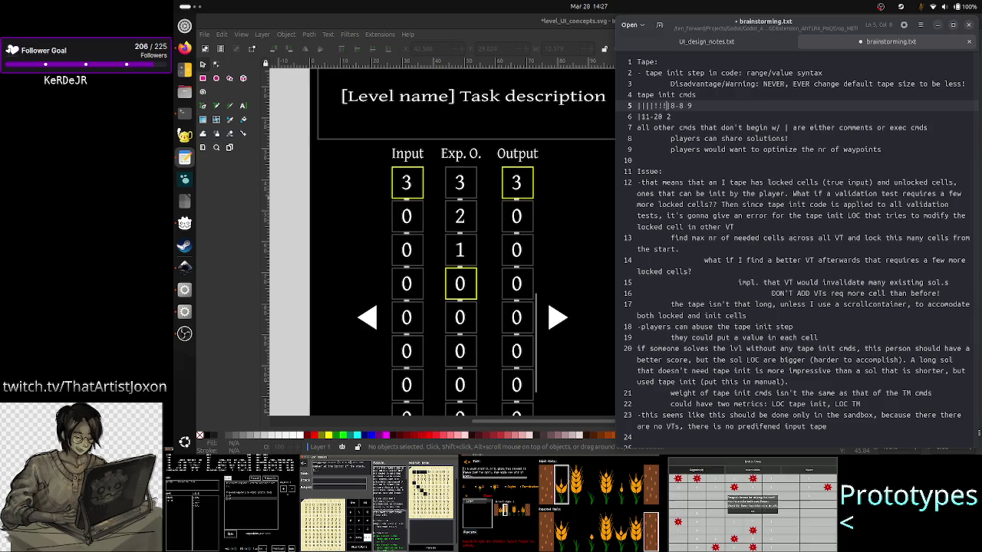
pyautogui.write('|')
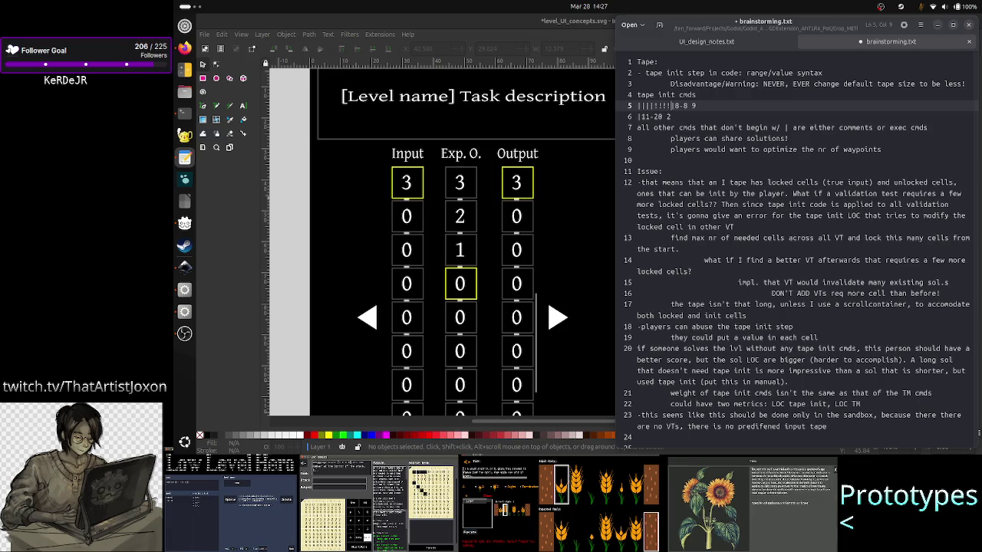
pyautogui.write('|||')
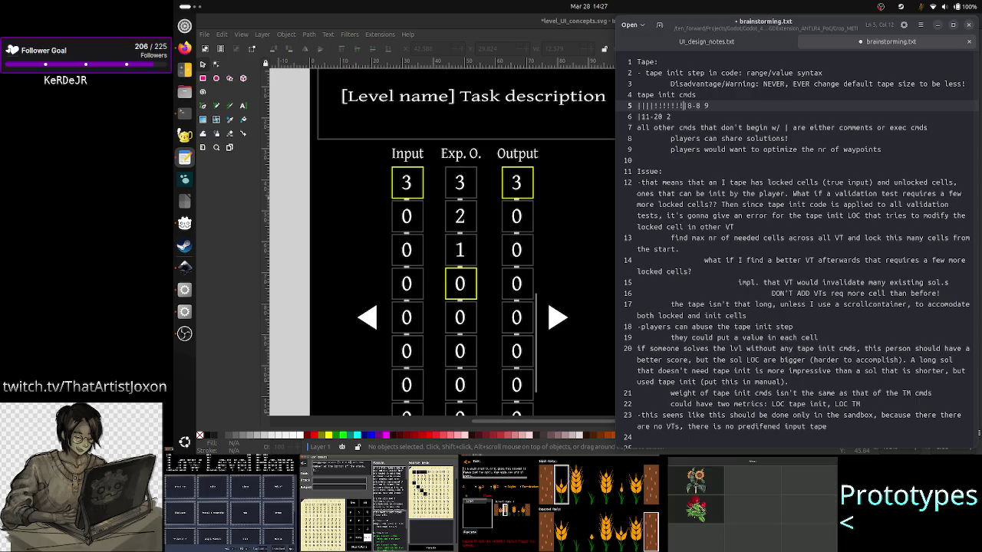
pyautogui.write('!!!!')
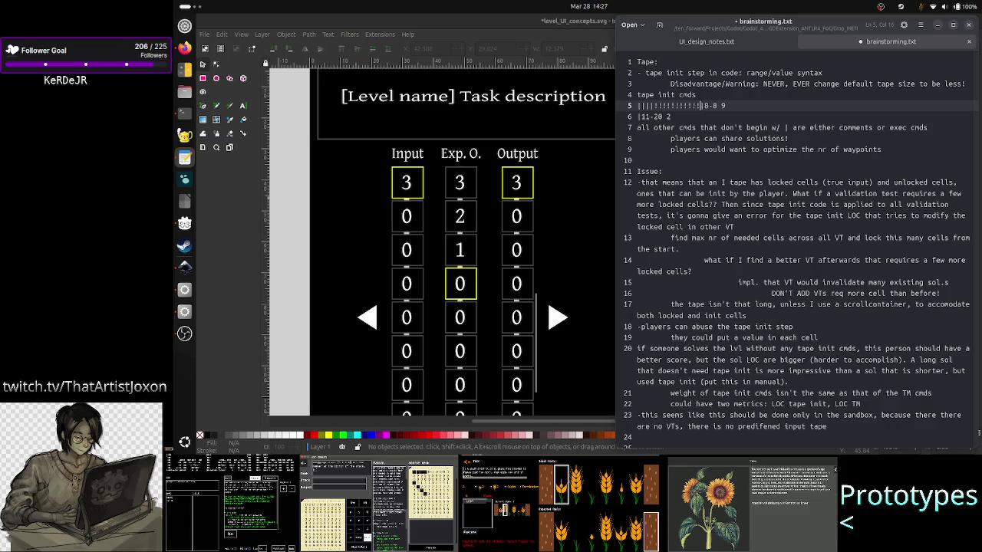
pyautogui.write('|||||')
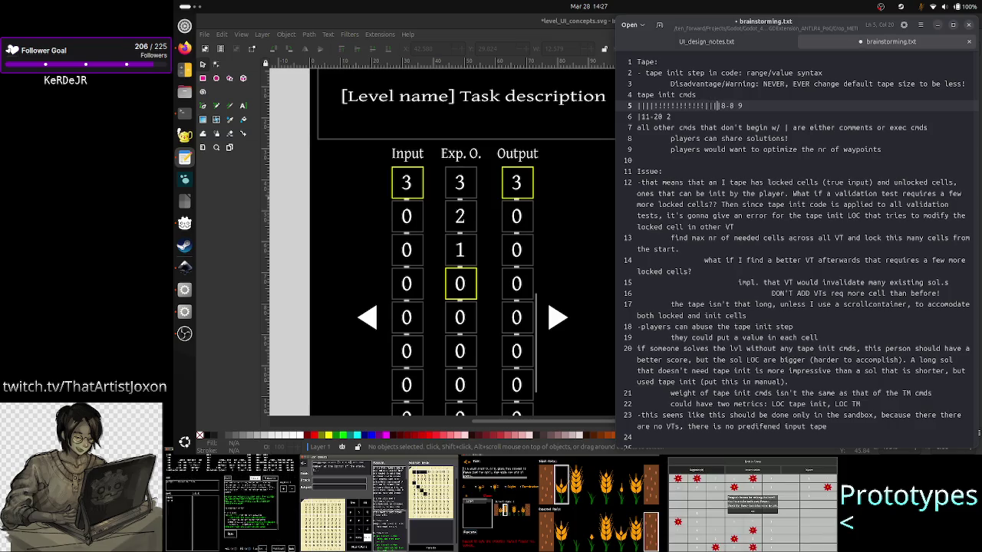
pyautogui.press('BackSpace')
pyautogui.press('BackSpace')
pyautogui.press('BackSpace')
pyautogui.press('BackSpace')
pyautogui.press('BackSpace')
pyautogui.press('BackSpace')
pyautogui.press('BackSpace')
pyautogui.press('BackSpace')
pyautogui.press('BackSpace')
pyautogui.press('BackSpace')
pyautogui.press('BackSpace')
pyautogui.press('BackSpace')
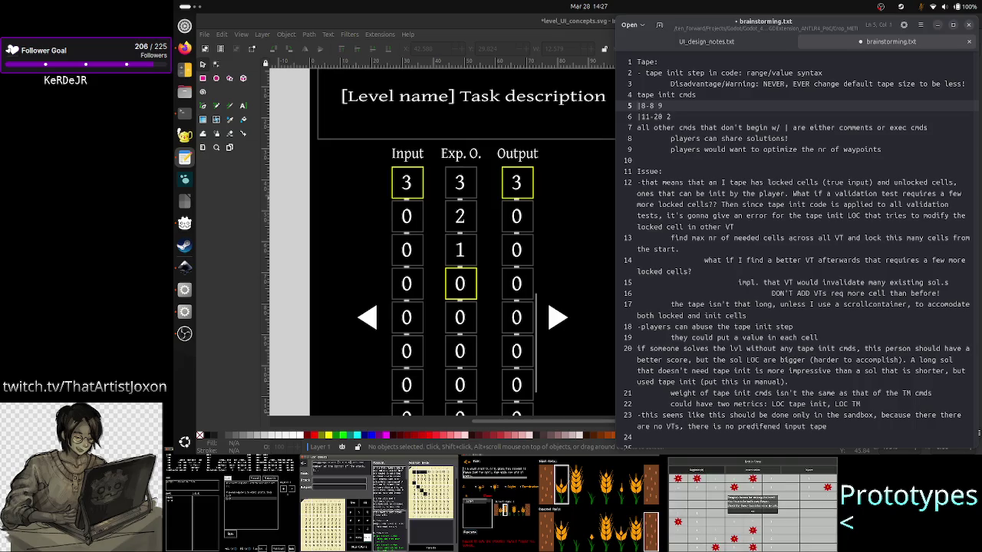
pyautogui.write('|||||')
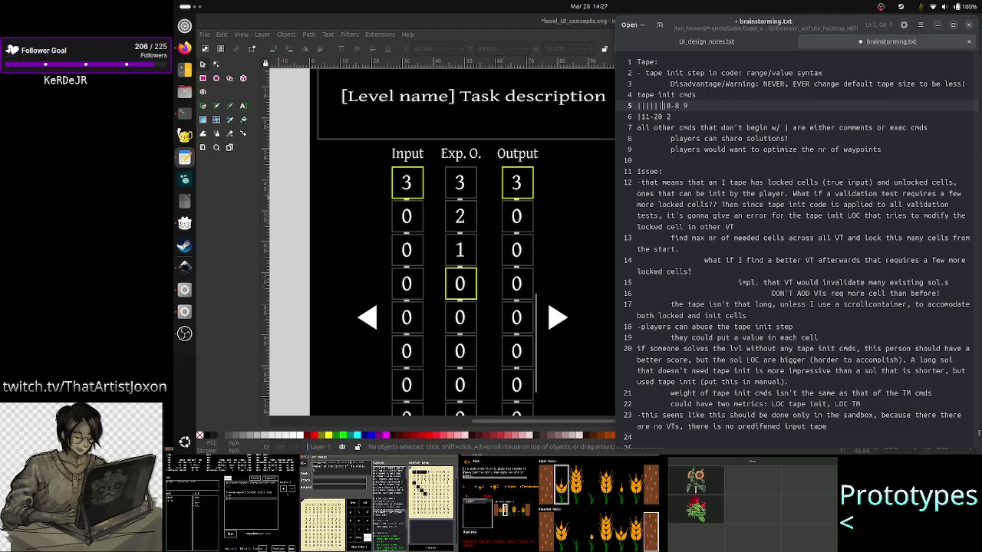
pyautogui.write('|')
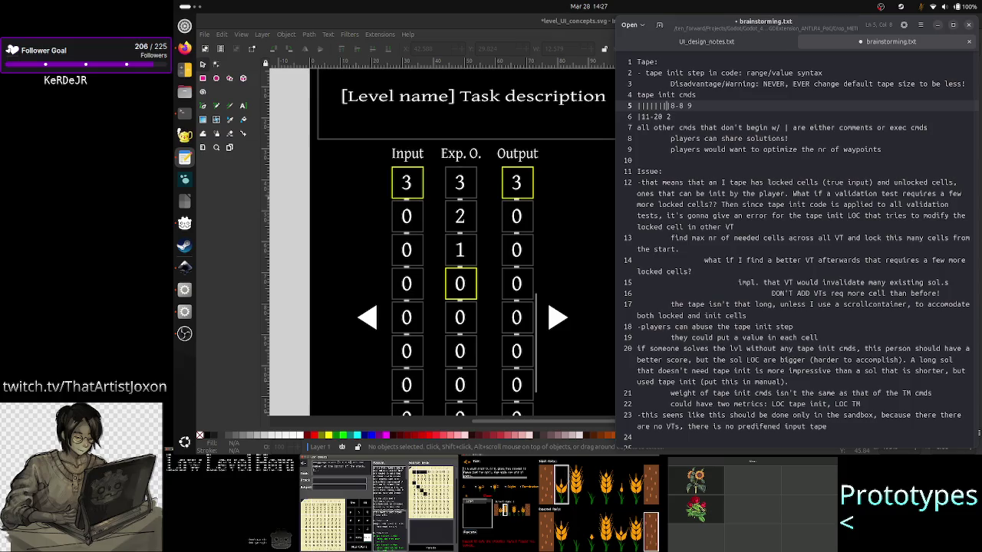
pyautogui.hotkey('alt', 'Tab')
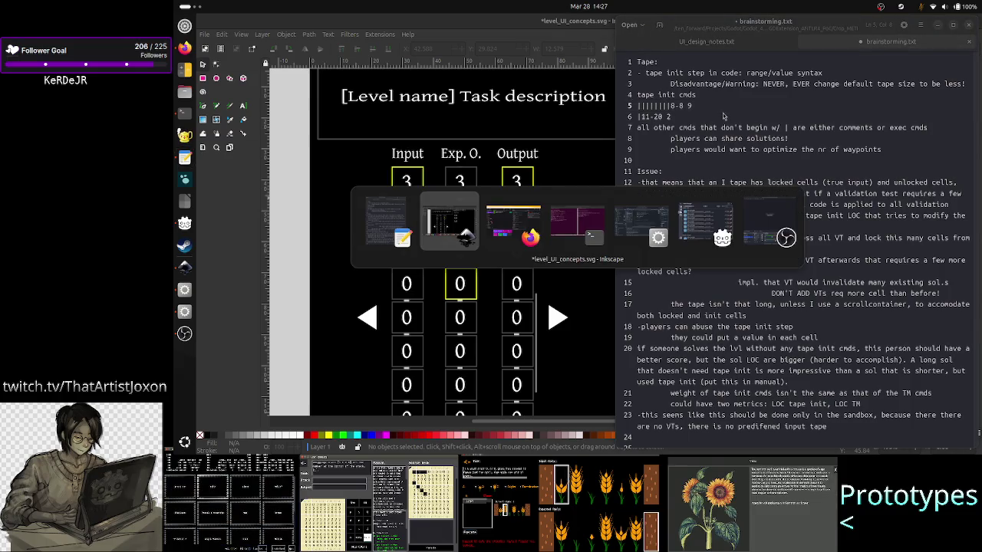
# Search Google for 'what is the name of character |' and reveal the answer.
pyautogui.hotkey('alt', 'Tab')
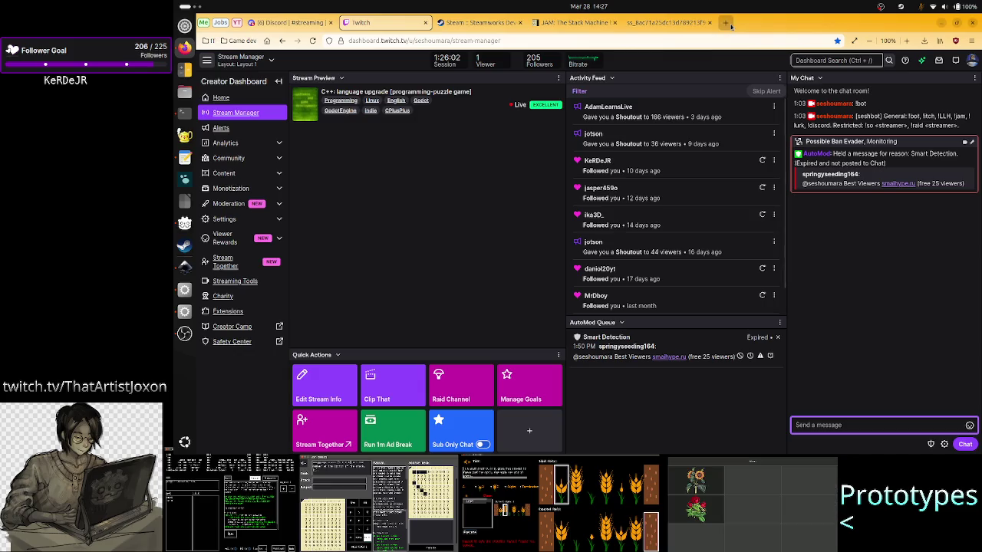
pyautogui.click(725, 23)
pyautogui.click(591, 205)
pyautogui.write('what')
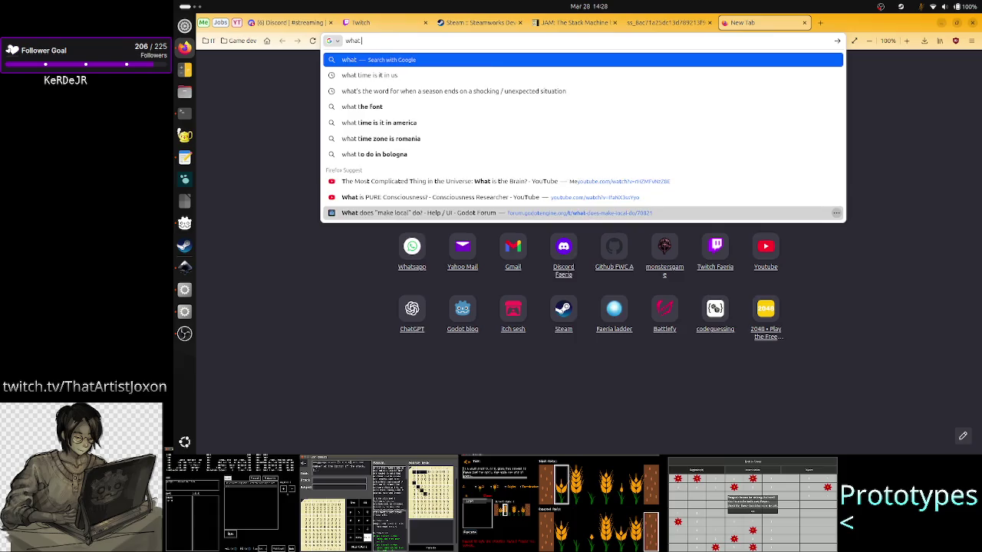
pyautogui.write(' is the na')
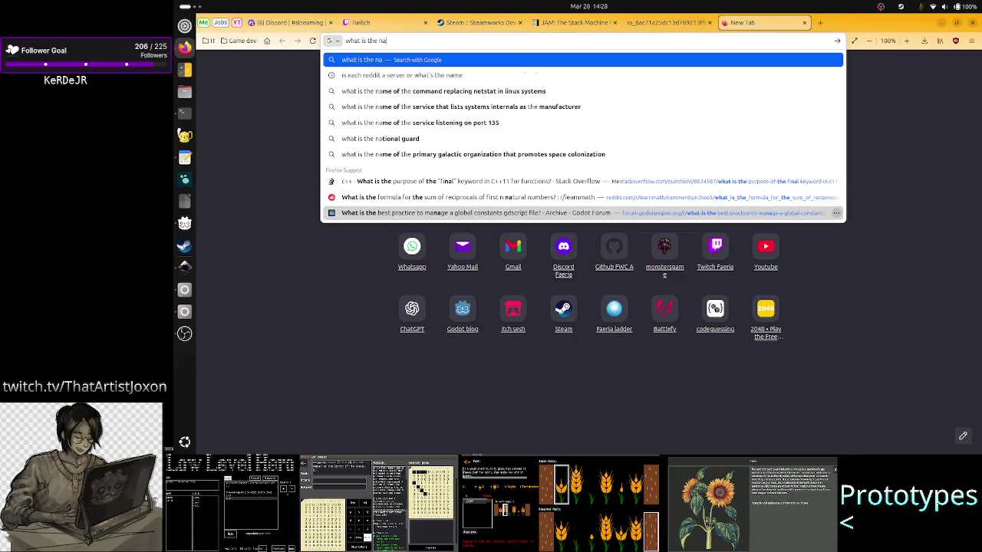
pyautogui.press('BackSpace')
pyautogui.press('BackSpace')
pyautogui.write('c')
pyautogui.press('BackSpace')
pyautogui.write('n')
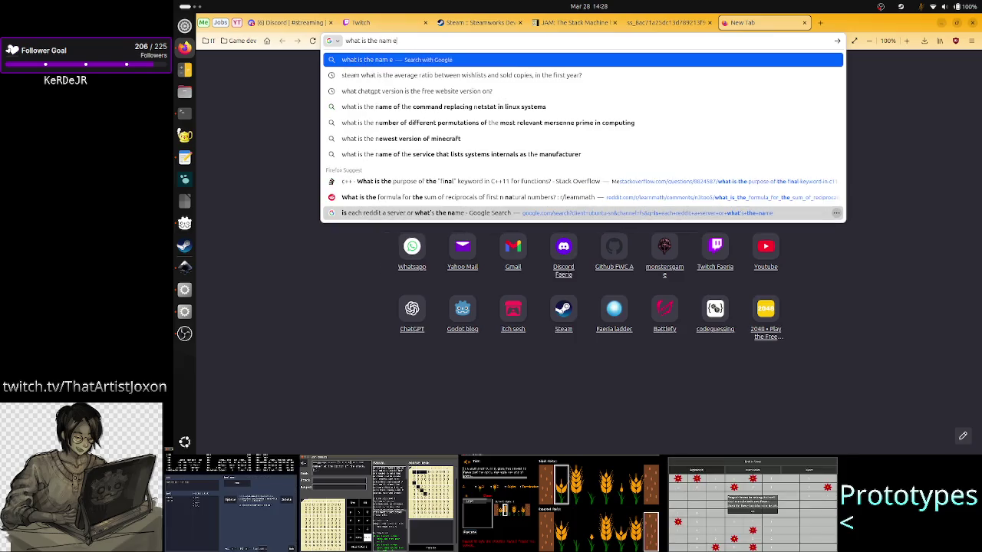
pyautogui.write('ame of ')
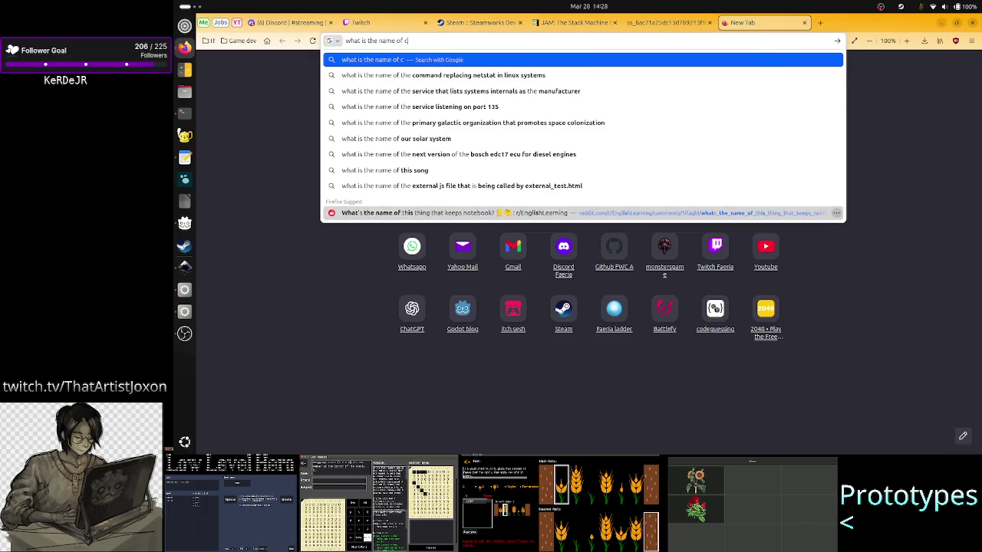
pyautogui.write('character |')
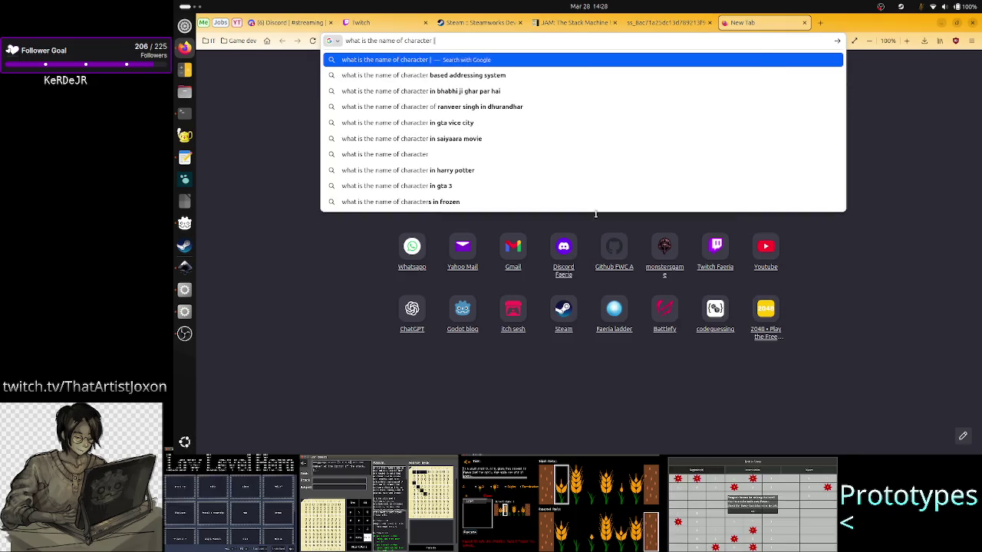
pyautogui.press('Return')
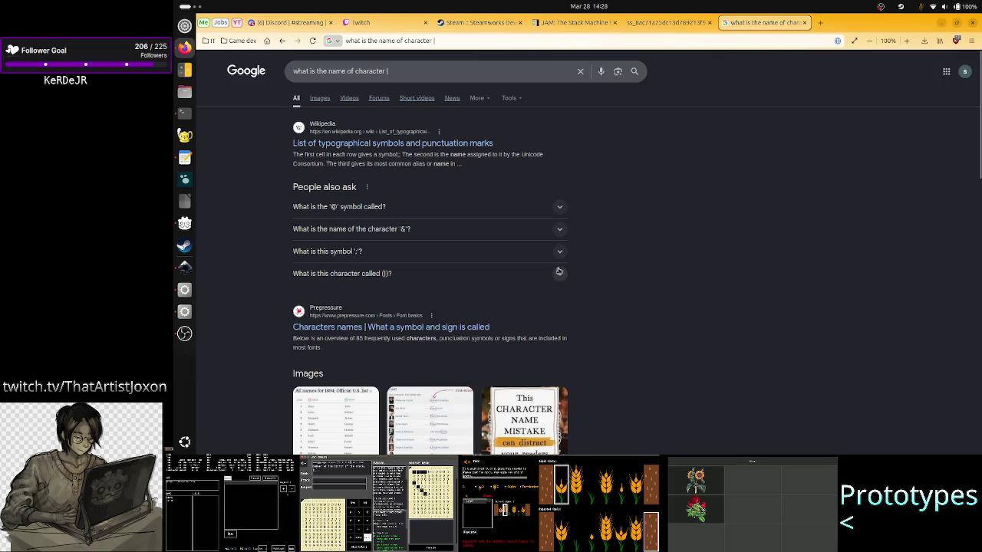
pyautogui.click(561, 275)
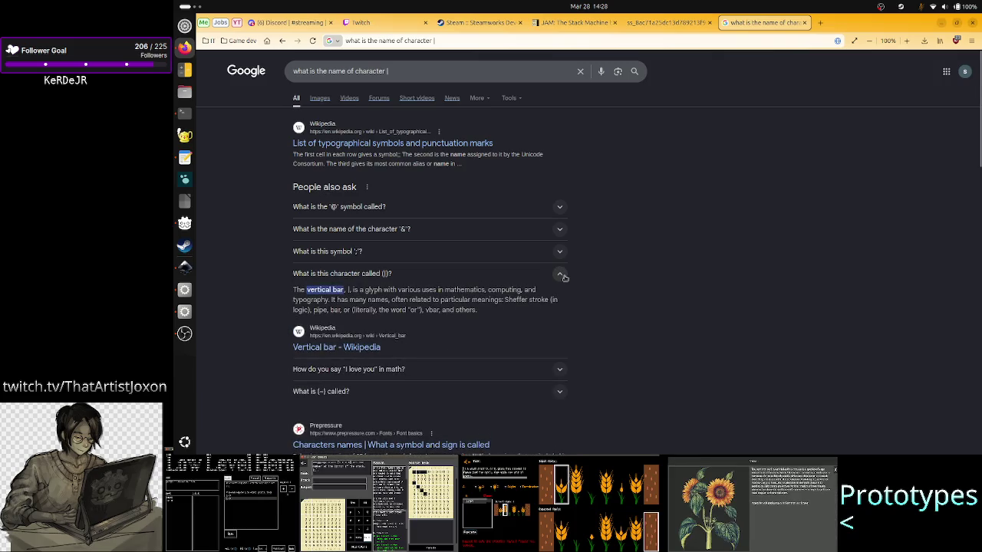
# Search 'is vertical bar key on all keyboards' and read the Alt Gr + 7 German tip.
pyautogui.click(424, 71)
pyautogui.hotkey('ctrl', 'a')
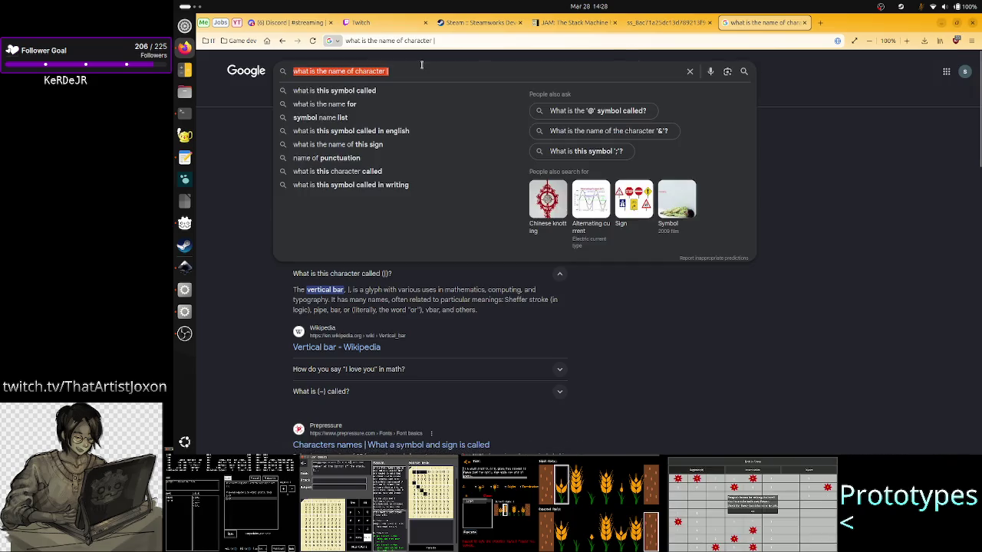
pyautogui.write('is ver')
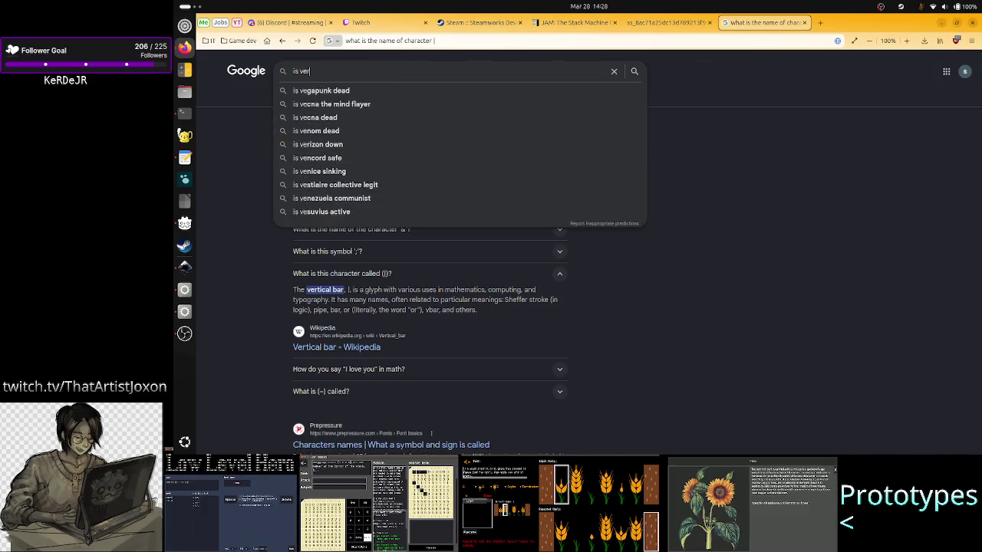
pyautogui.write('tical bar ')
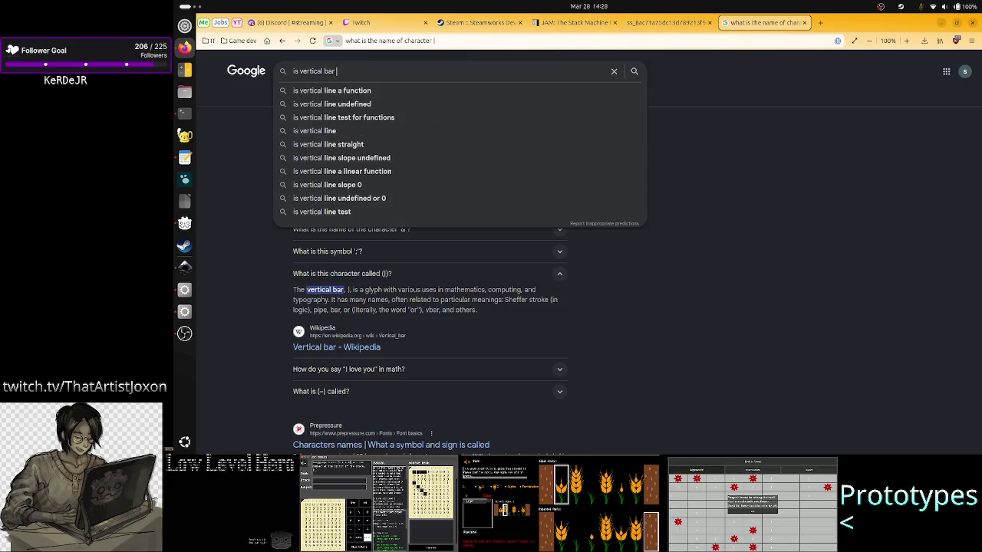
pyautogui.write('key on ')
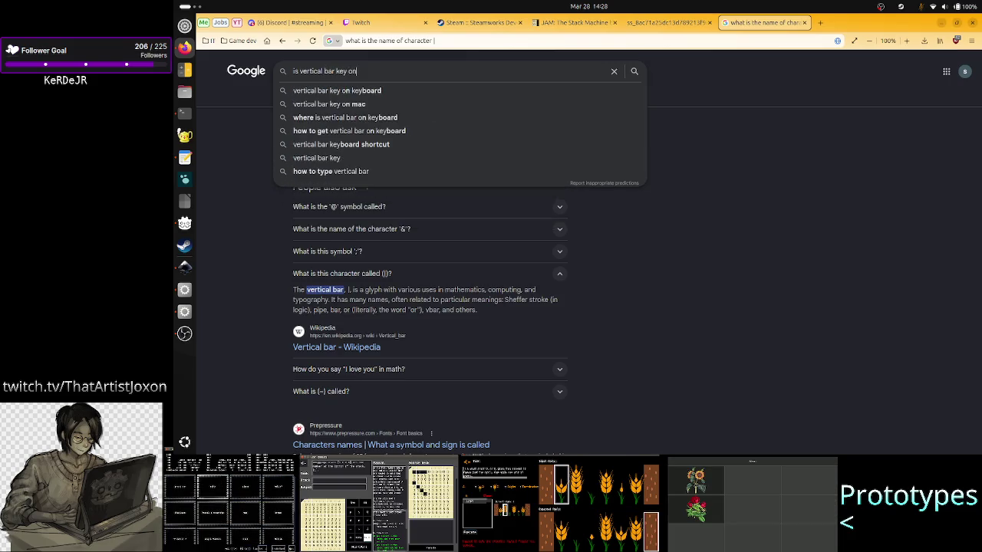
pyautogui.write('all keyb')
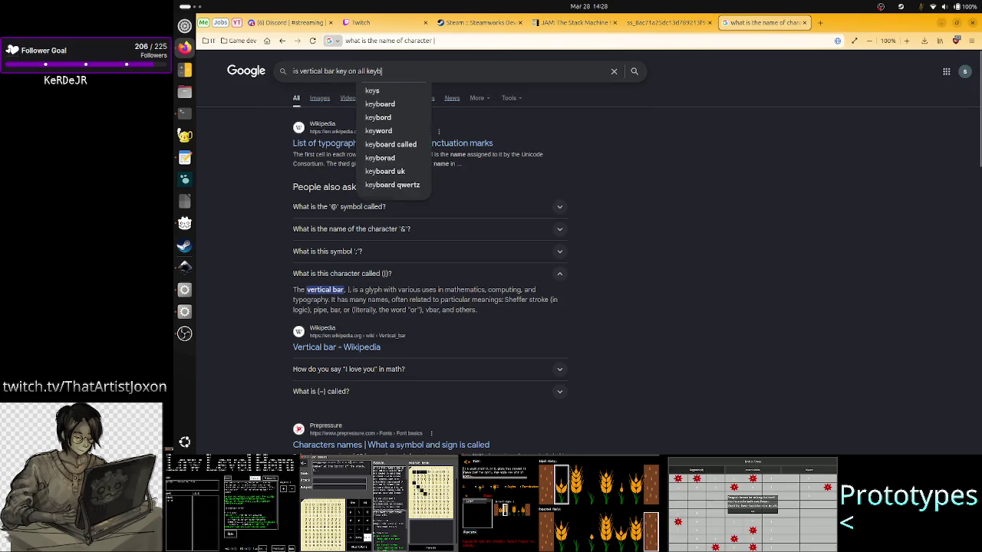
pyautogui.write('oards?')
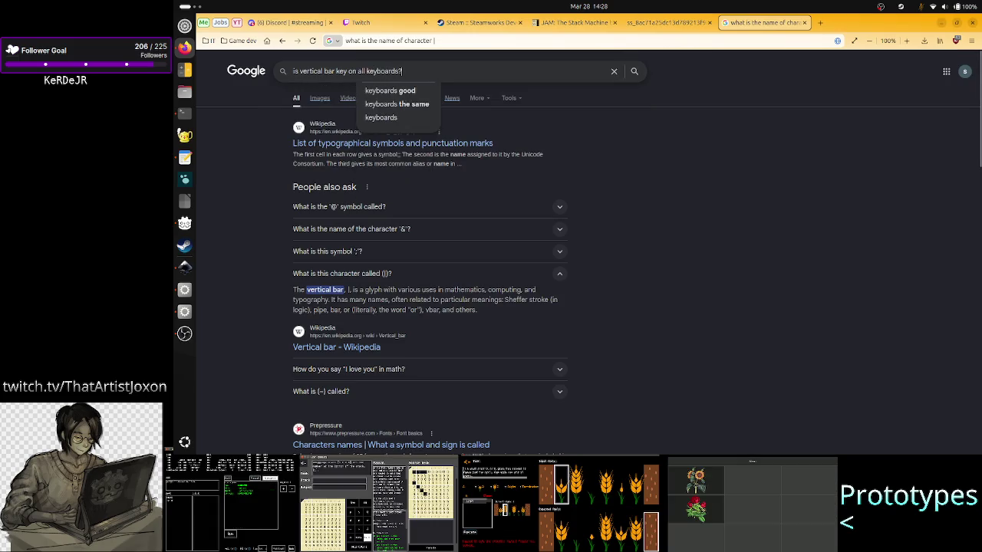
pyautogui.press('Return')
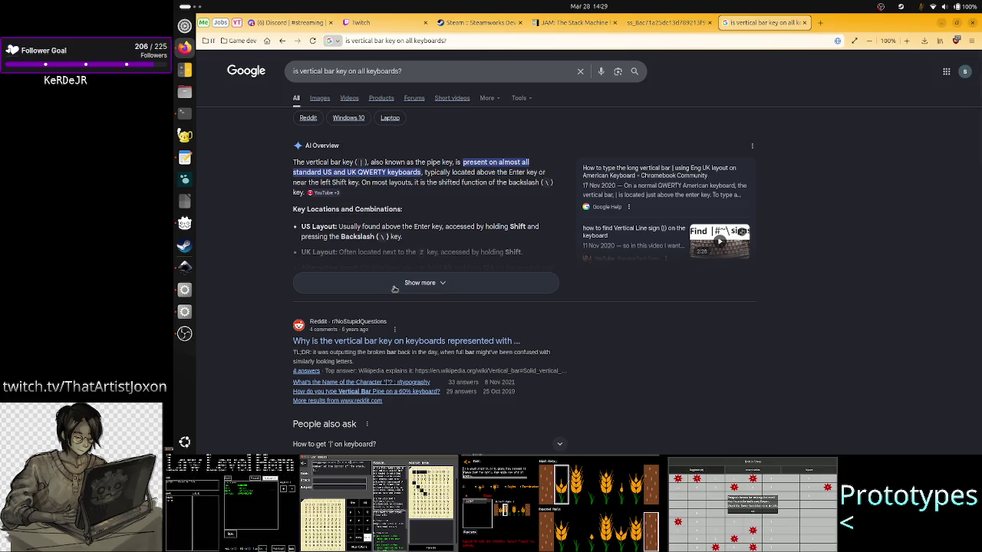
pyautogui.click(418, 289)
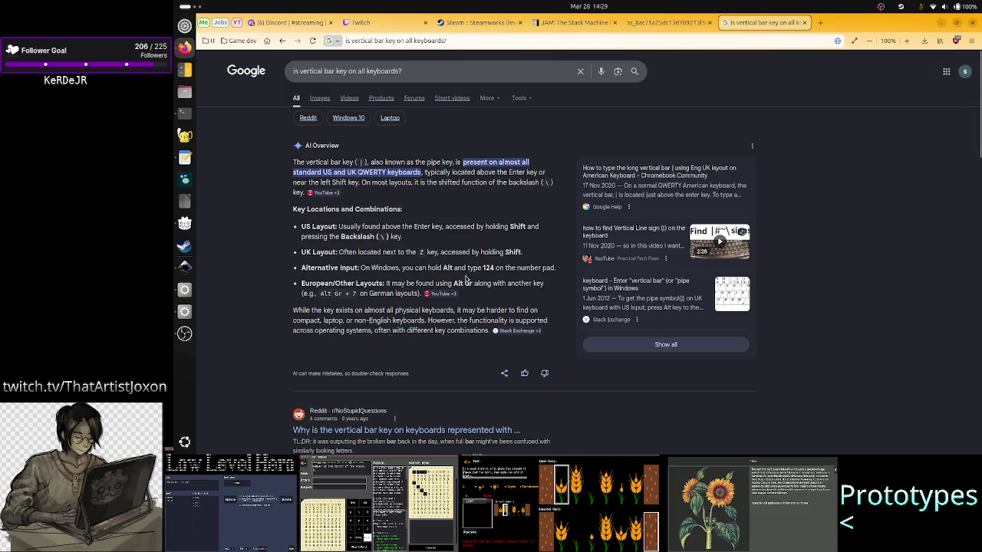
pyautogui.moveTo(474, 282); pyautogui.dragTo(444, 283)
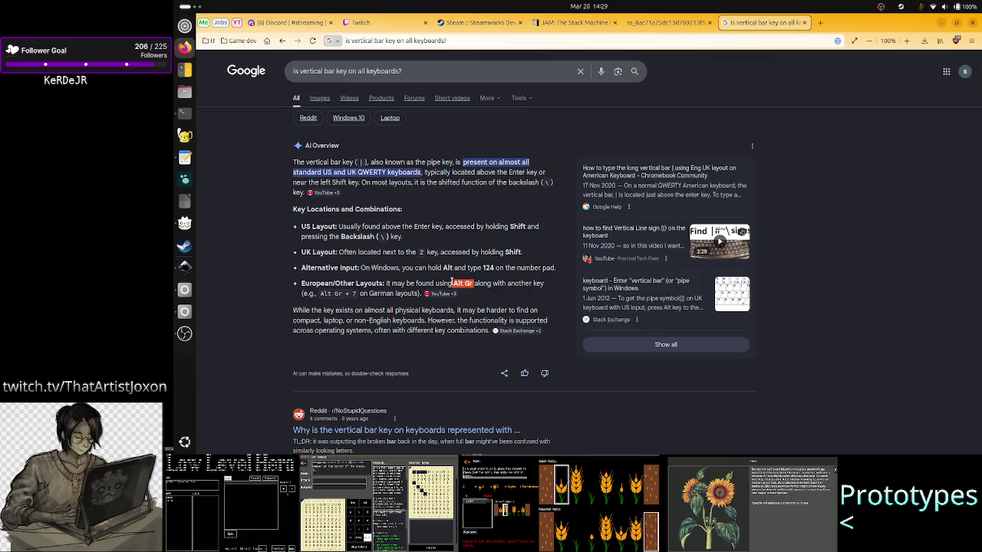
pyautogui.moveTo(322, 293); pyautogui.dragTo(413, 294)
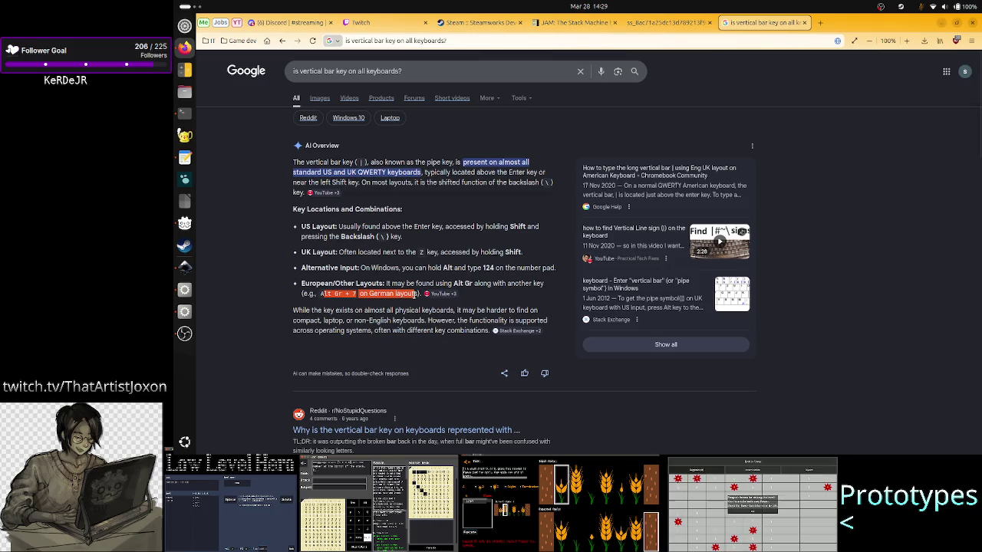
pyautogui.click(820, 23)
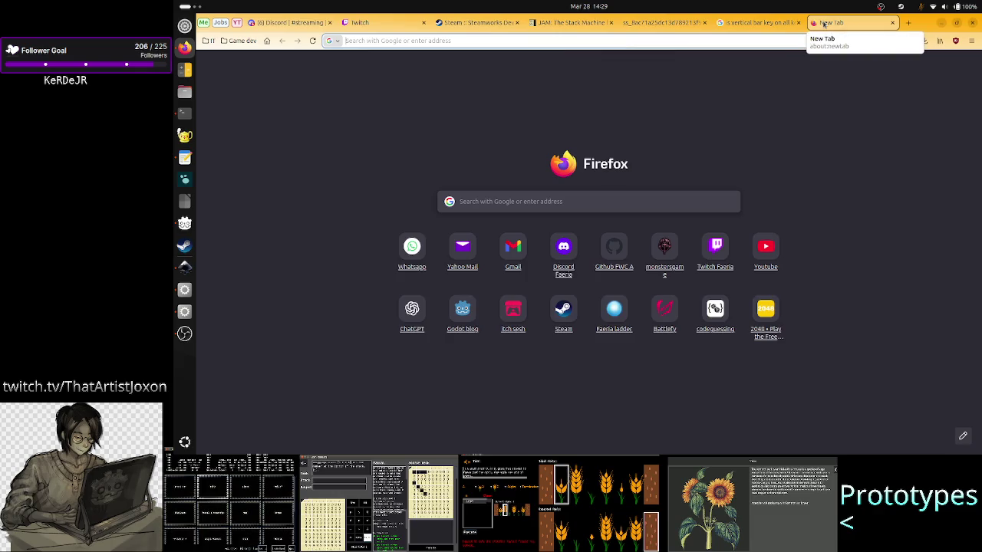
# Search image results for 'german keyboard' and preview the Wikipedia layout image.
pyautogui.write('ger')
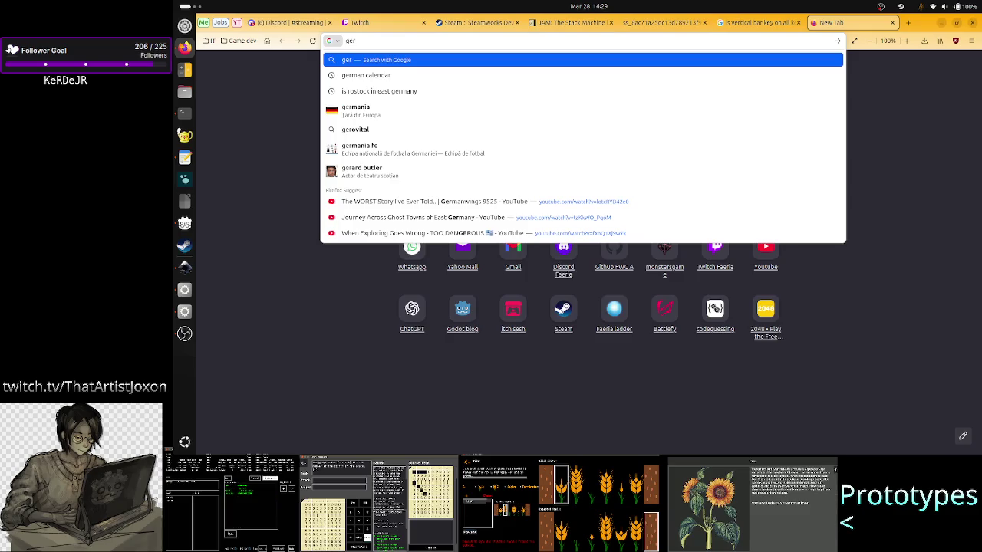
pyautogui.write('man ')
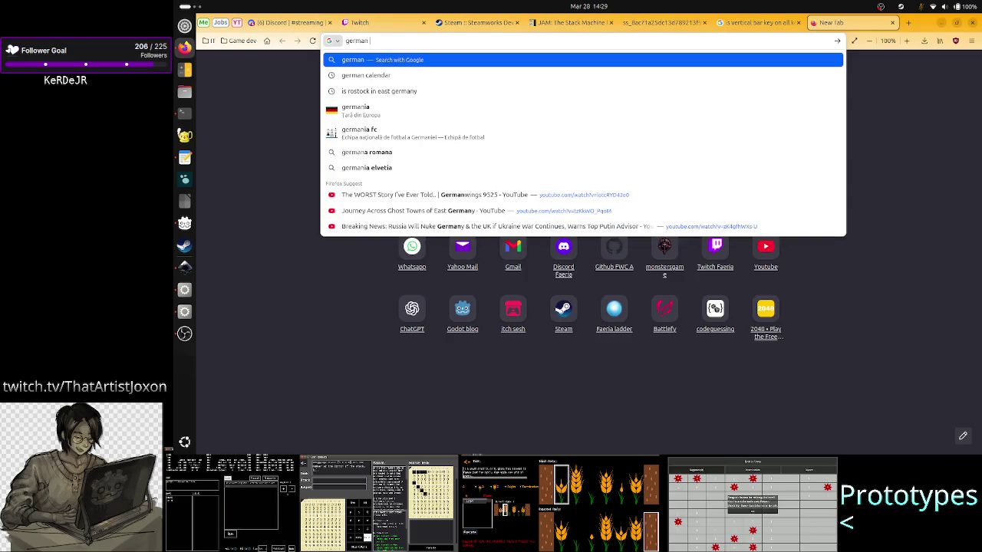
pyautogui.write('key')
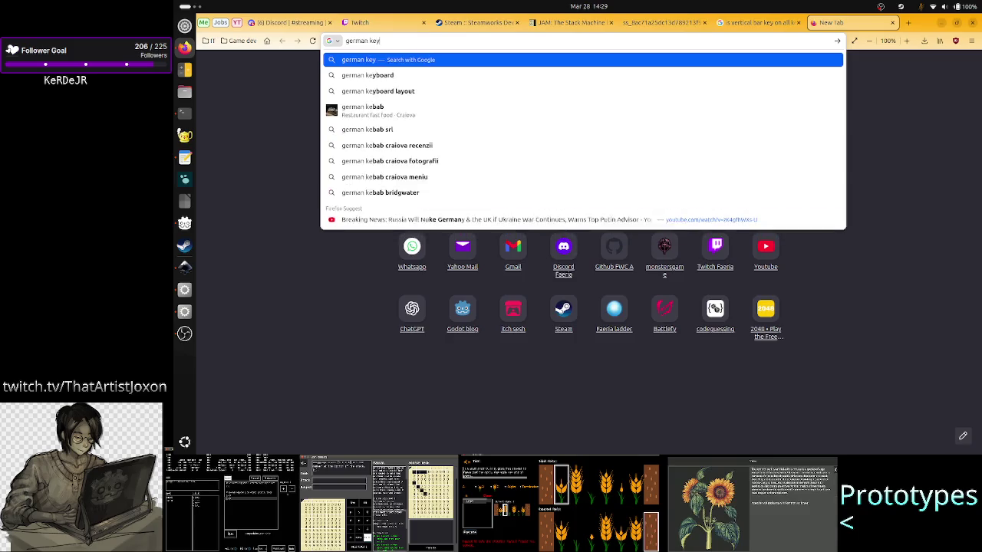
pyautogui.write('word')
pyautogui.press('Return')
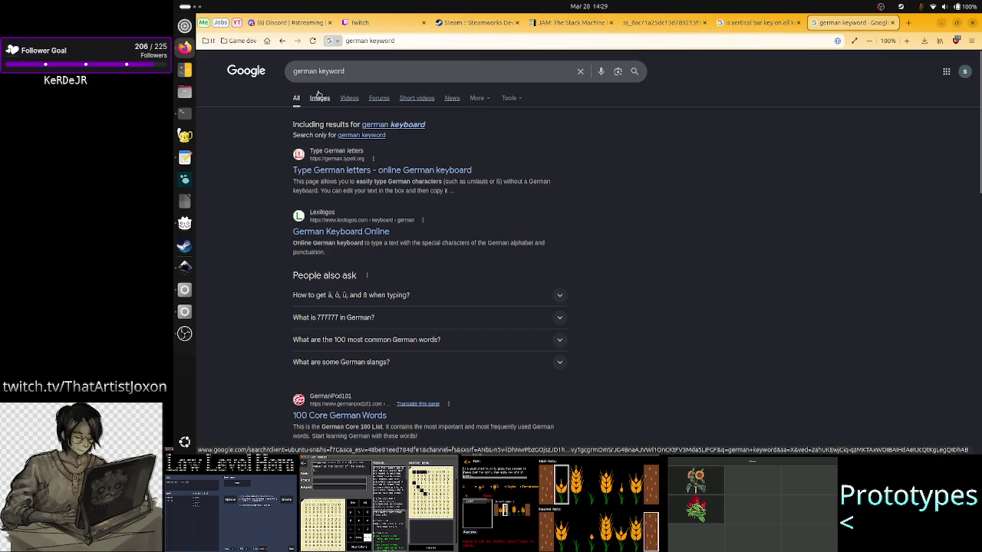
pyautogui.click(410, 125)
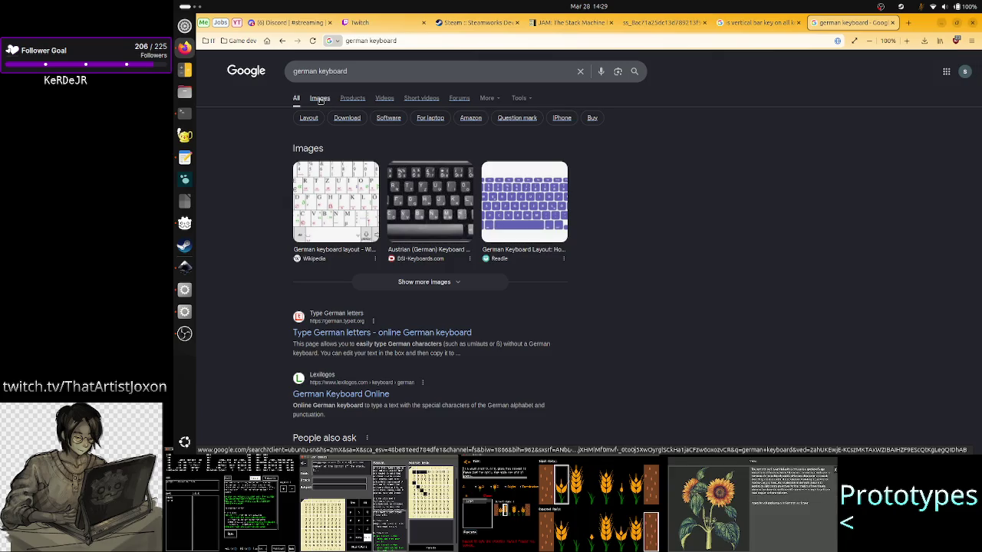
pyautogui.click(320, 101)
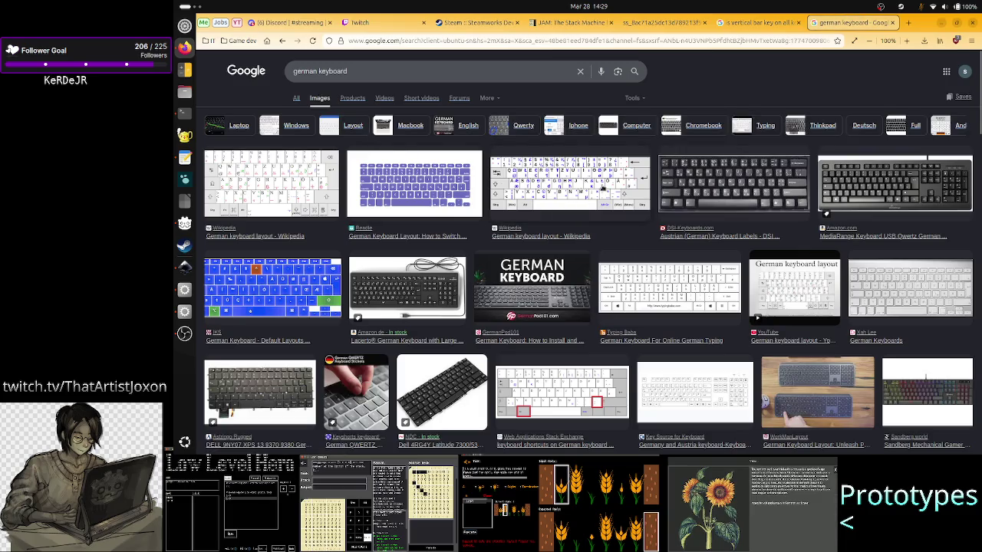
pyautogui.click(602, 188)
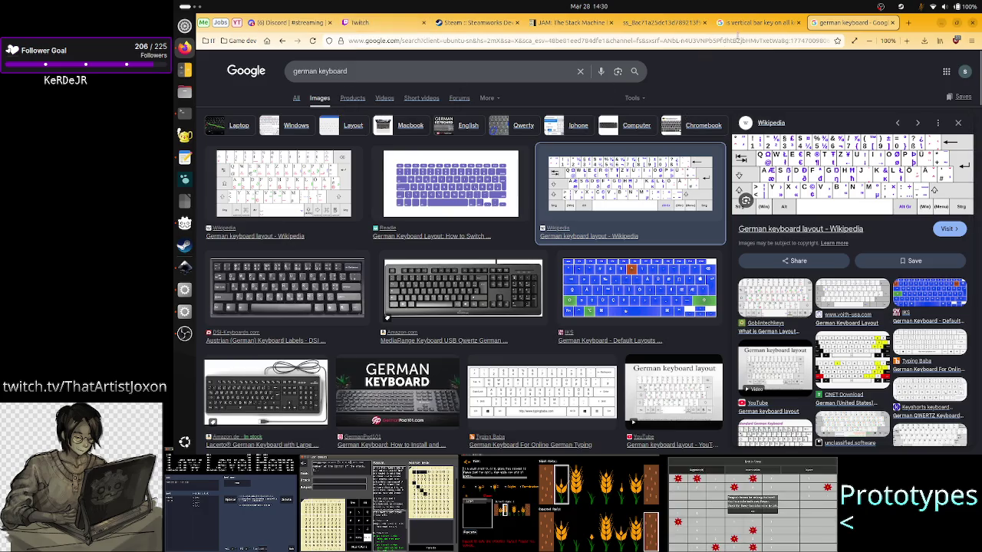
pyautogui.click(751, 13)
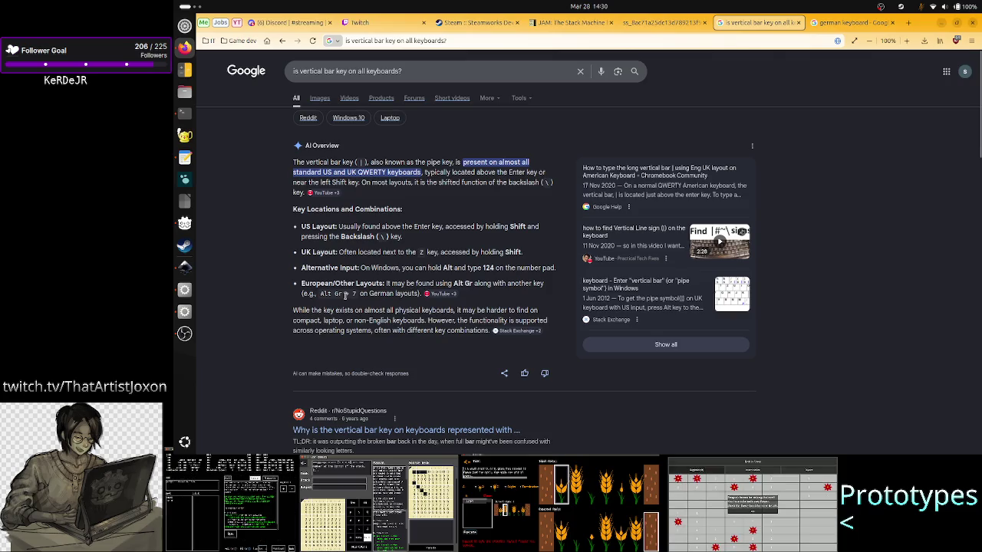
# Preview the Wikipedia, Typing Baba and Amazon.de German keyboard images, then close that tab.
pyautogui.click(844, 22)
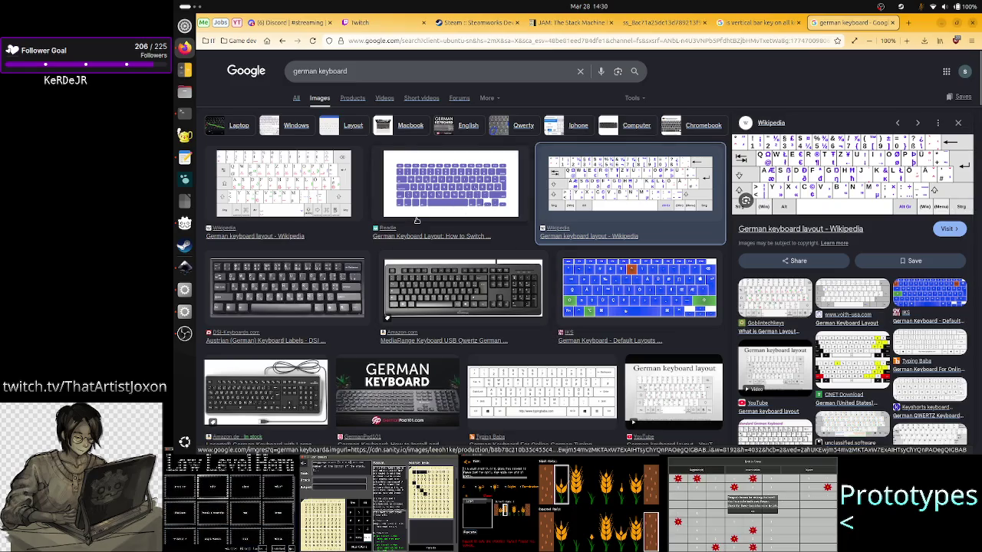
pyautogui.click(306, 198)
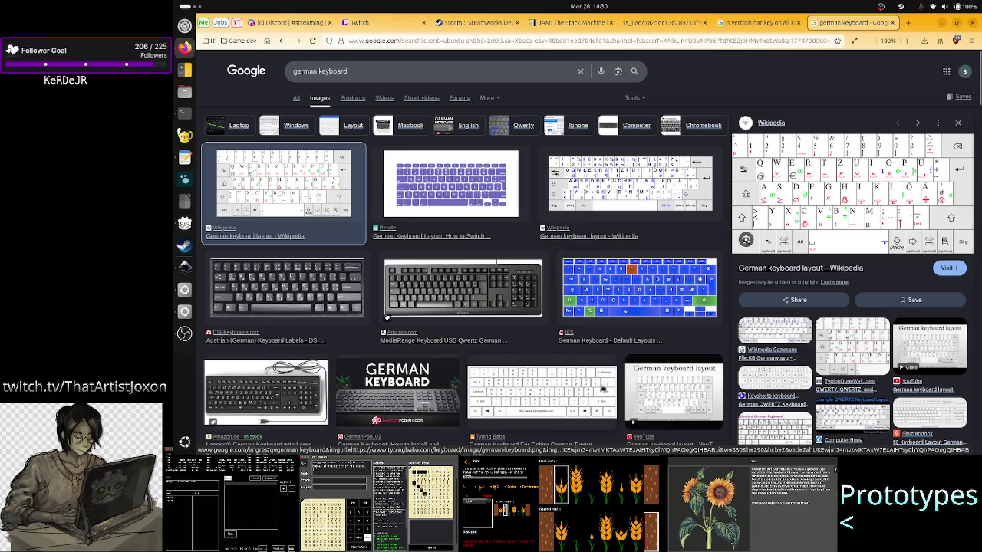
pyautogui.click(591, 392)
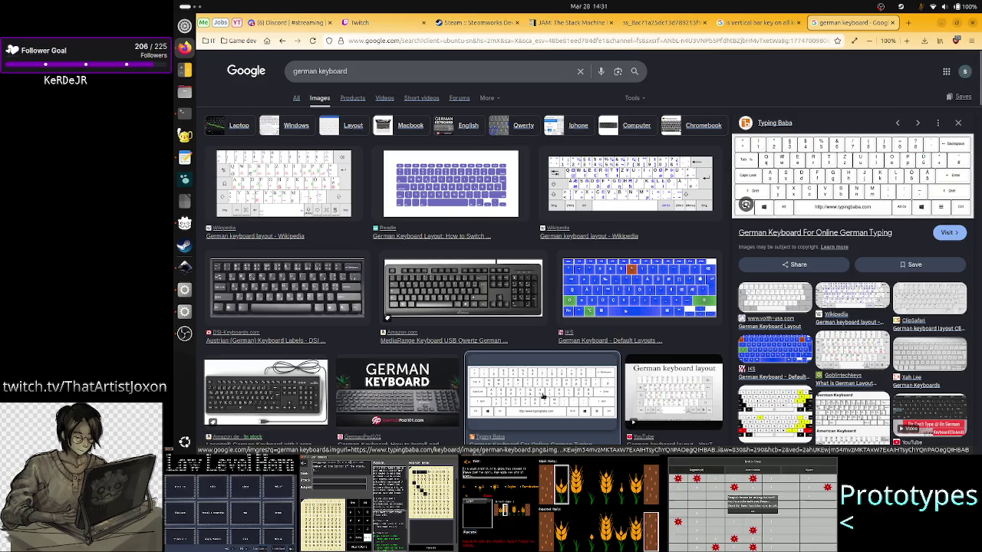
pyautogui.click(252, 398)
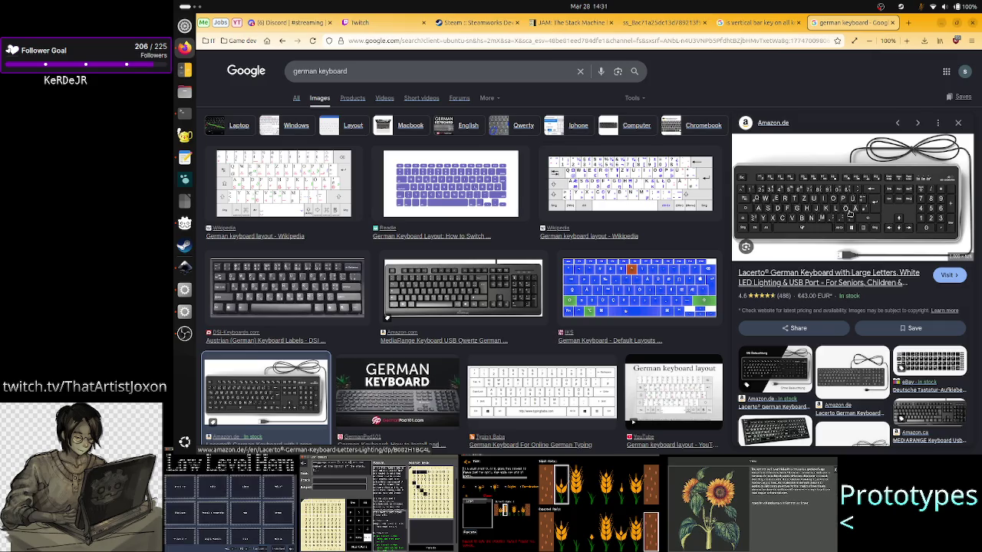
pyautogui.click(892, 23)
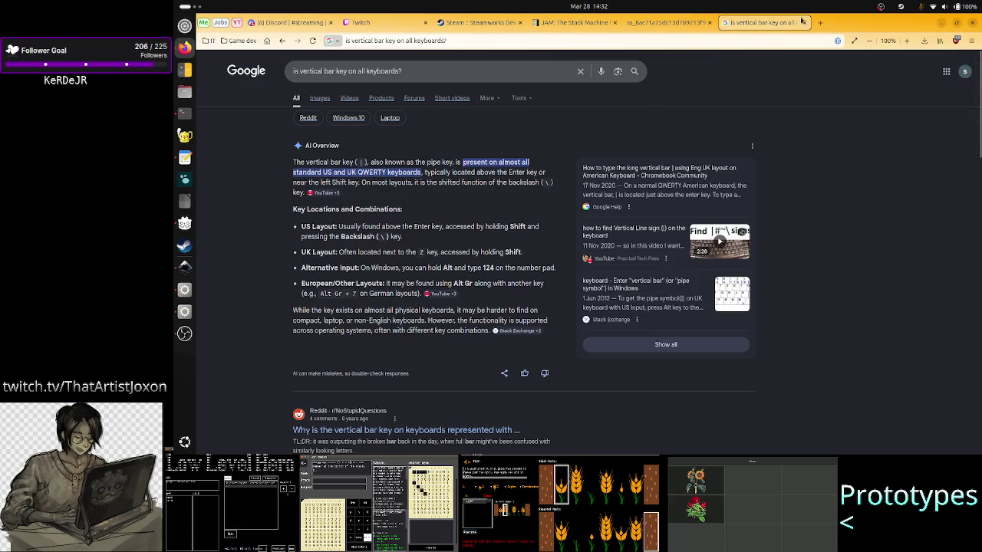
# Close the vertical bar search and trim line 5 in gedit to read |8-8 9.
pyautogui.click(805, 23)
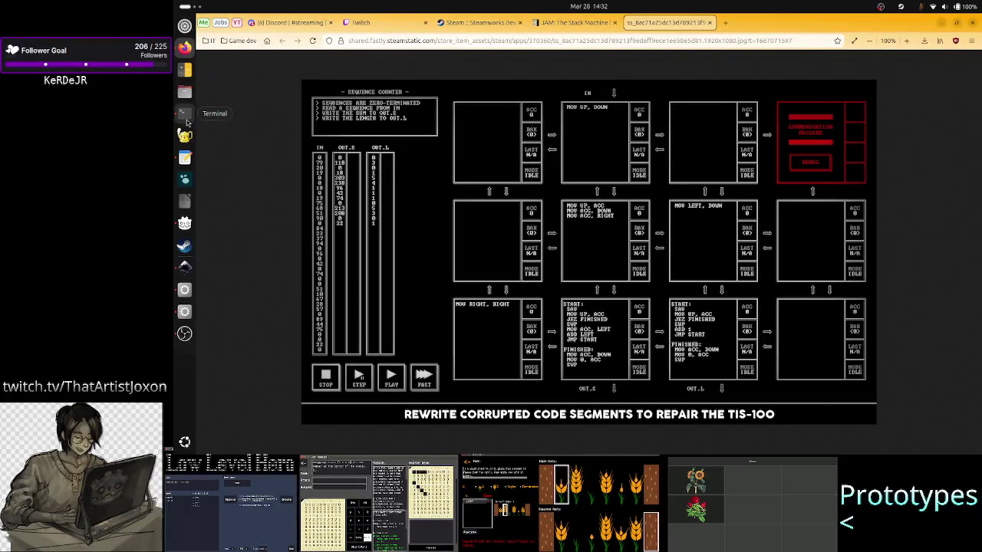
pyautogui.click(184, 158)
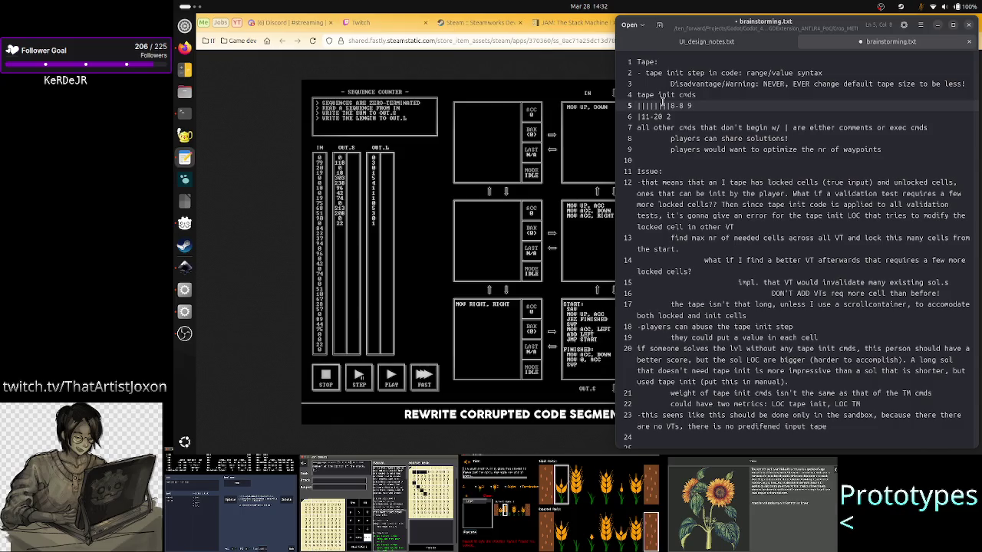
pyautogui.press('BackSpace')
pyautogui.press('BackSpace')
pyautogui.press('BackSpace')
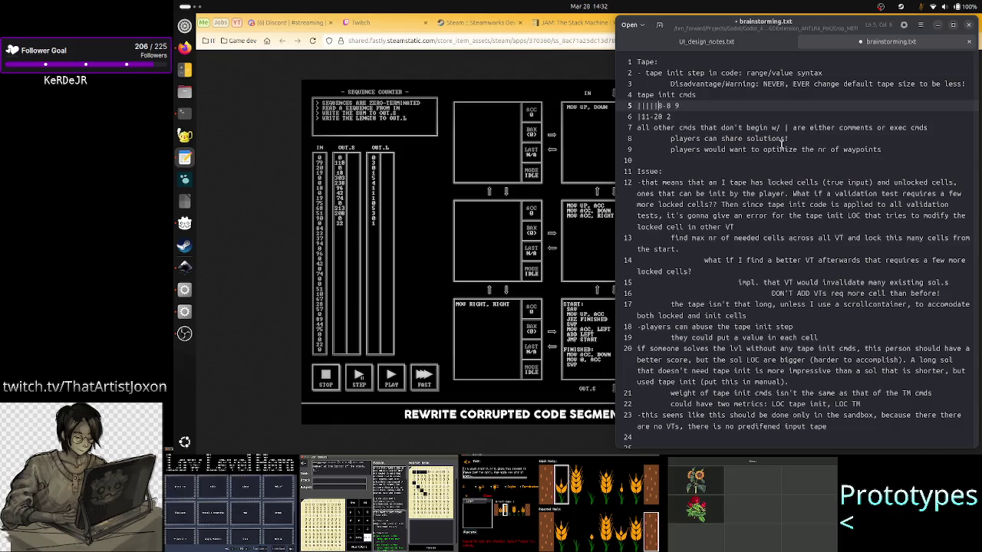
pyautogui.press('BackSpace')
pyautogui.press('BackSpace')
pyautogui.press('BackSpace')
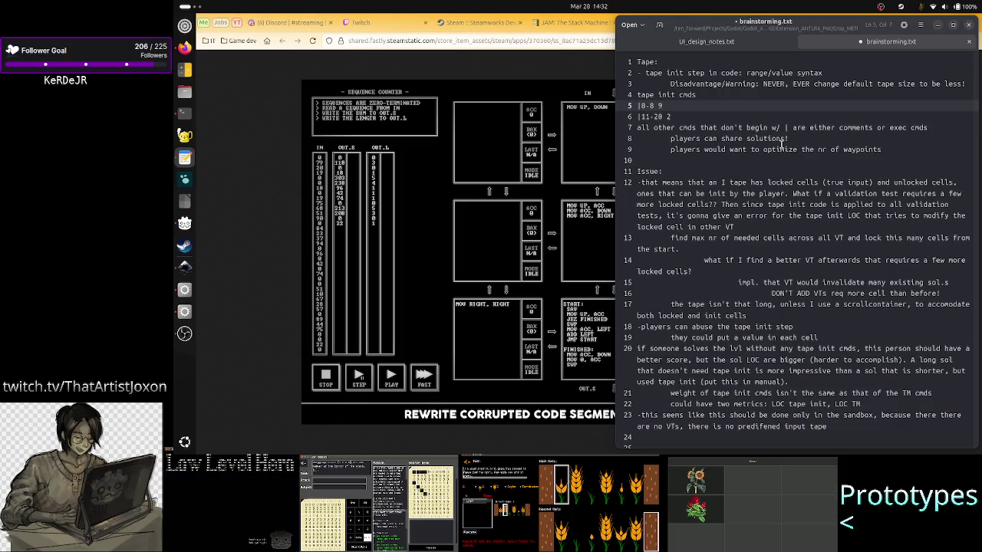
pyautogui.press('Down')
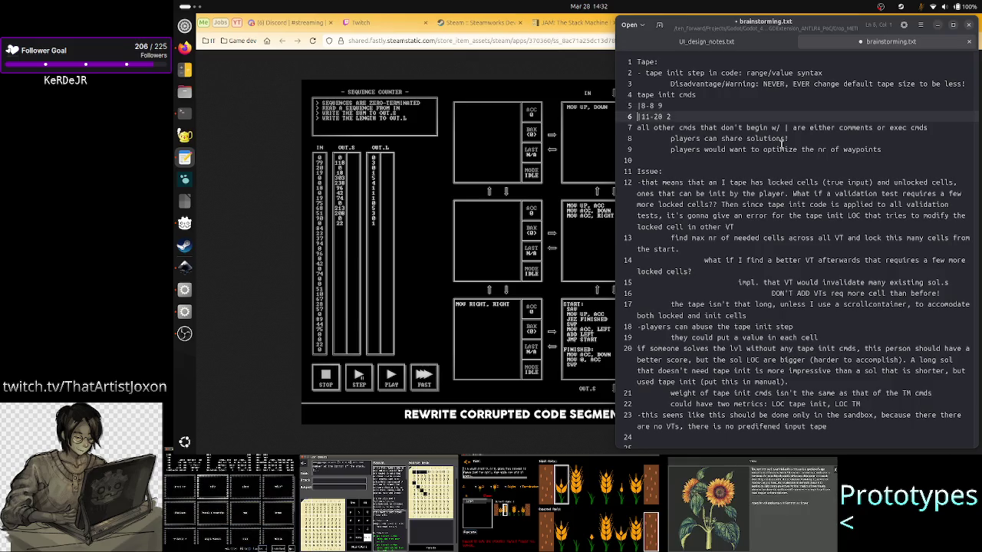
# Join the tape init commands onto line 5 as '|8-8 9, 11-20 2, 3-3 1,'.
pyautogui.hotkey('shift', 'Up')
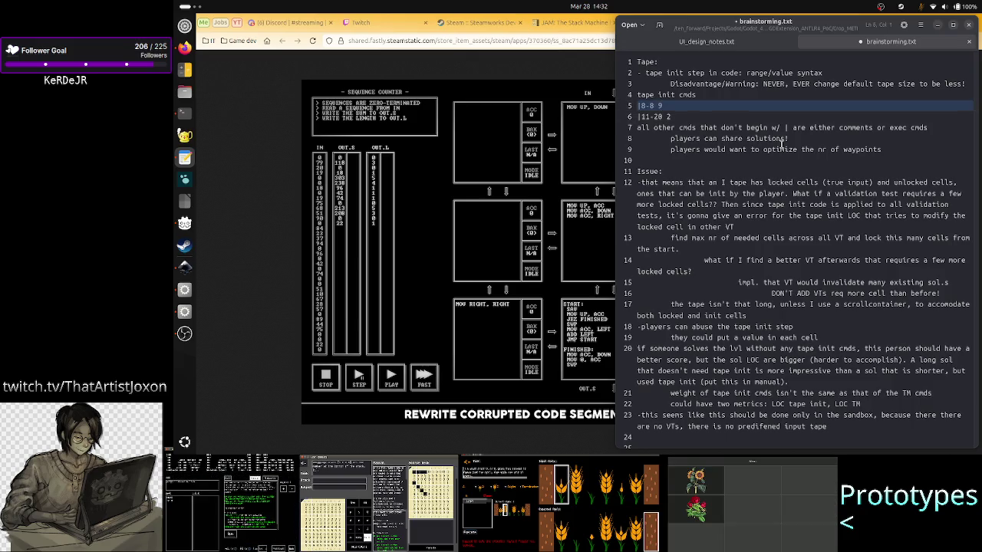
pyautogui.hotkey('shift', 'Down')
pyautogui.hotkey('shift', 'Left')
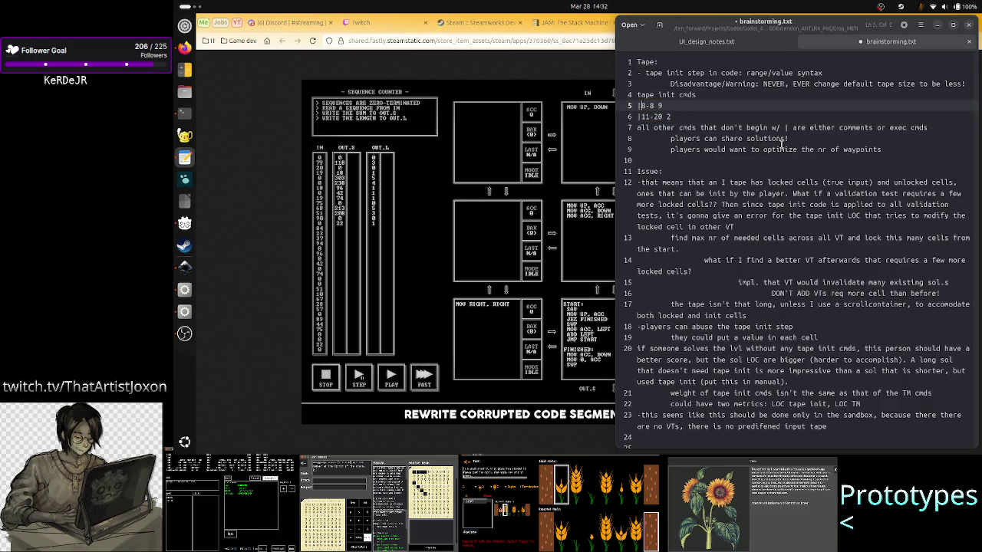
pyautogui.press('Down')
pyautogui.press('BackSpace')
pyautogui.write(', 11-20 2')
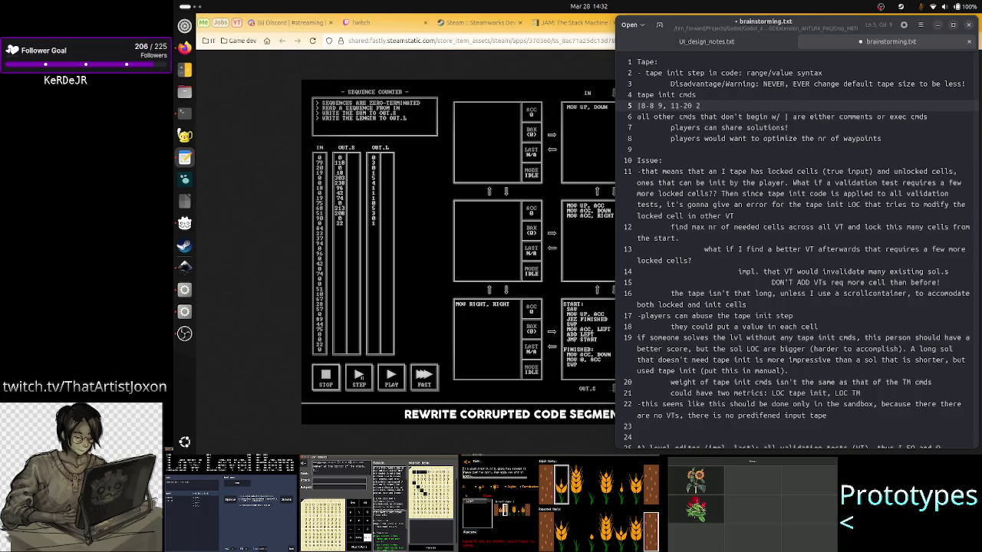
pyautogui.press('Right')
pyautogui.press('Right')
pyautogui.press('Right')
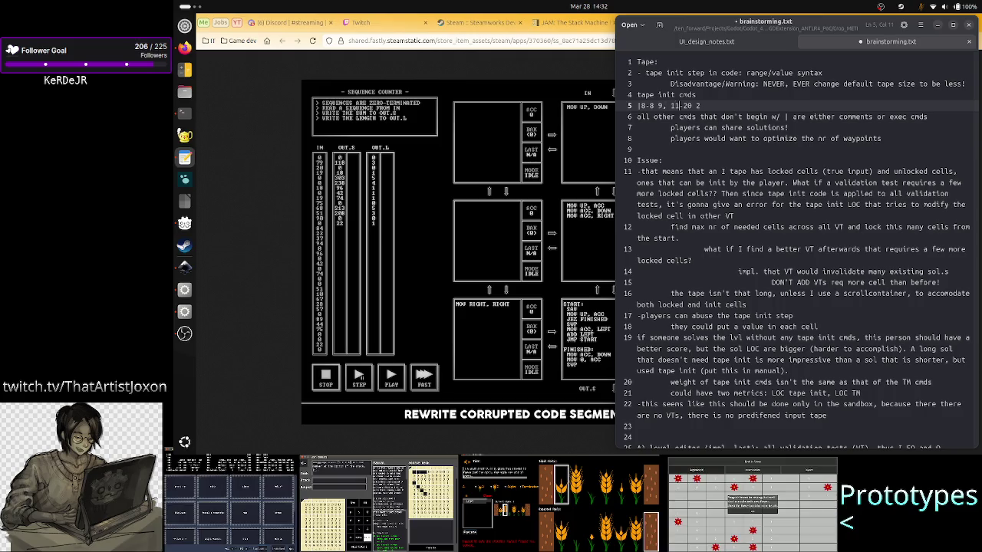
pyautogui.press('Right')
pyautogui.press('Right')
pyautogui.press('Right')
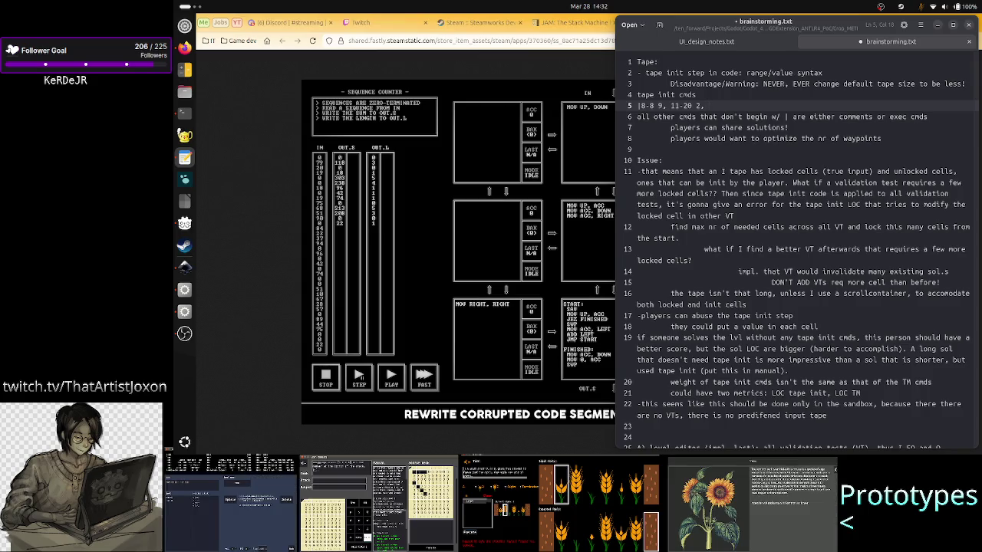
pyautogui.write('2, ')
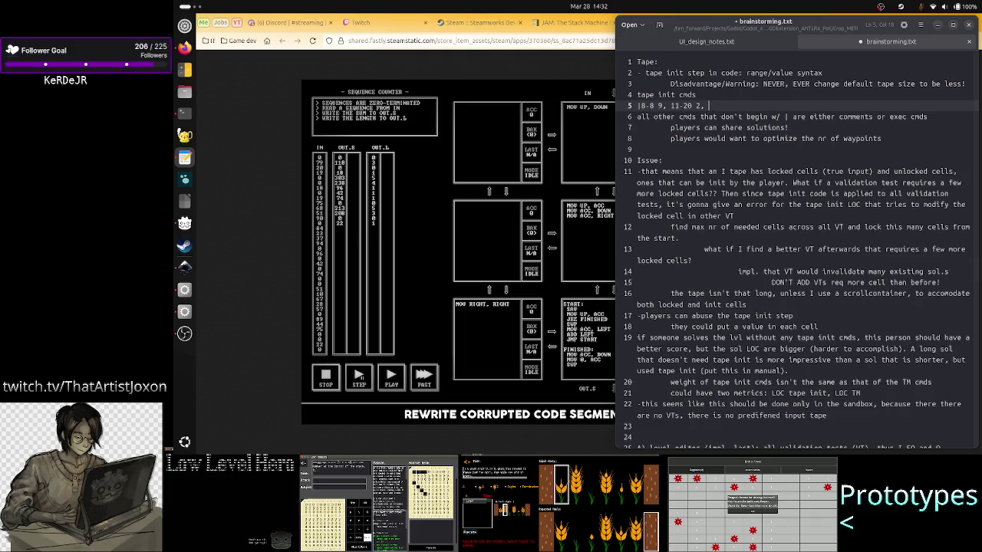
pyautogui.write('3-3')
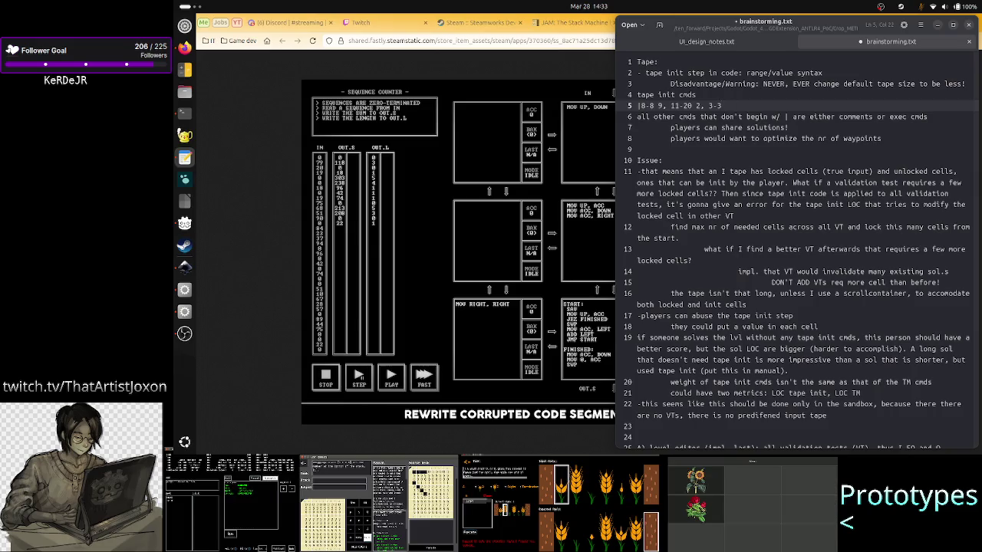
pyautogui.write(' 1,')
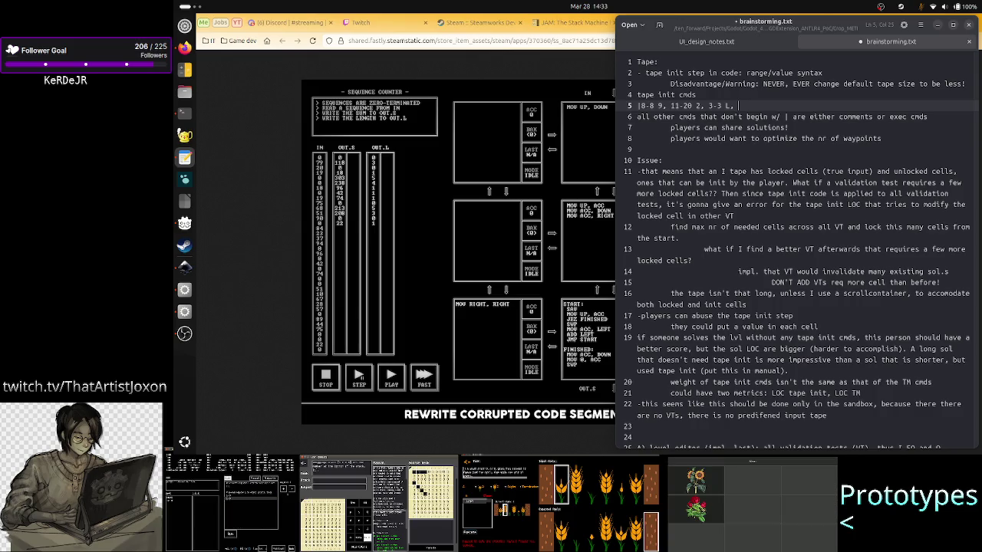
pyautogui.hotkey('alt', 'Tab')
pyautogui.press('Tab')
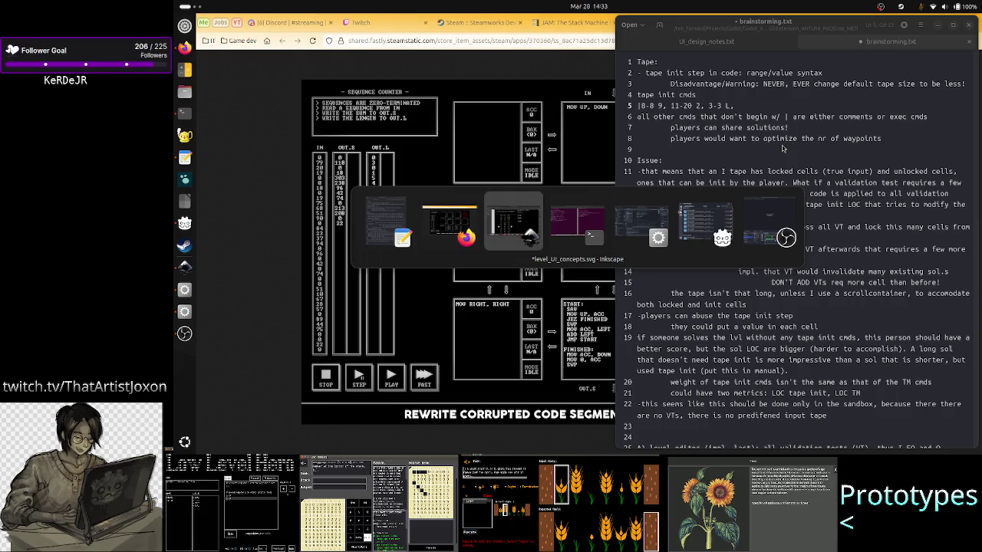
# Glance at Crop_METILexer.g4 in the terminal's vim, then bring up level_UI_concepts.svg in Inkscape.
pyautogui.press('Tab')
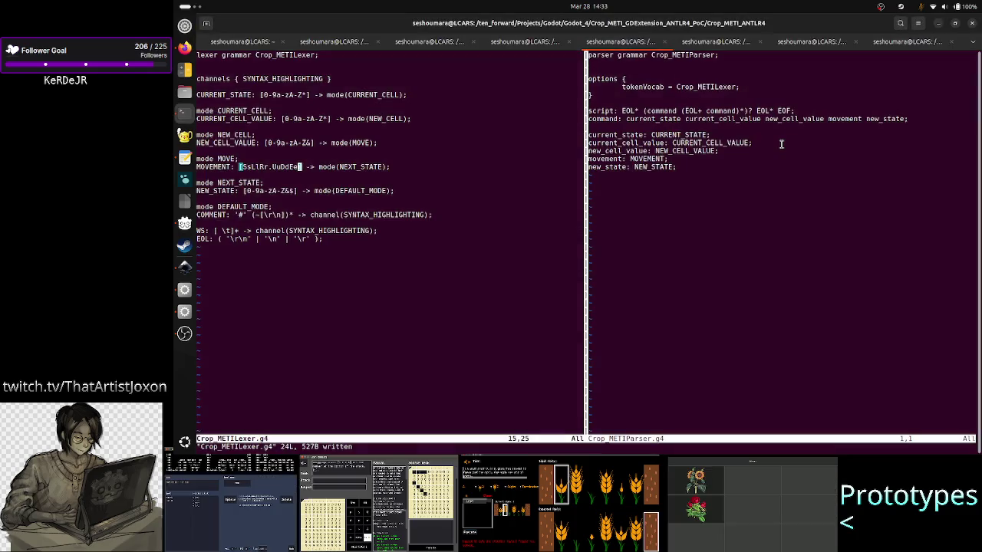
pyautogui.hotkey('alt', 'Tab')
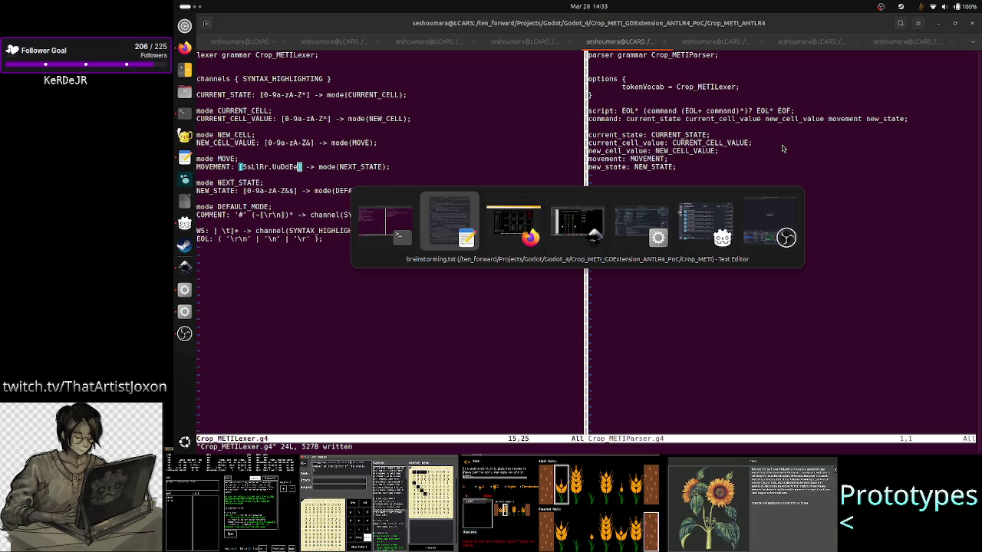
pyautogui.hotkey('alt', 'Tab')
pyautogui.hotkey('alt', 'Tab')
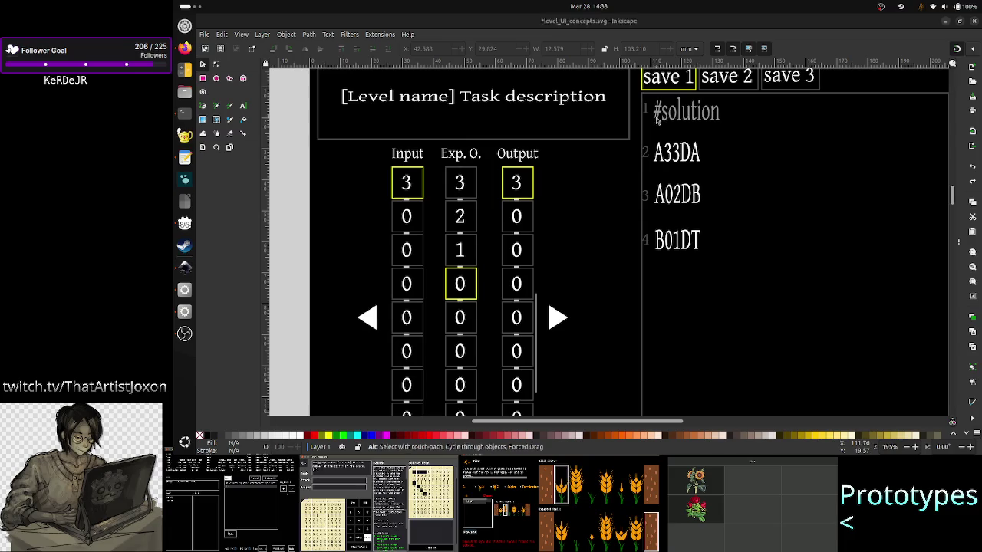
pyautogui.hotkey('alt', 'Tab')
pyautogui.hotkey('alt', 'Tab')
pyautogui.hotkey('alt', 'Tab')
pyautogui.press('Tab')
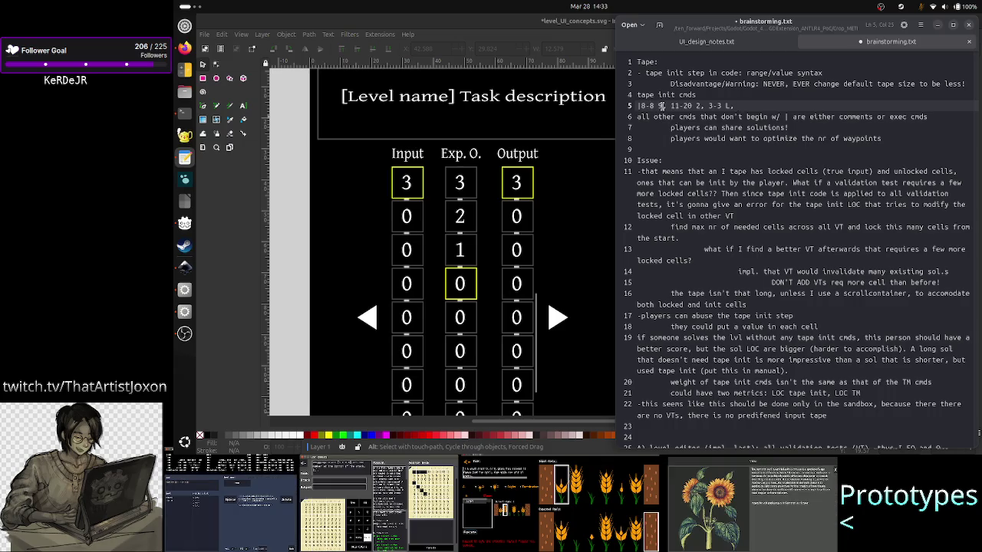
pyautogui.click(661, 106)
pyautogui.moveTo(662, 106); pyautogui.dragTo(640, 105)
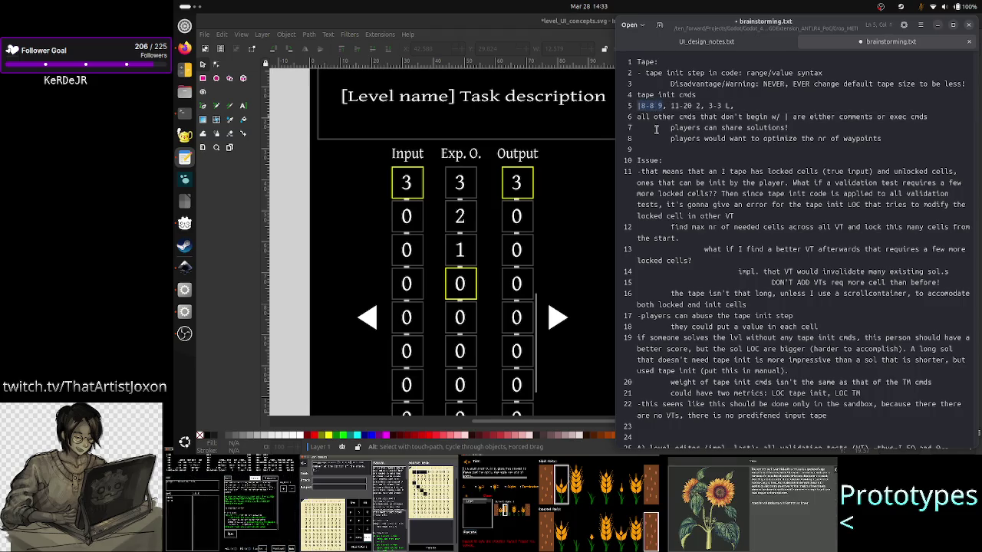
pyautogui.click(661, 129)
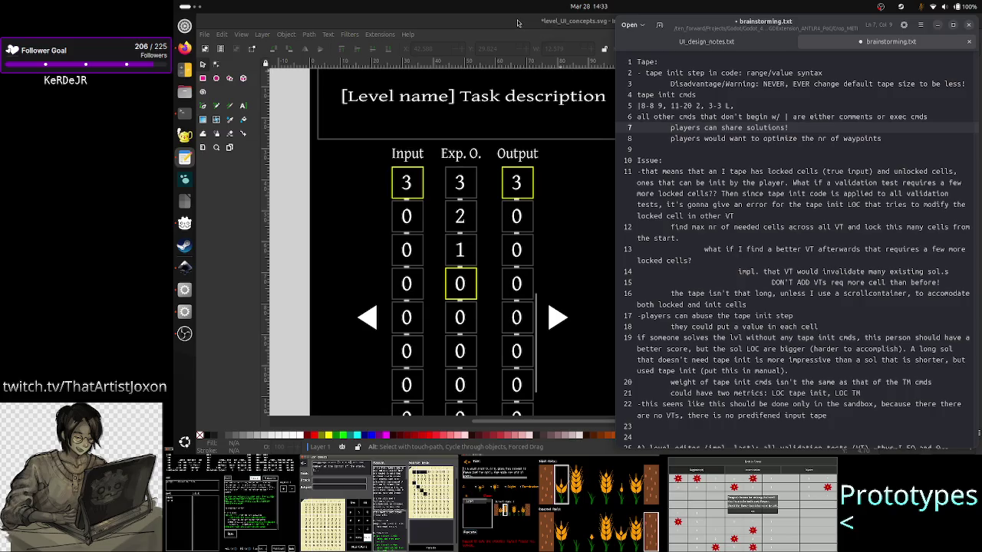
pyautogui.click(518, 23)
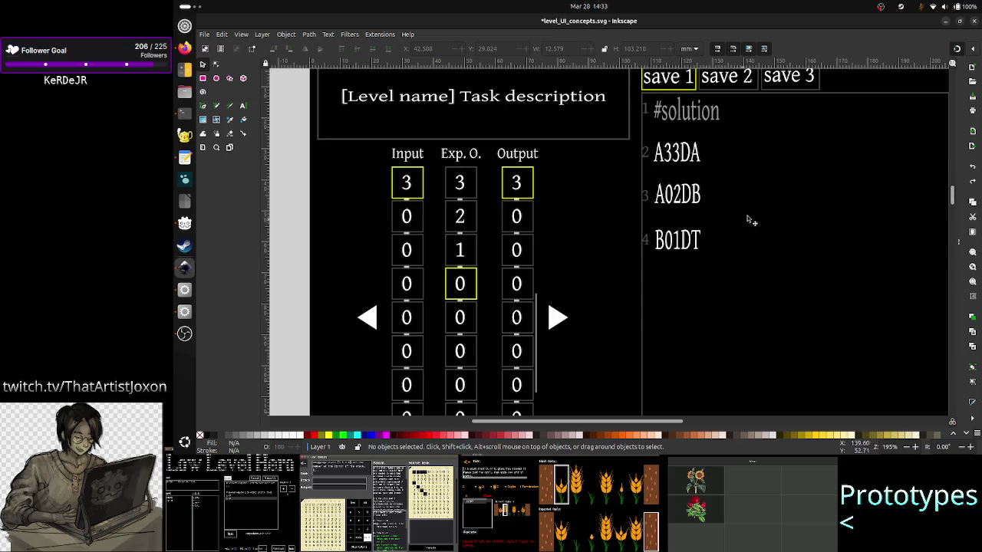
pyautogui.scroll(-5, 777, 220)
pyautogui.scroll(2, 775, 220)
pyautogui.scroll(1, 774, 220)
pyautogui.scroll(1, 775, 221)
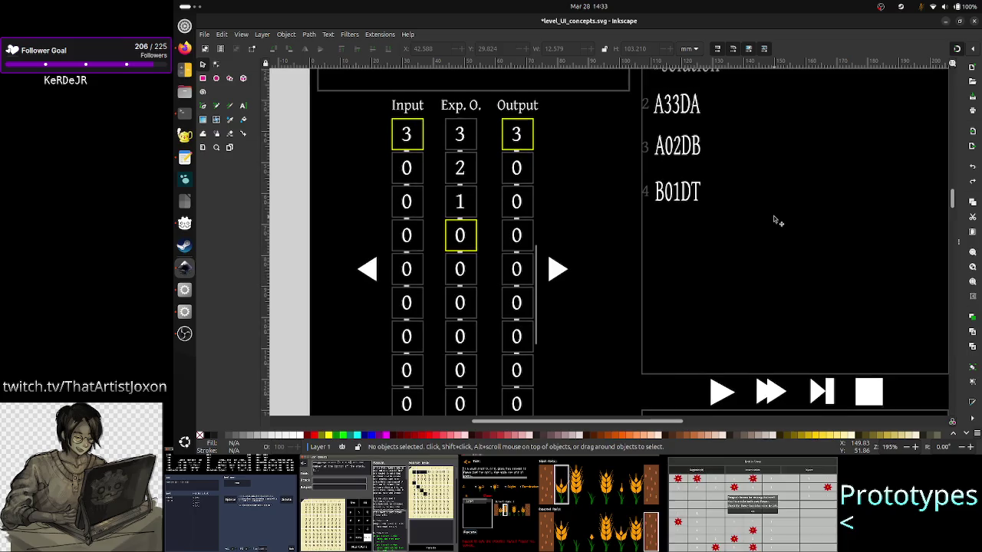
pyautogui.scroll(-3, 776, 221)
pyautogui.scroll(1, 776, 221)
pyautogui.scroll(1, 776, 221)
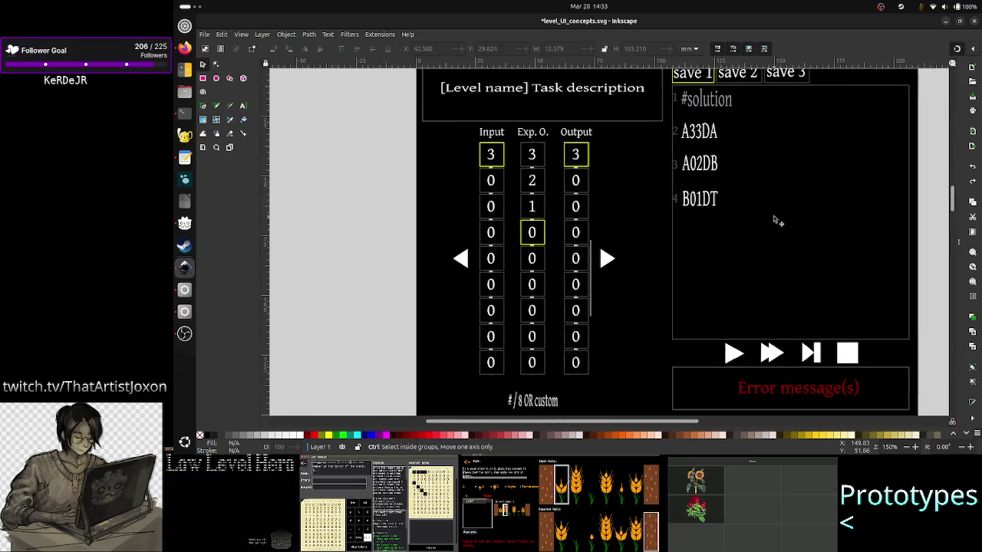